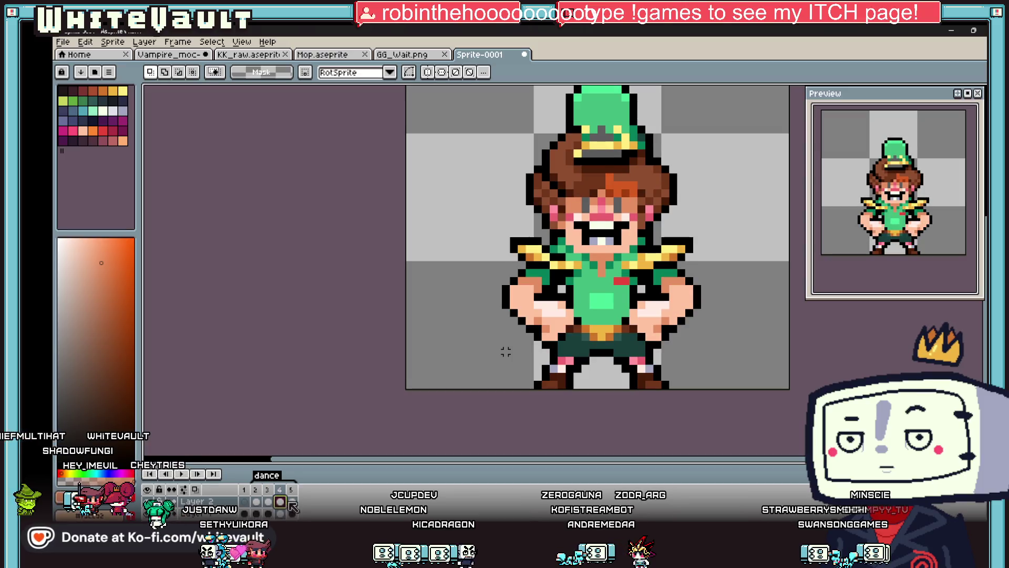
Select the area around the character's left arm, try a one-pixel left nudge, then undo it
{"action": "left_click_drag", "start_coordinate": [479, 261], "coordinate": [505, 355]}
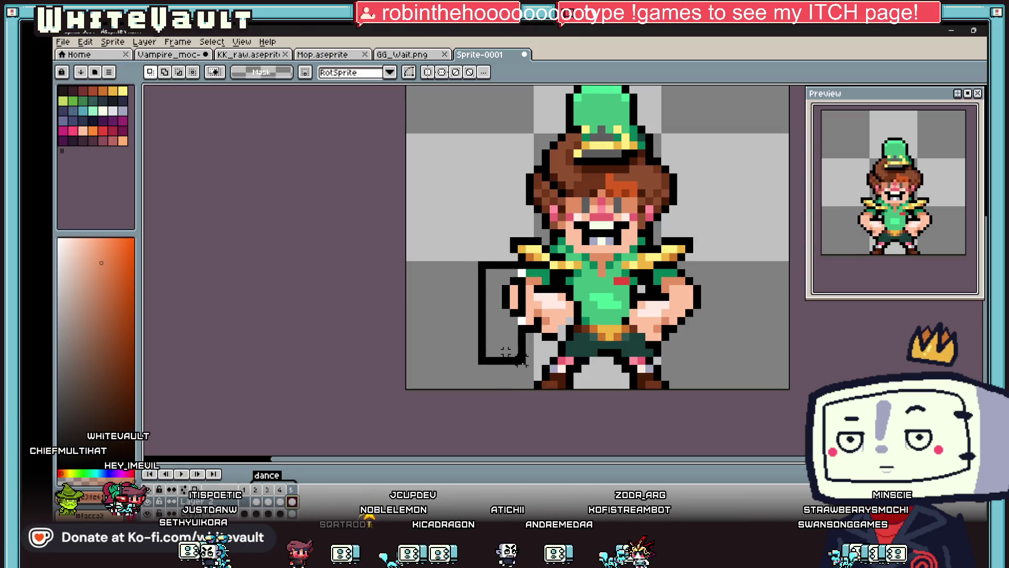
{"action": "left_click_drag", "start_coordinate": [476, 258], "coordinate": [528, 367]}
{"action": "key", "text": "Left"}
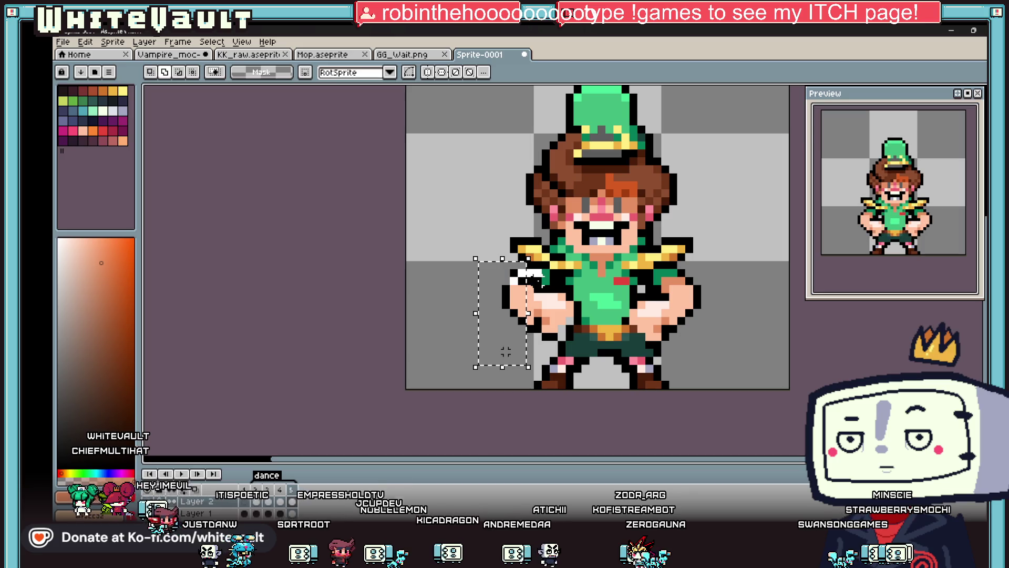
{"action": "key", "text": "ctrl+z"}
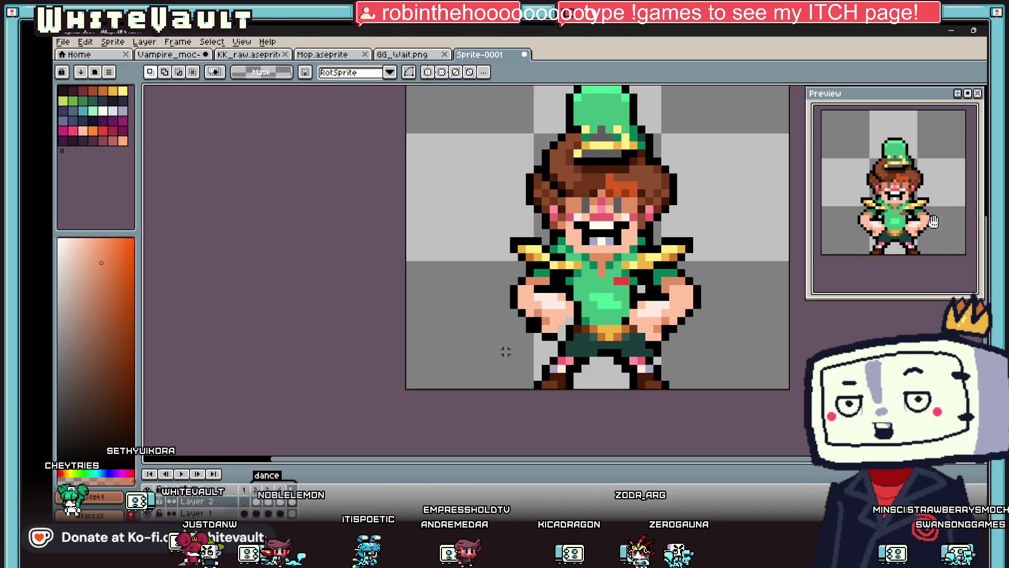
{"action": "scroll", "coordinate": [734, 326], "scroll_direction": "down", "scroll_amount": 2}
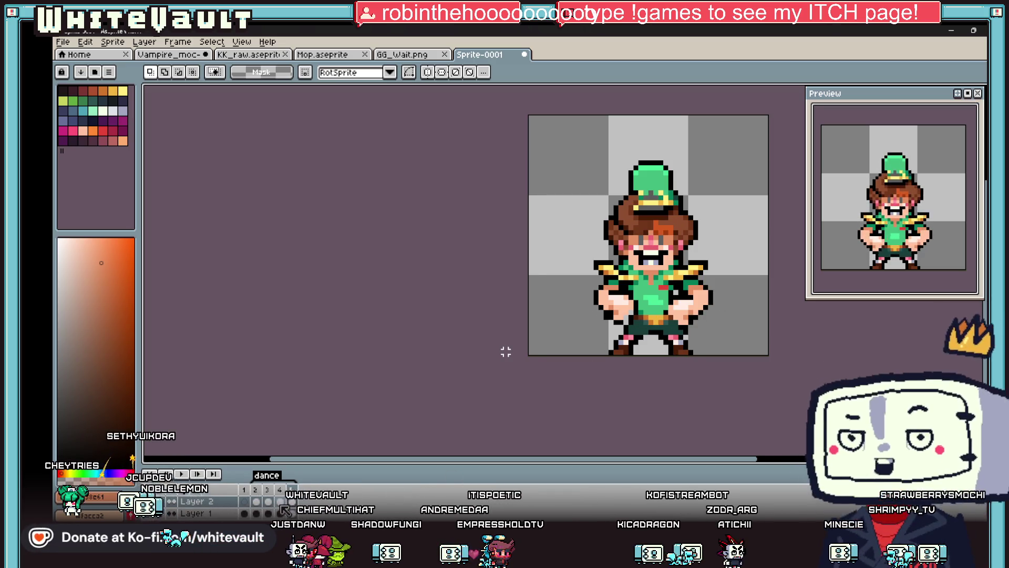
On dance frame 3, pencil-recolour three pixels beside the right-side hand
{"action": "left_click", "coordinate": [280, 502]}
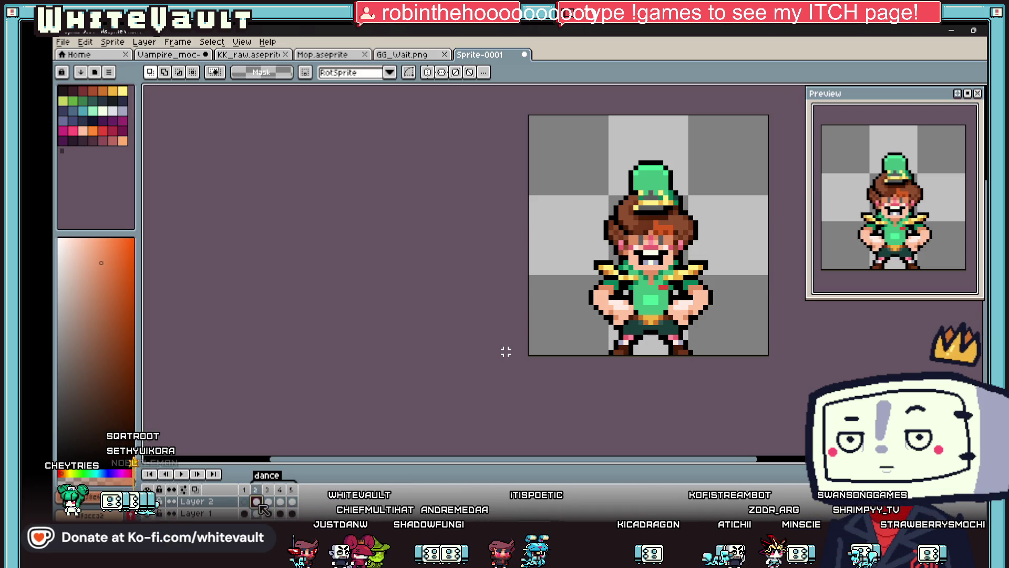
{"action": "left_click", "coordinate": [267, 502]}
{"action": "scroll", "coordinate": [506, 351], "scroll_direction": "up", "scroll_amount": 4}
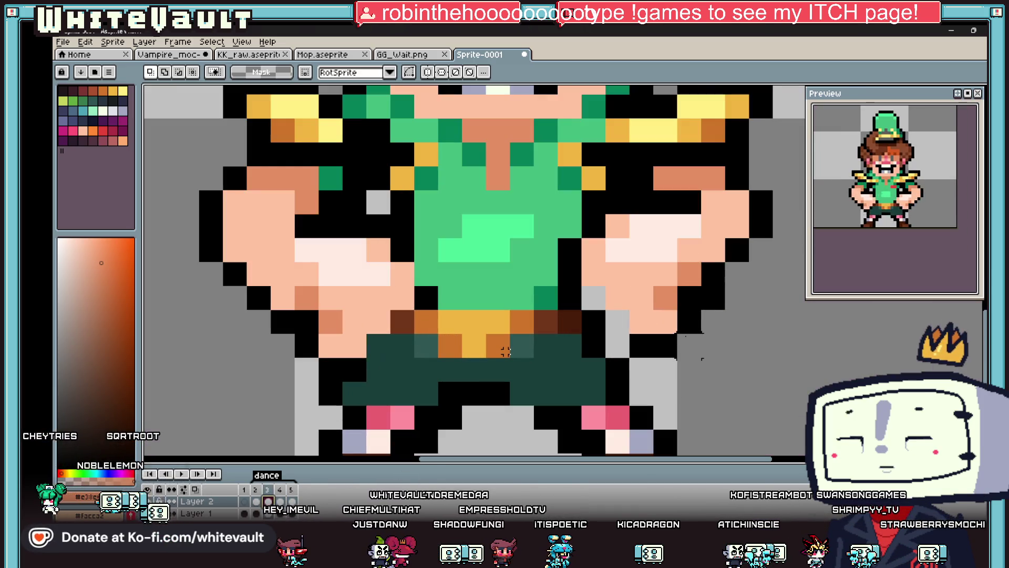
{"action": "key", "text": "b"}
{"action": "left_click", "coordinate": [618, 346]}
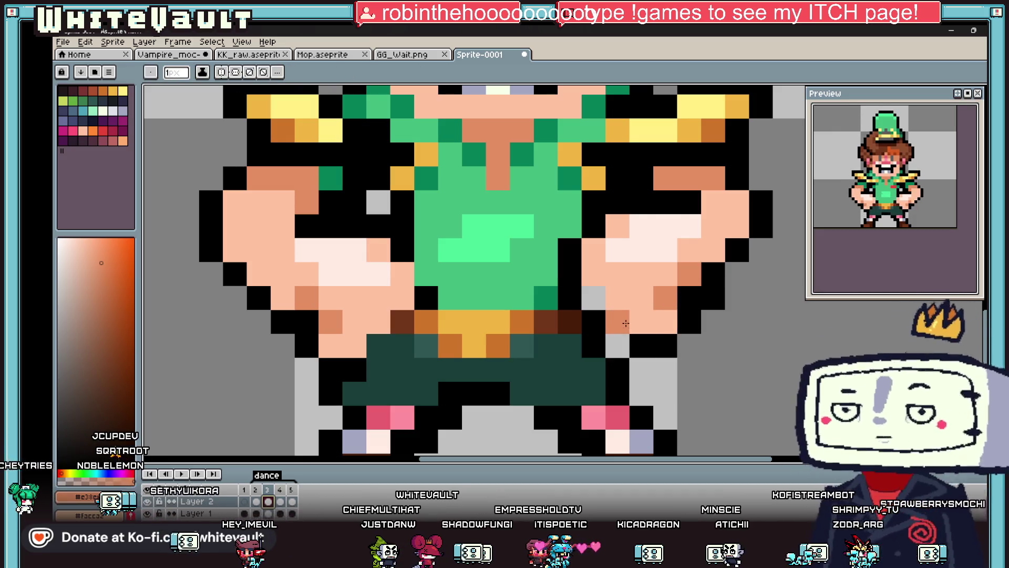
{"action": "left_click", "coordinate": [594, 298]}
{"action": "left_click", "coordinate": [617, 322]}
{"action": "scroll", "coordinate": [613, 342], "scroll_direction": "down", "scroll_amount": 6}
Eyedrop the shorts' dark teal as the drawing colour
{"action": "key", "text": "i"}
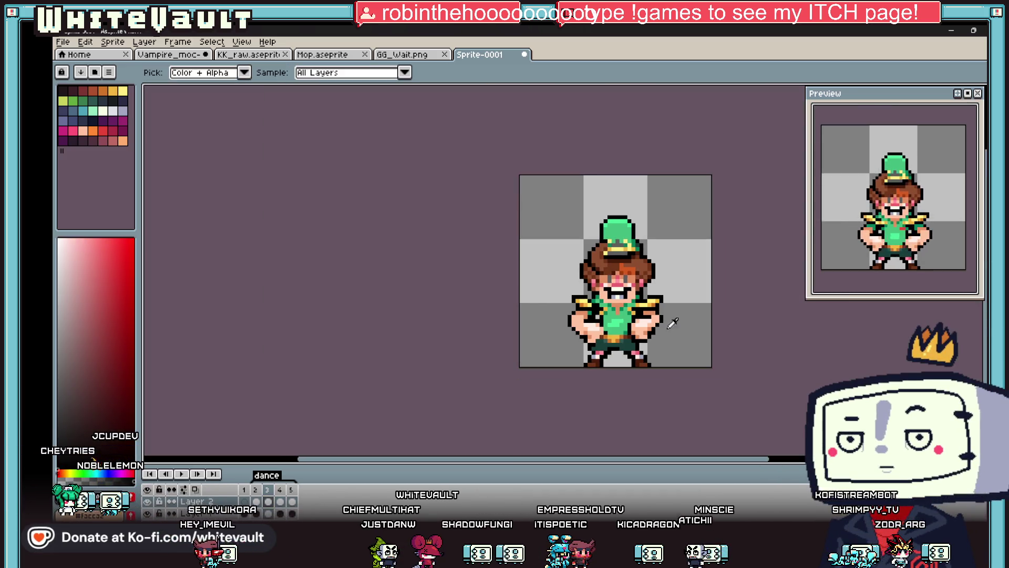
{"action": "scroll", "coordinate": [653, 307], "scroll_direction": "up", "scroll_amount": 3}
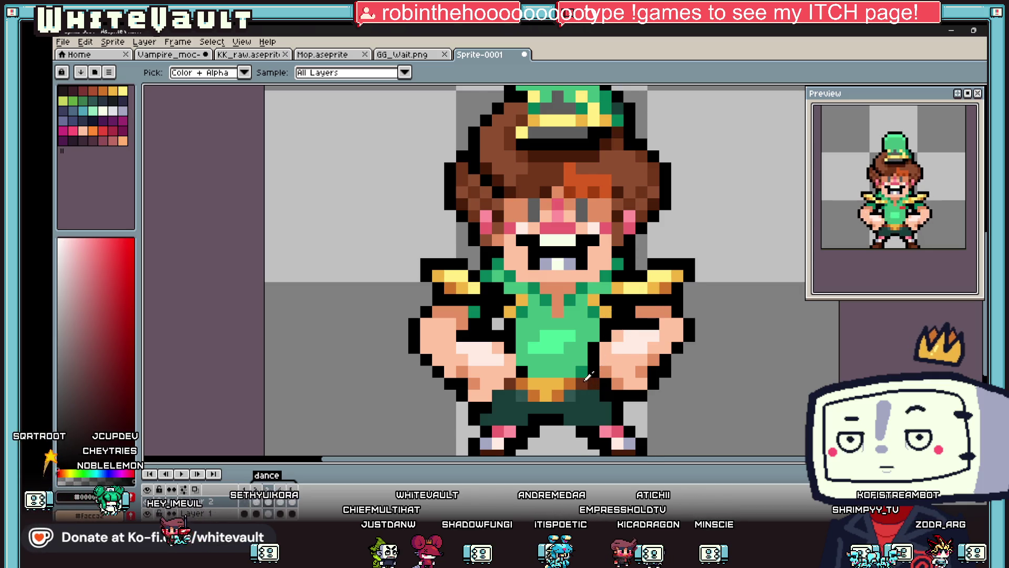
{"action": "left_click", "coordinate": [649, 303]}
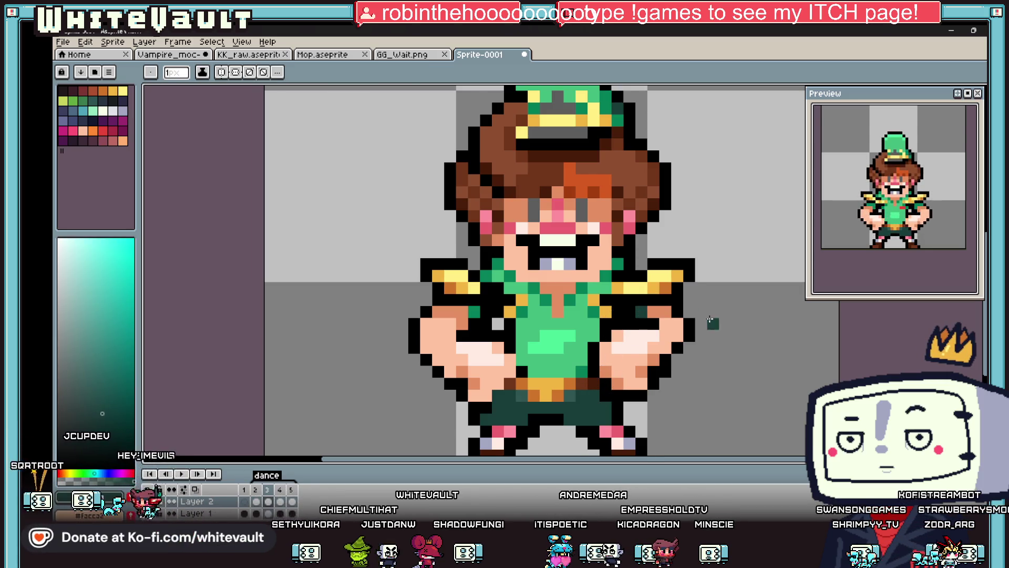
{"action": "scroll", "coordinate": [710, 319], "scroll_direction": "down", "scroll_amount": 2}
Paste the copied arm section onto the sprite's lower-left, nudge it one pixel right, commit, and deselect
{"action": "key", "text": "m"}
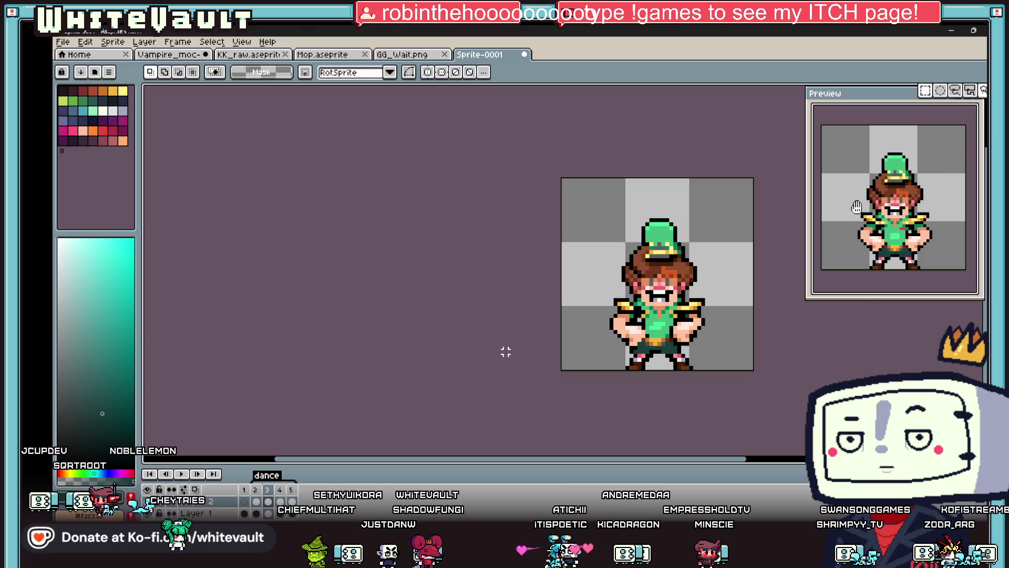
{"action": "left_click_drag", "start_coordinate": [651, 279], "coordinate": [741, 411]}
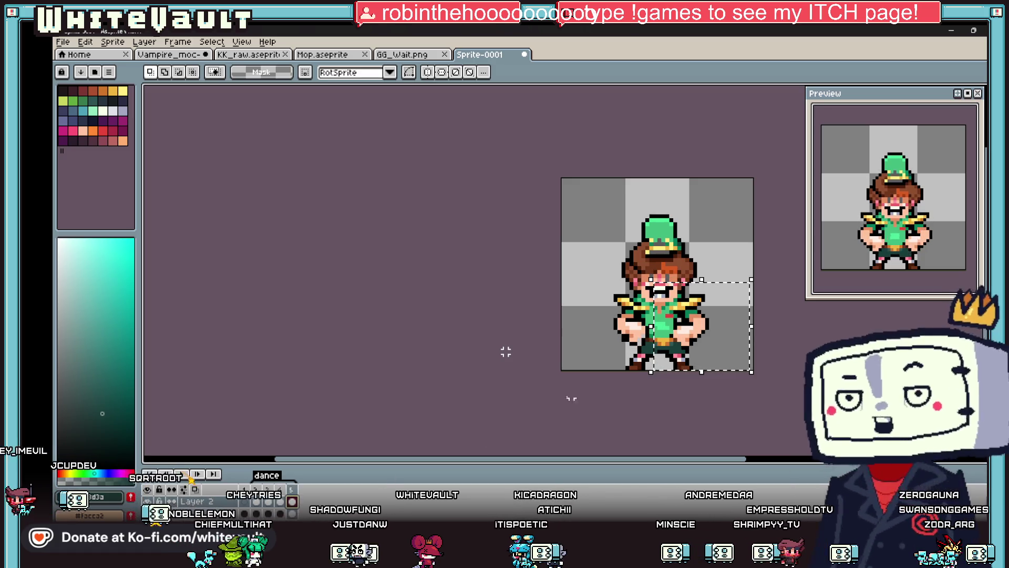
{"action": "left_click_drag", "start_coordinate": [587, 295], "coordinate": [656, 372]}
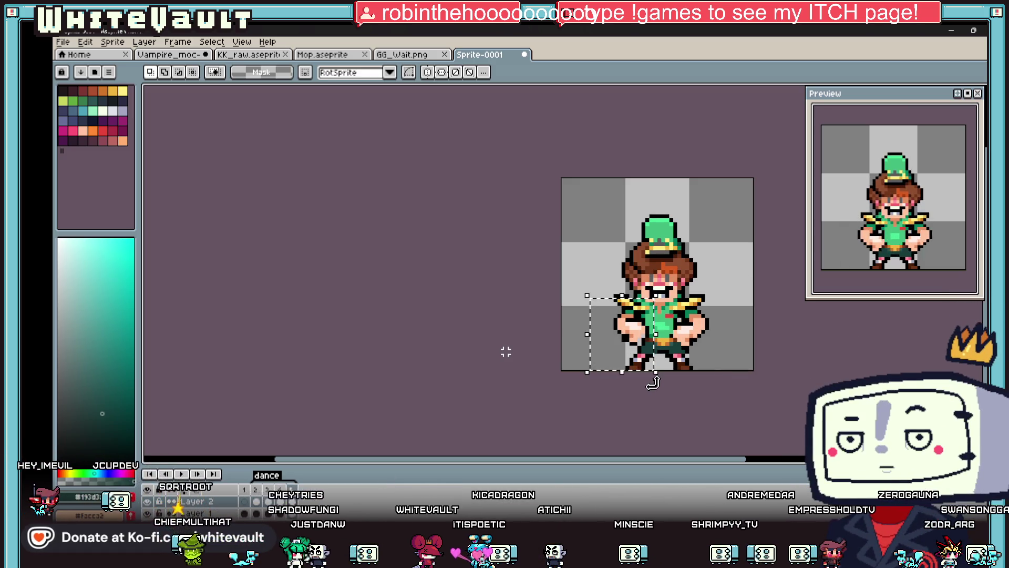
{"action": "key", "text": "ctrl+v"}
{"action": "left_click_drag", "start_coordinate": [717, 352], "coordinate": [645, 351]}
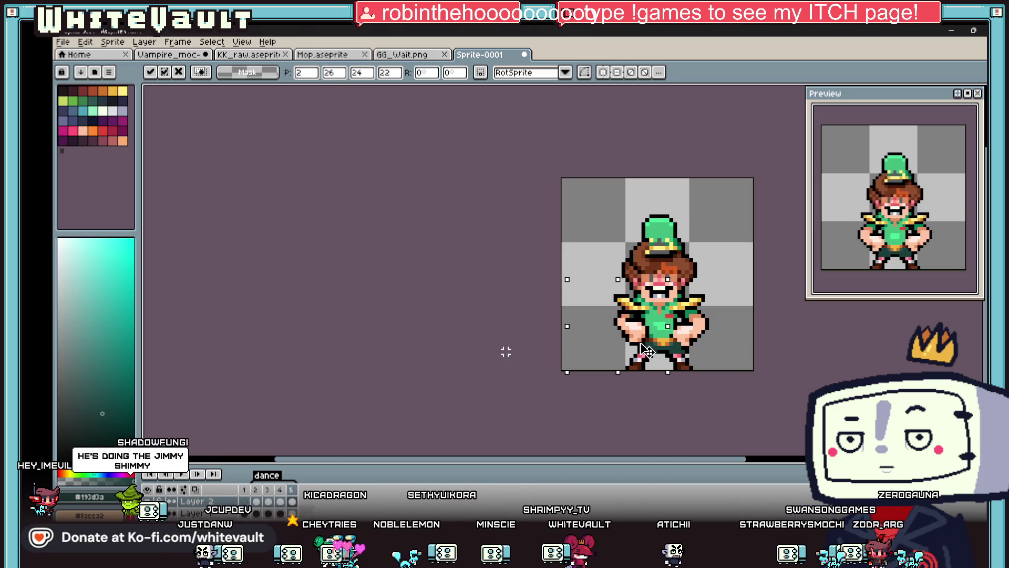
{"action": "key", "text": "Right"}
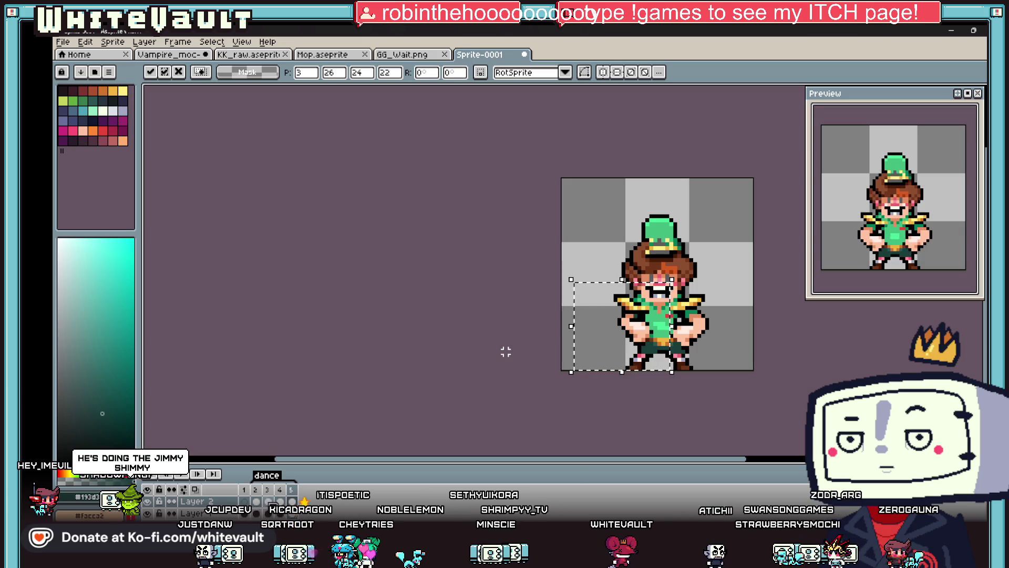
{"action": "key", "text": "Return"}
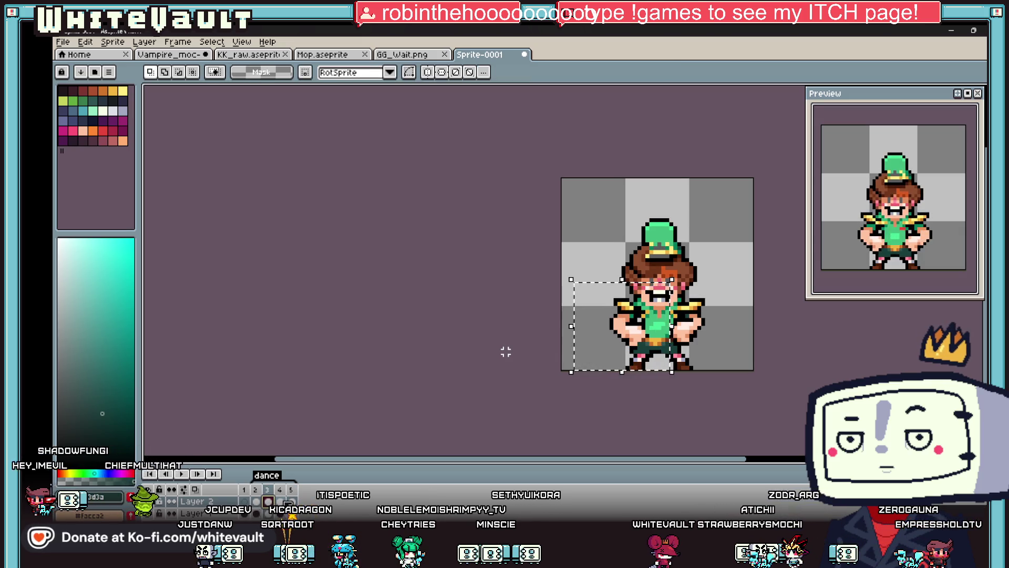
{"action": "key", "text": "ctrl+d"}
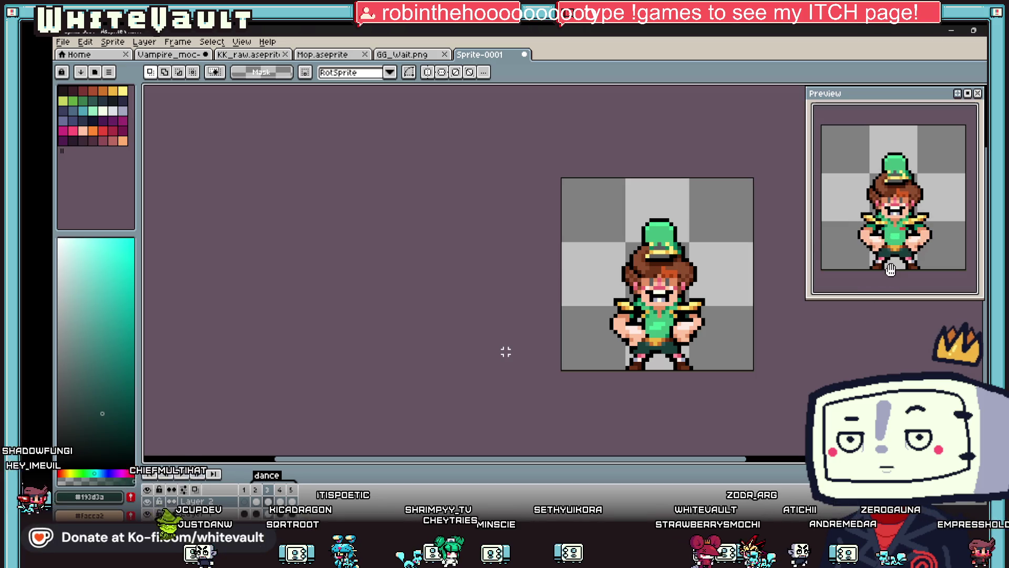
Step through the dance frames and come back to frame 3
{"action": "scroll", "coordinate": [891, 269], "scroll_direction": "down", "scroll_amount": 1}
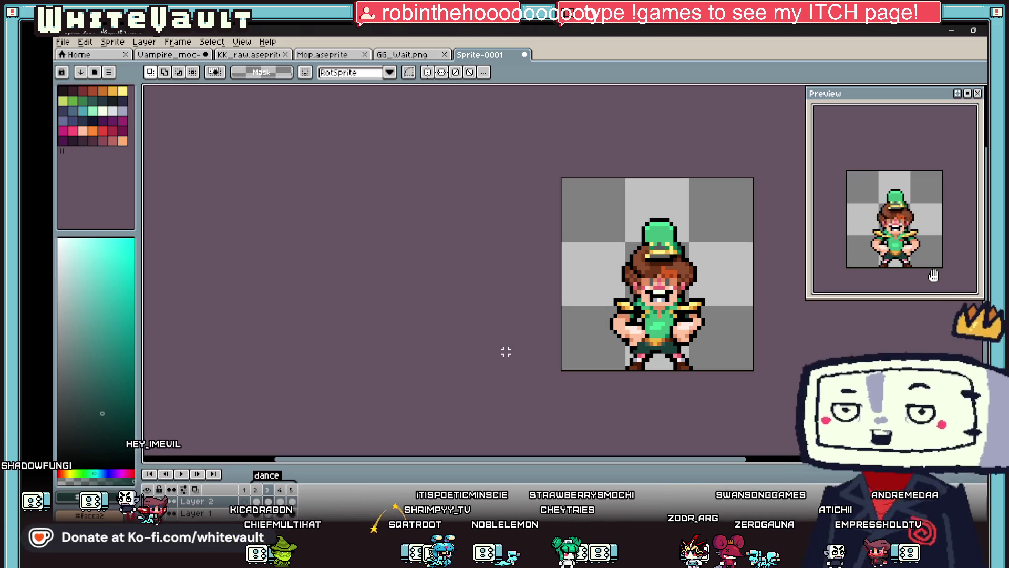
{"action": "key", "text": "Right"}
{"action": "key", "text": "Right"}
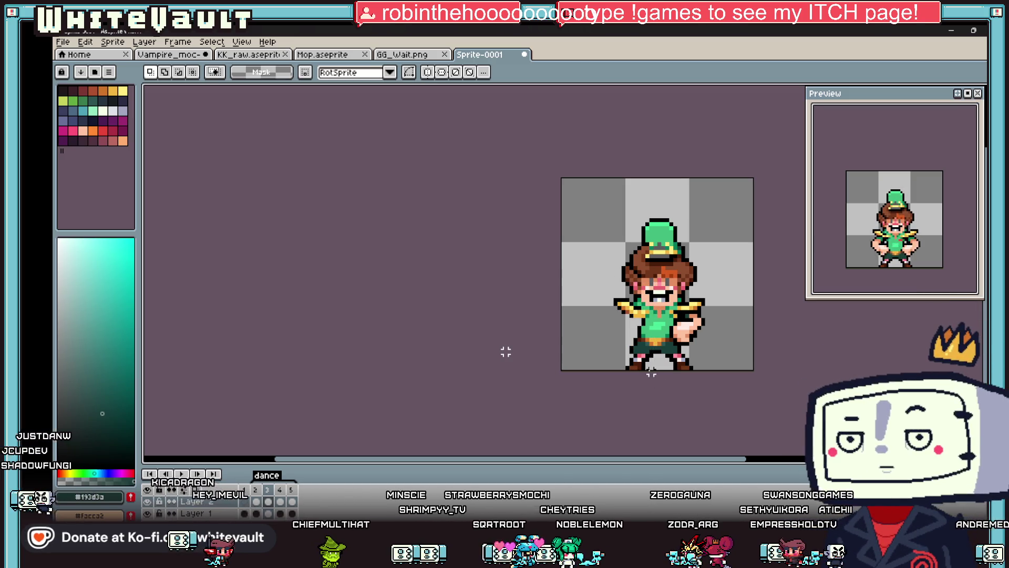
{"action": "key", "text": "Right"}
{"action": "key", "text": "Right"}
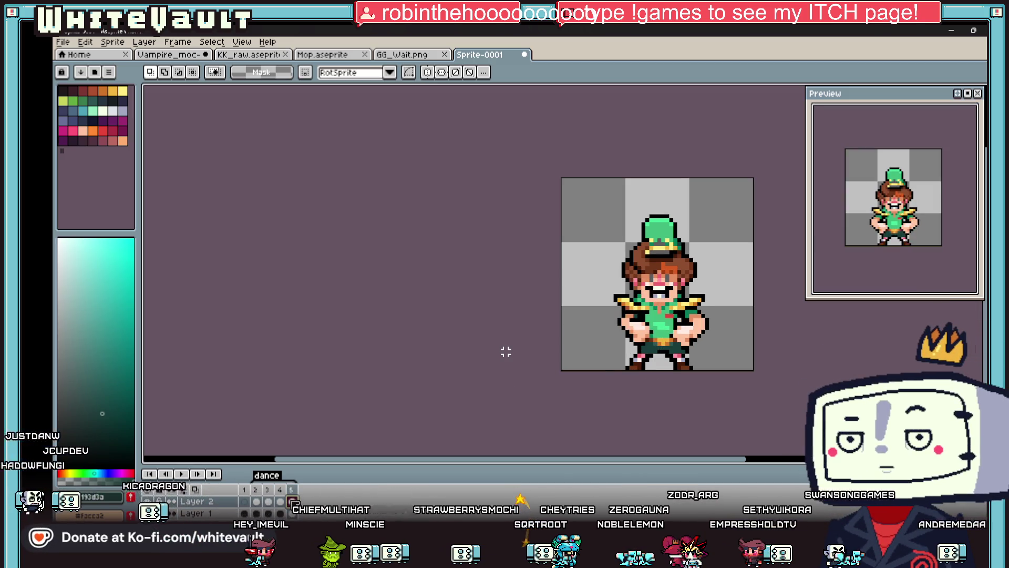
{"action": "left_click", "coordinate": [269, 502]}
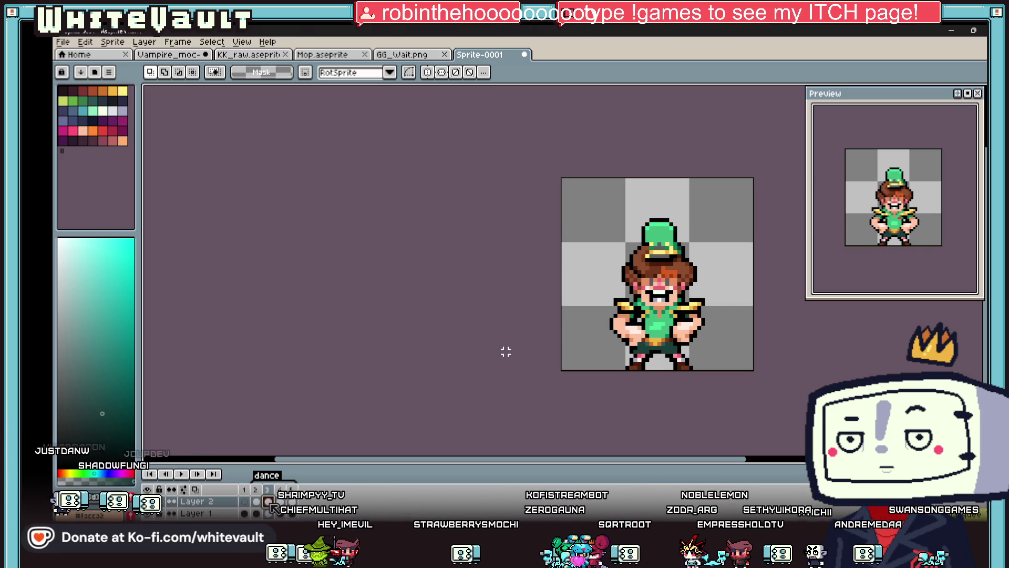
{"action": "key", "text": "Right"}
{"action": "key", "text": "Right"}
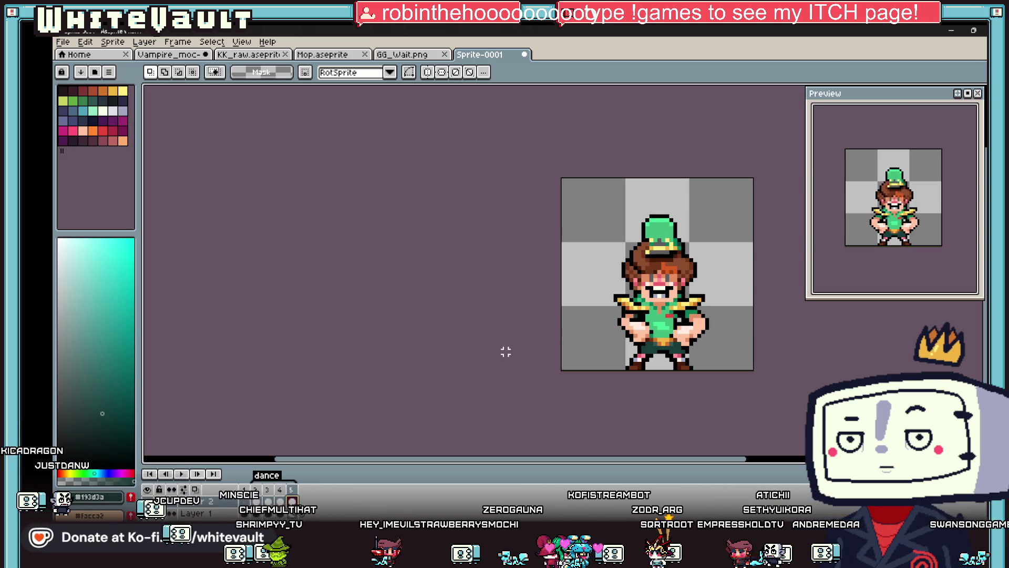
{"action": "key", "text": "Right"}
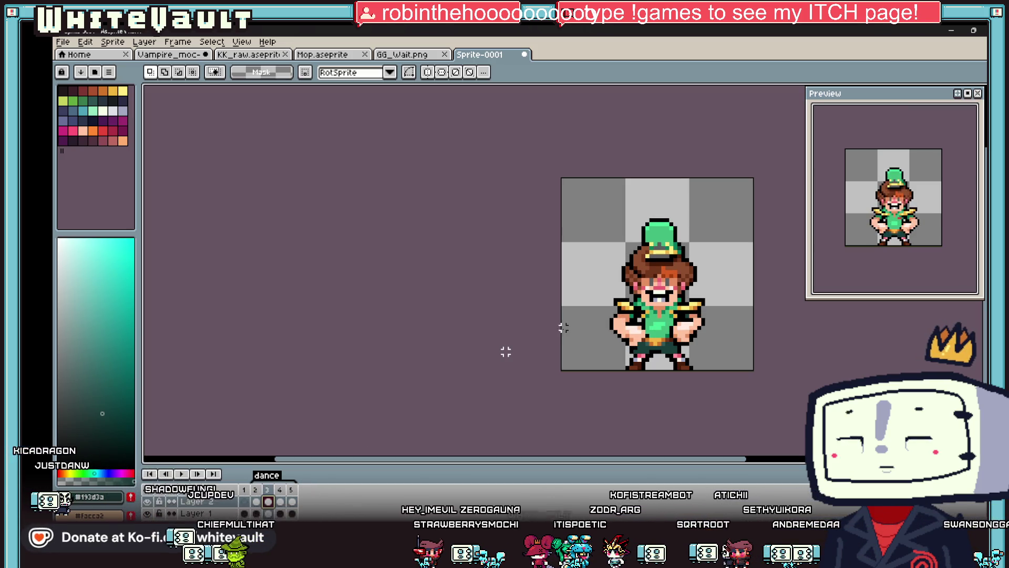
Select the whole canvas, nudge its content left, deselect, and review frames 2 to 4
{"action": "key", "text": "ctrl+a"}
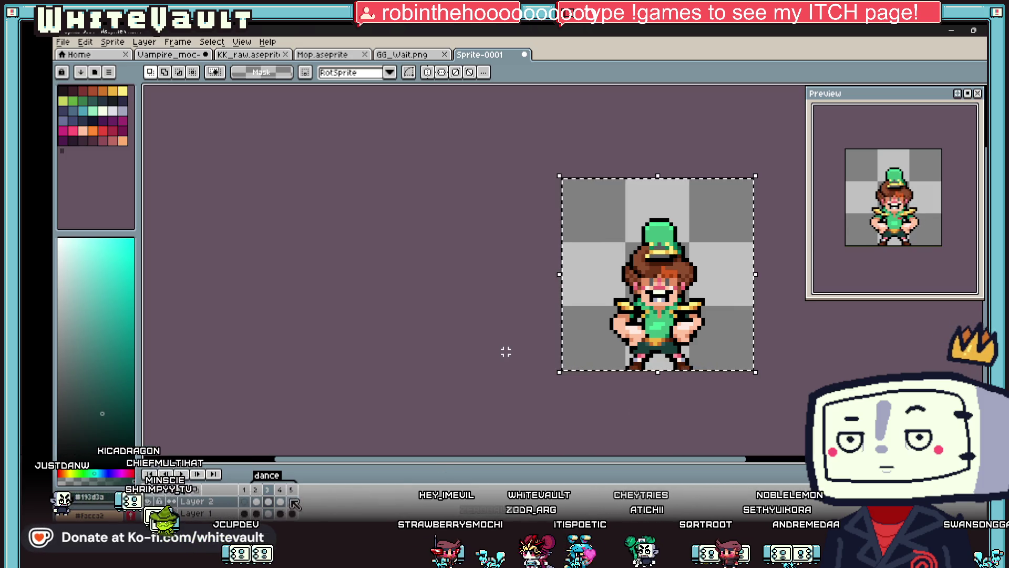
{"action": "key", "text": "Left"}
{"action": "key", "text": "Left"}
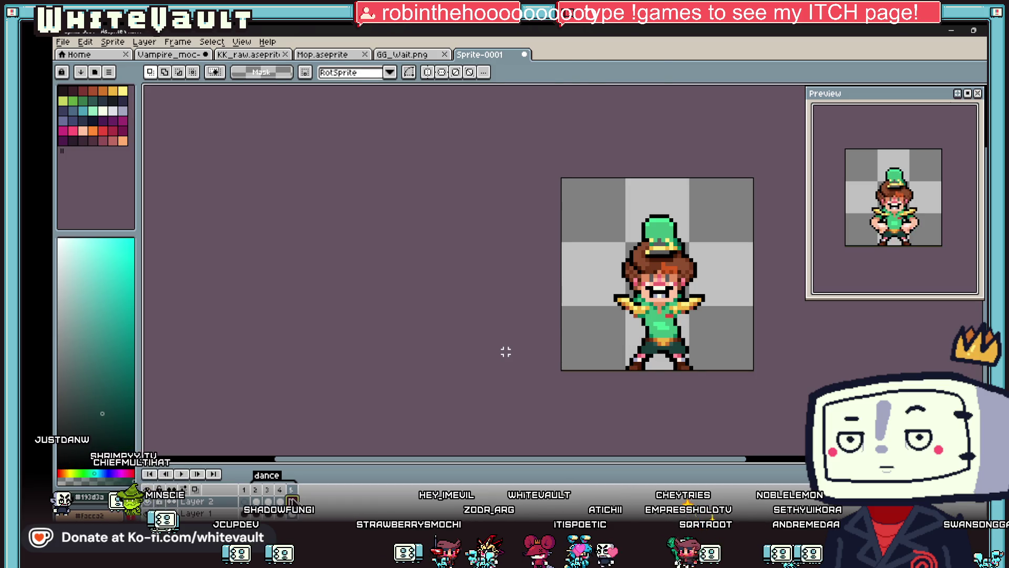
{"action": "key", "text": "Left"}
{"action": "key", "text": "ctrl+d"}
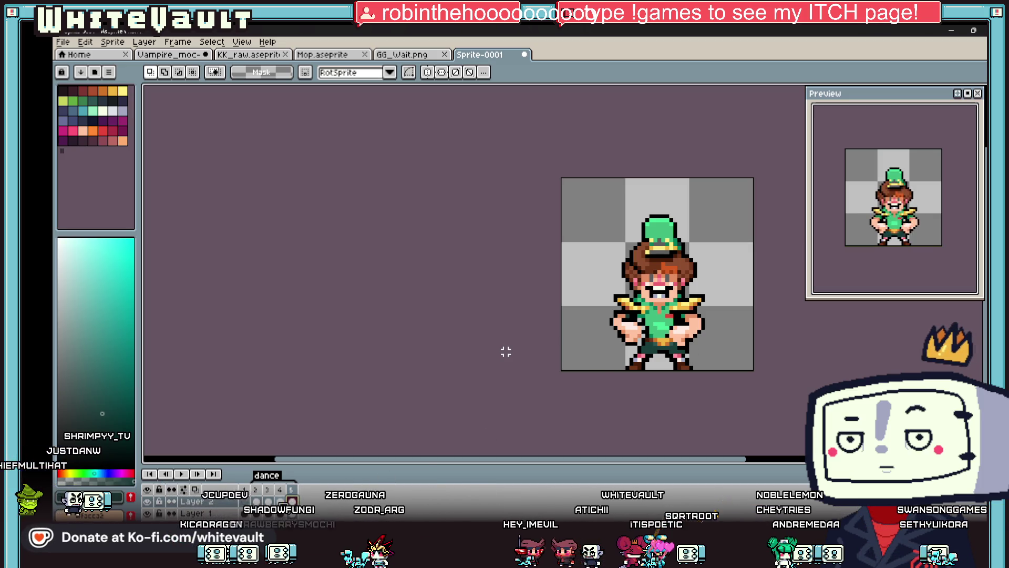
{"action": "key", "text": "Left"}
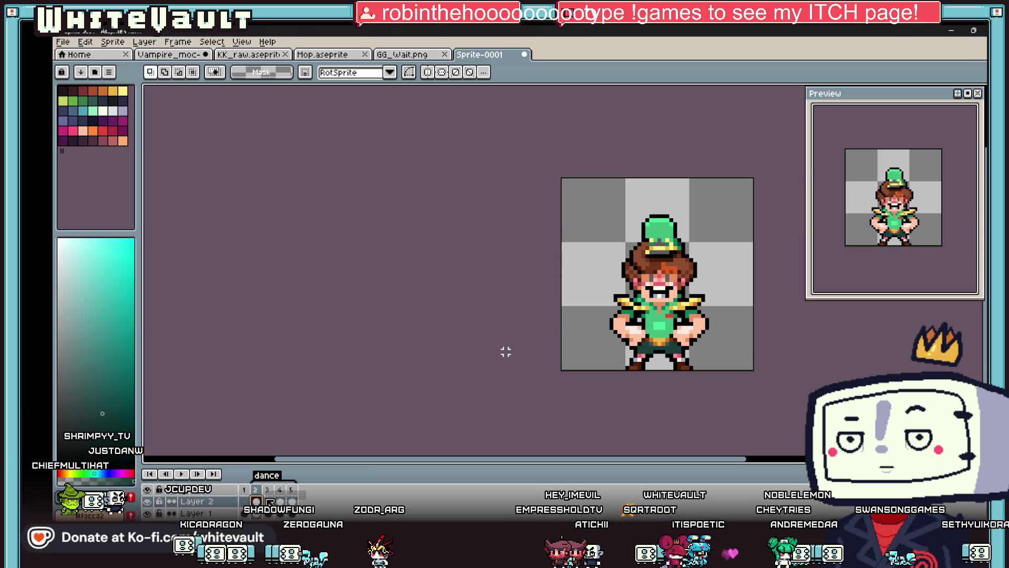
{"action": "key", "text": "Right"}
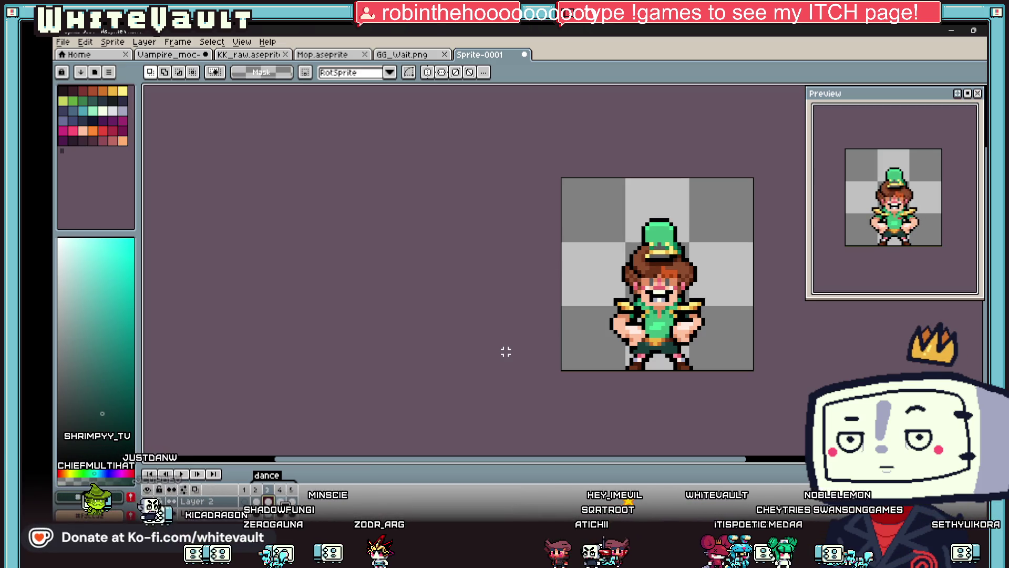
{"action": "key", "text": "Right"}
{"action": "key", "text": "Right"}
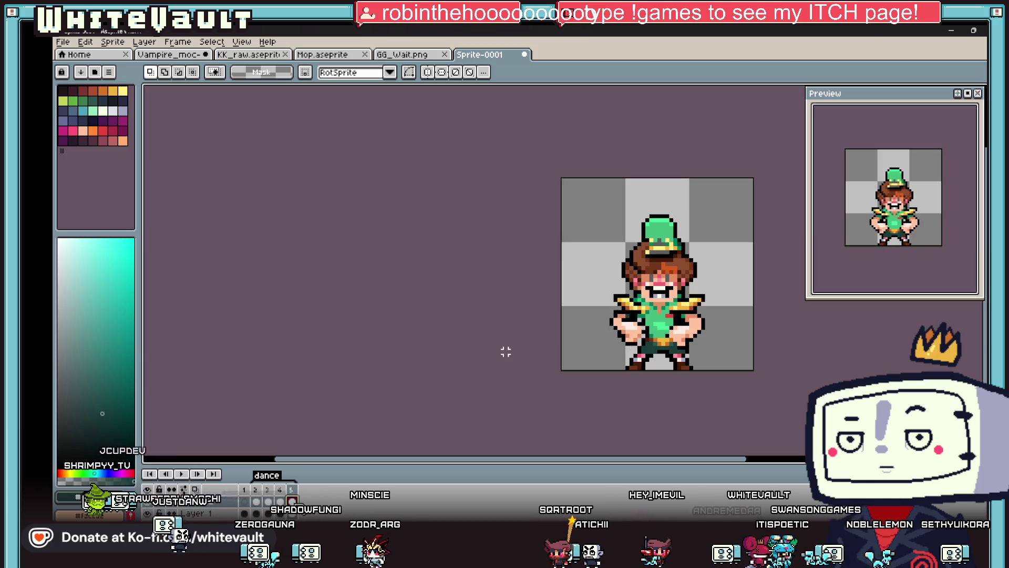
{"action": "left_click", "coordinate": [281, 501]}
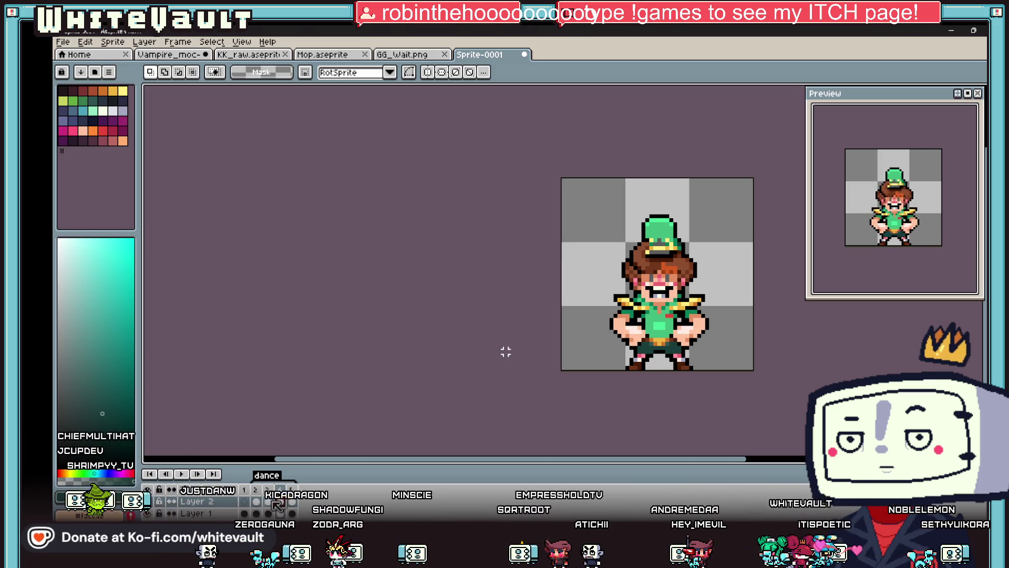
{"action": "left_click", "coordinate": [266, 501]}
{"action": "left_click", "coordinate": [280, 501]}
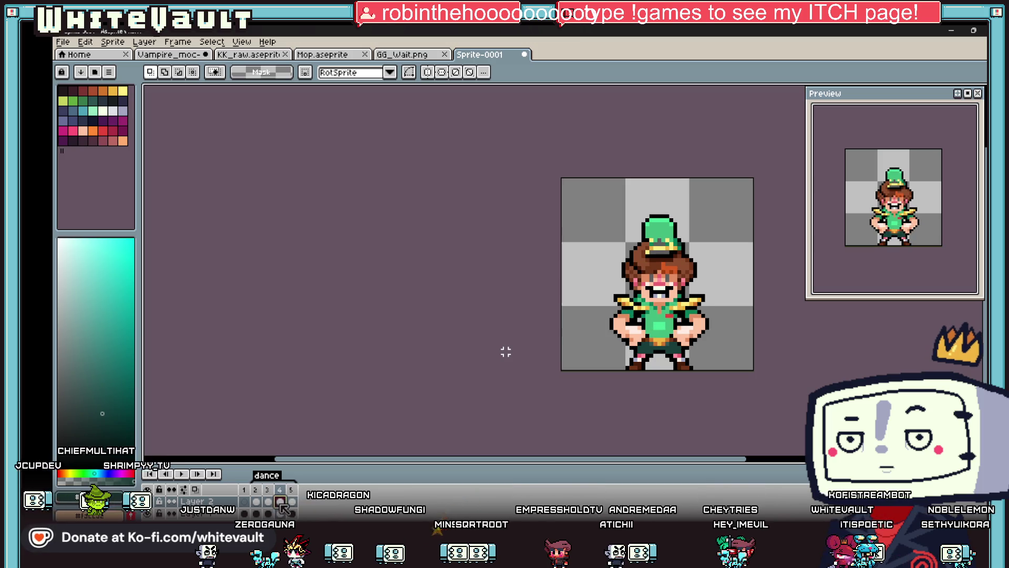
{"action": "left_click", "coordinate": [292, 501]}
{"action": "left_click", "coordinate": [281, 502]}
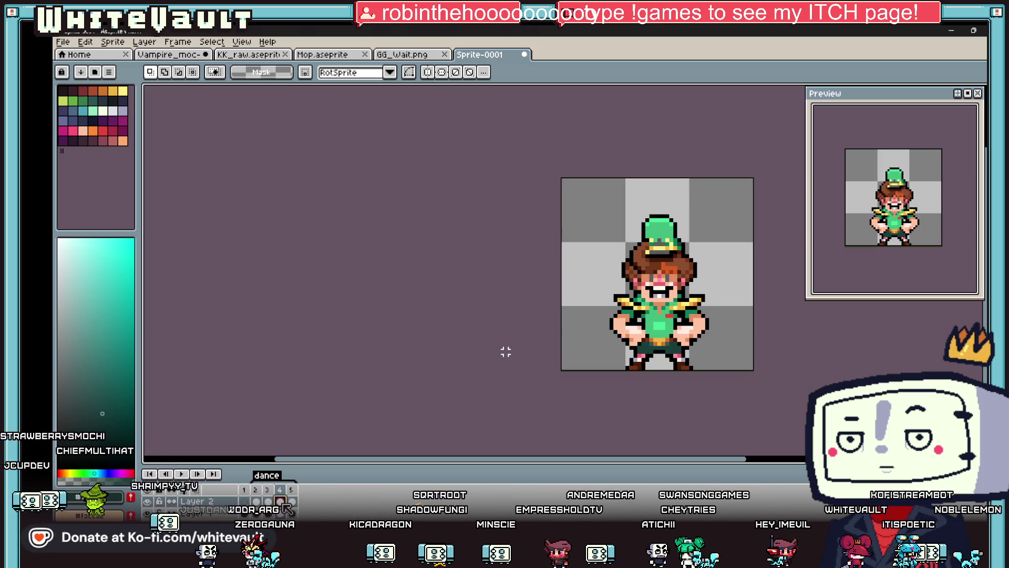
{"action": "left_click", "coordinate": [281, 504]}
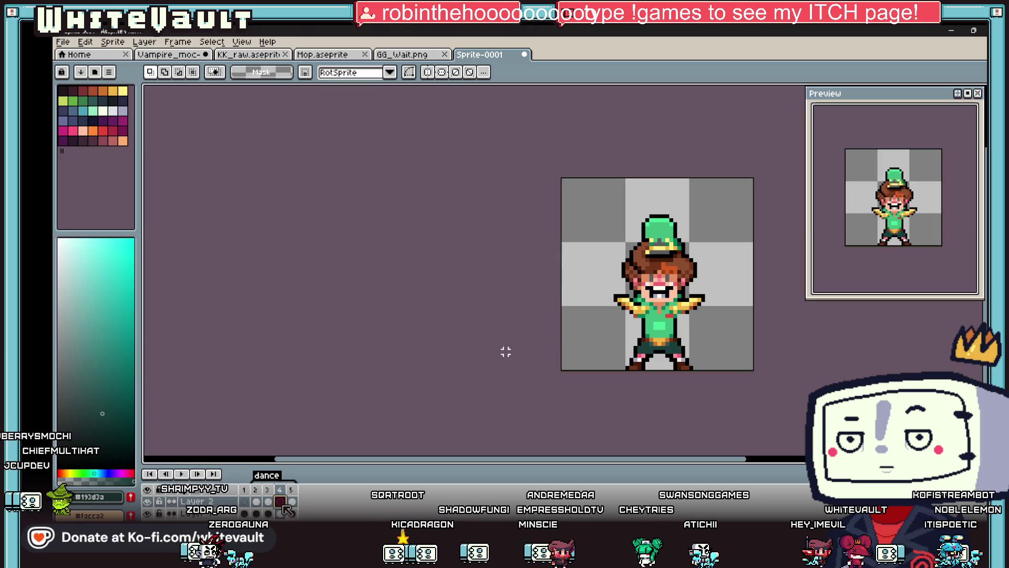
{"action": "left_click", "coordinate": [281, 502]}
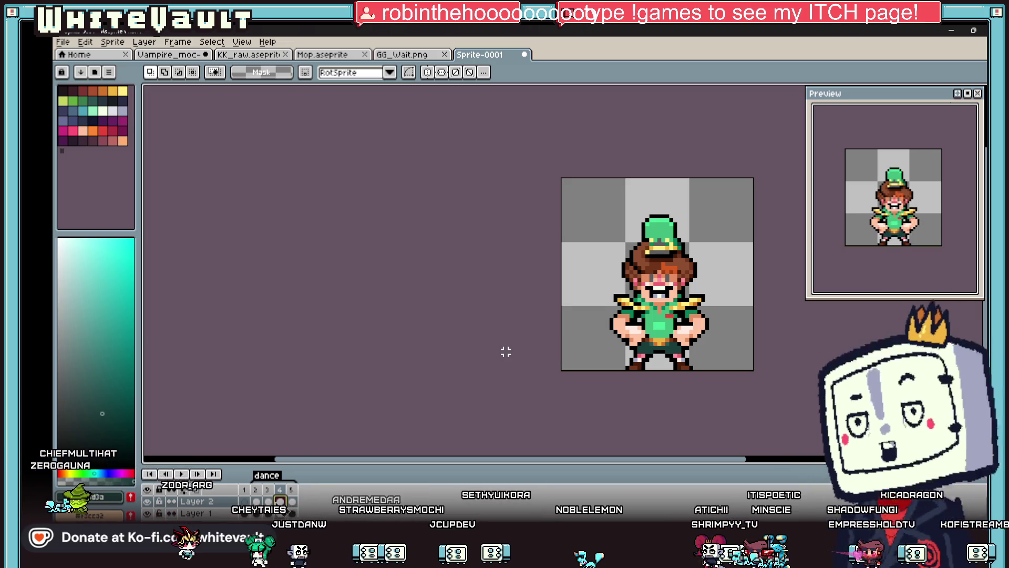
{"action": "left_click", "coordinate": [195, 475]}
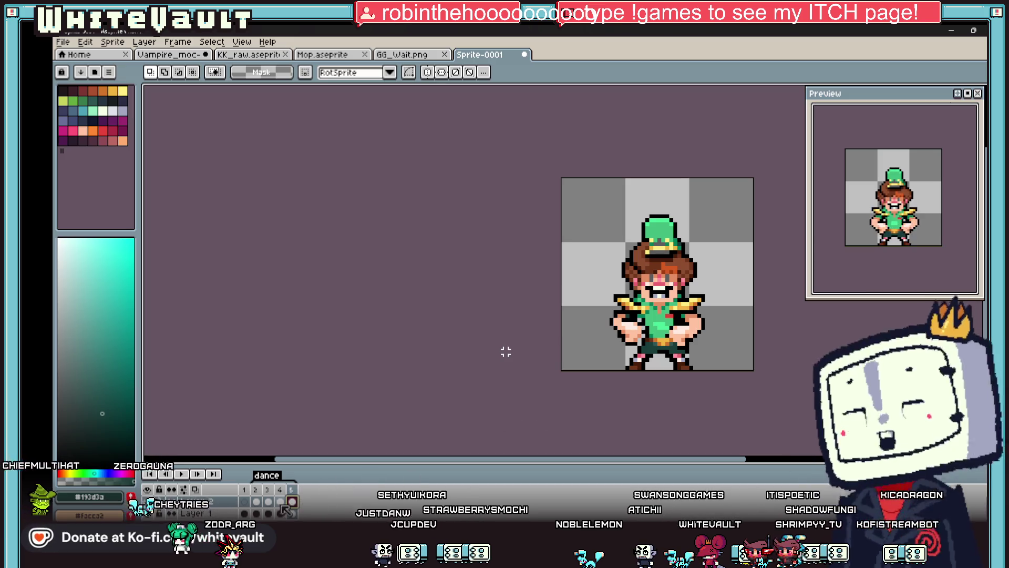
{"action": "left_click", "coordinate": [268, 502]}
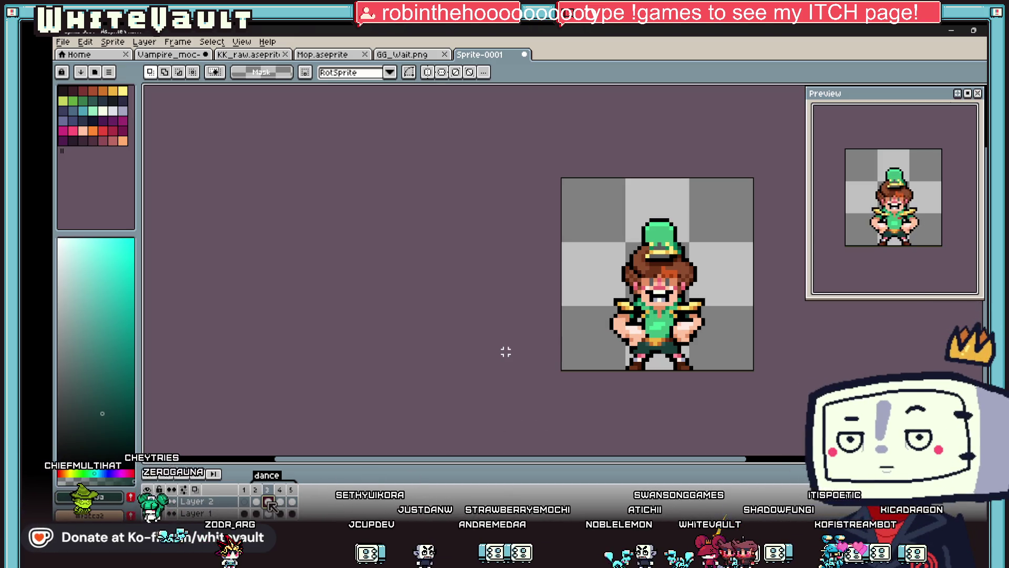
{"action": "left_click", "coordinate": [281, 502]}
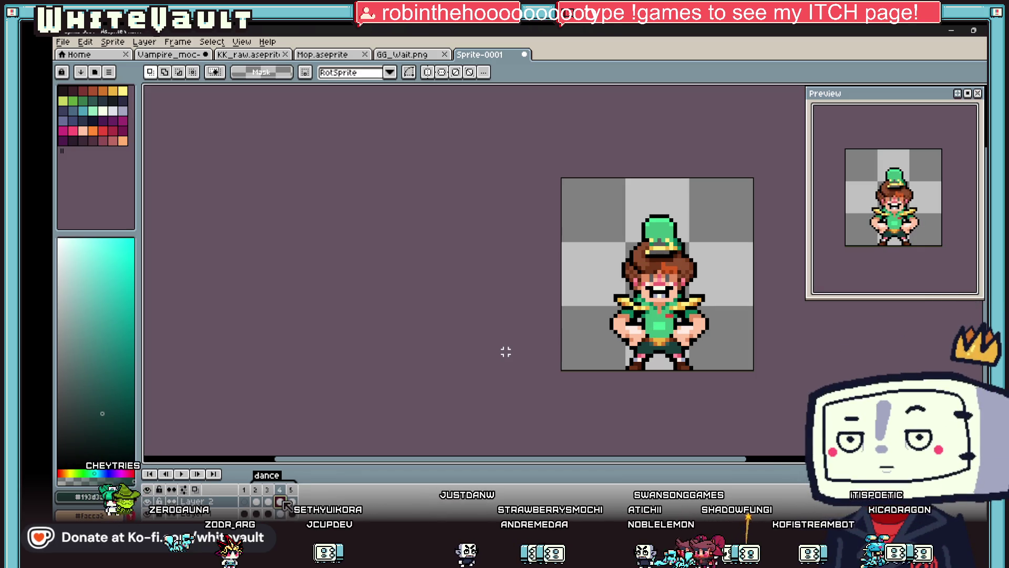
{"action": "key", "text": "Return"}
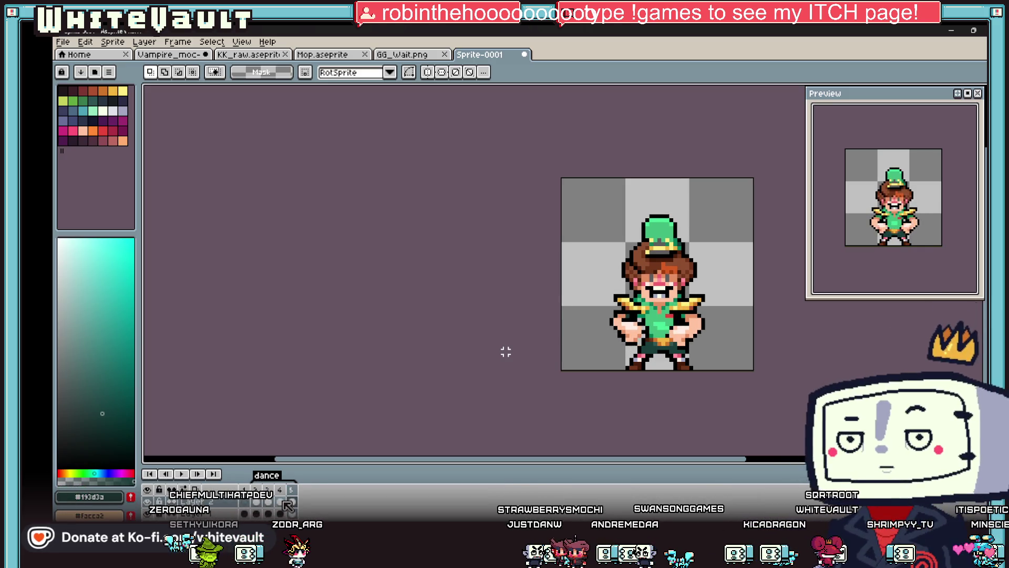
{"action": "key", "text": "i"}
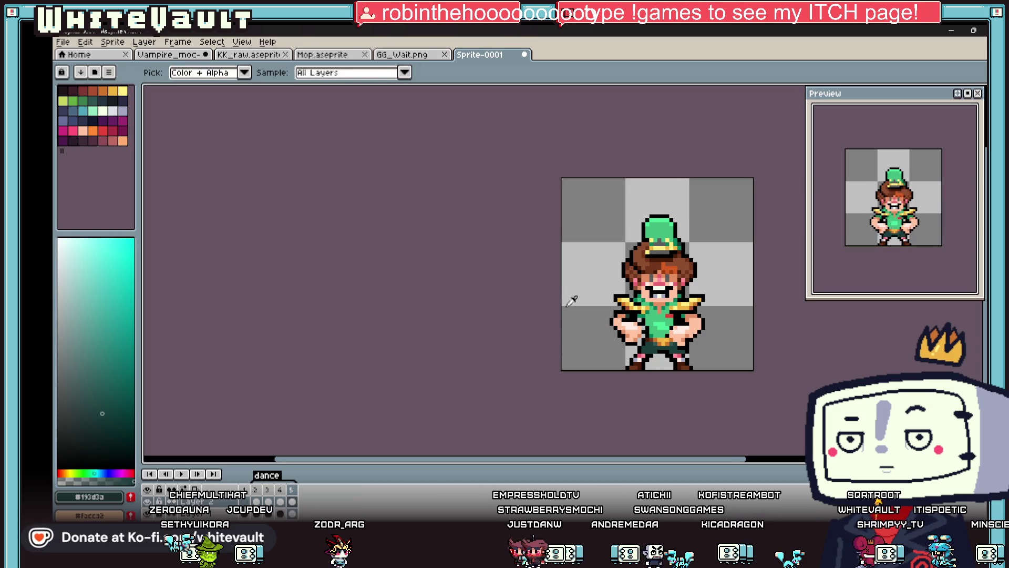
Sample black from the outline and pencil two extra black outline pixels
{"action": "scroll", "coordinate": [654, 343], "scroll_direction": "up", "scroll_amount": 4}
{"action": "left_click", "coordinate": [604, 279]}
{"action": "key", "text": "b"}
{"action": "left_click", "coordinate": [582, 308]}
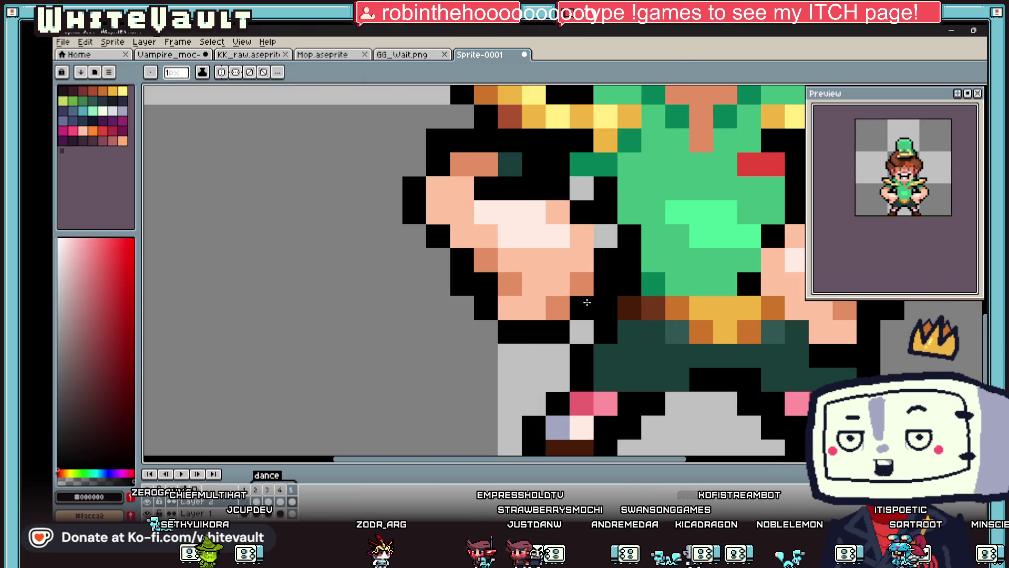
{"action": "left_click", "coordinate": [606, 237]}
Pick transparency as the drawing colour and return to the Pencil
{"action": "key", "text": "i"}
{"action": "scroll", "coordinate": [587, 189], "scroll_direction": "down", "scroll_amount": 7}
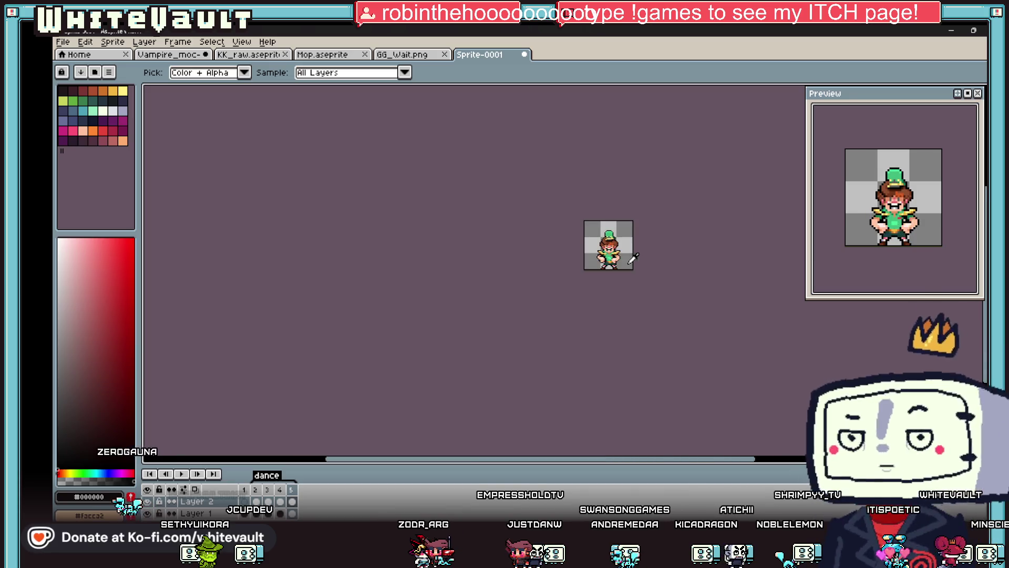
{"action": "scroll", "coordinate": [569, 243], "scroll_direction": "up", "scroll_amount": 5}
{"action": "left_click", "coordinate": [534, 246]}
{"action": "key", "text": "b"}
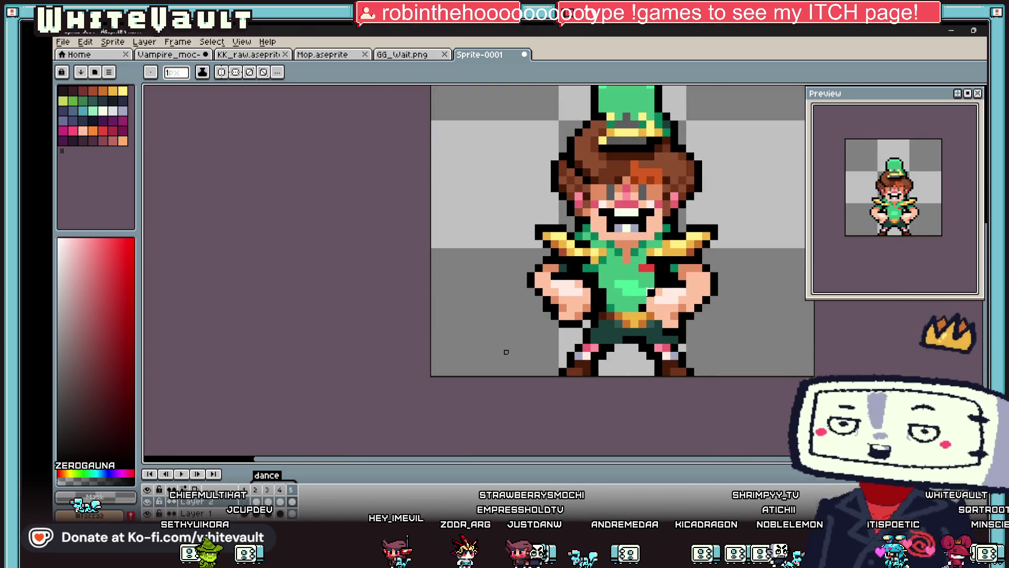
{"action": "scroll", "coordinate": [506, 351], "scroll_direction": "down", "scroll_amount": 2}
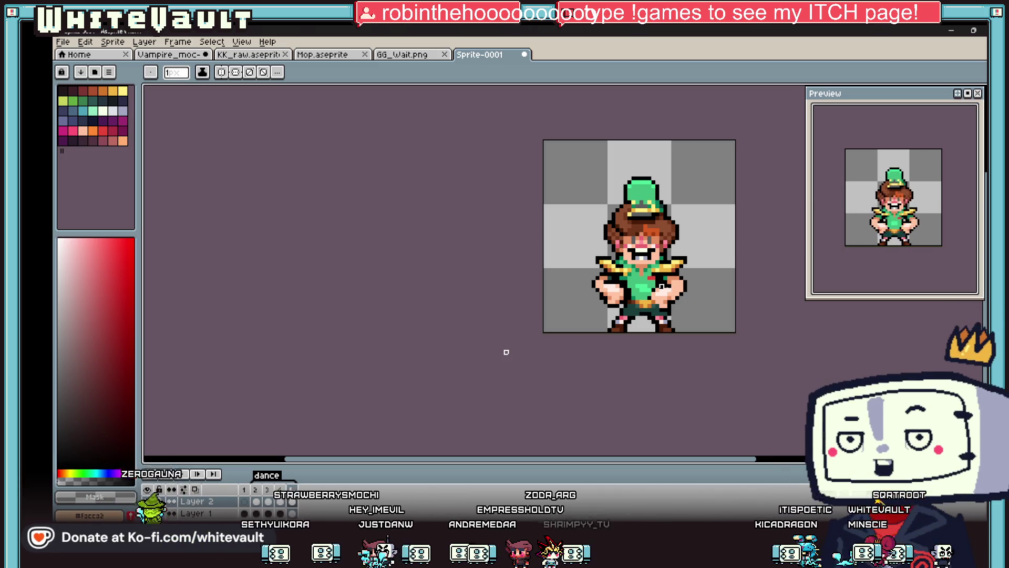
Flatten the two layers into one and select the entire 48×48 sprite
{"action": "scroll", "coordinate": [662, 286], "scroll_direction": "down", "scroll_amount": 2}
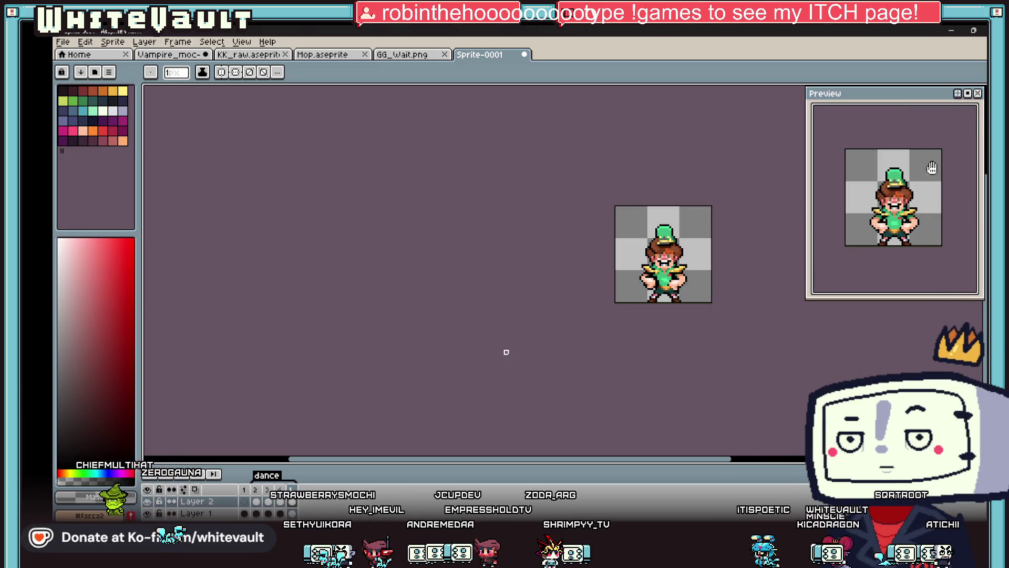
{"action": "key", "text": "m"}
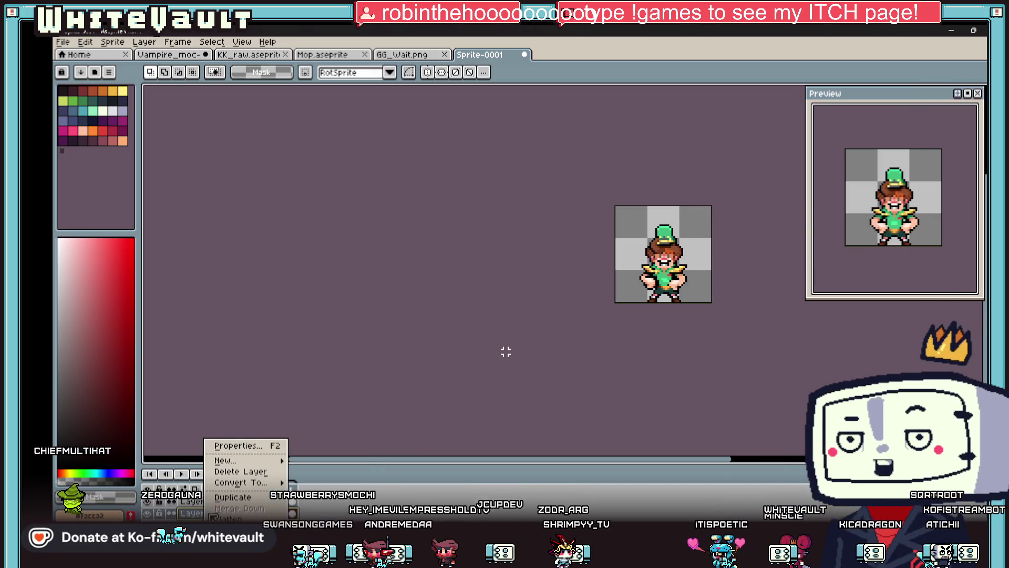
{"action": "key", "text": "f"}
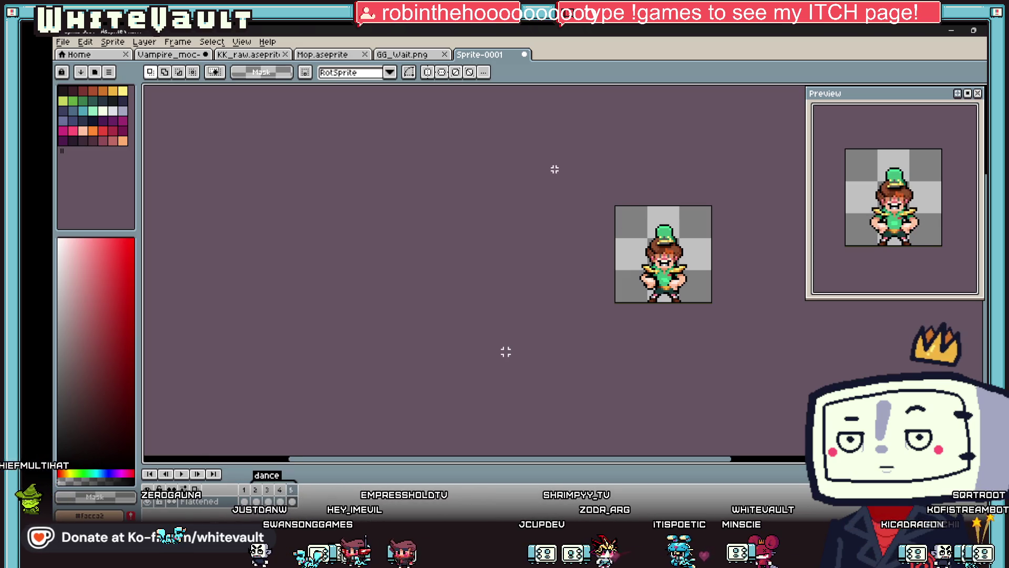
{"action": "key", "text": "ctrl+a"}
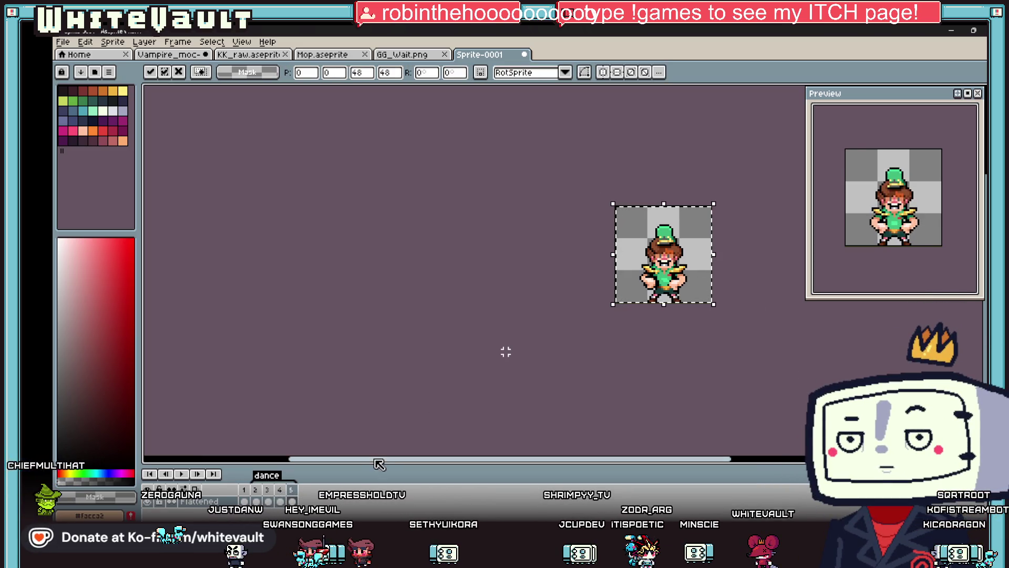
Paste the copied sprite into empty frame 3, shifted 1 px right, and commit it
{"action": "left_click", "coordinate": [267, 499]}
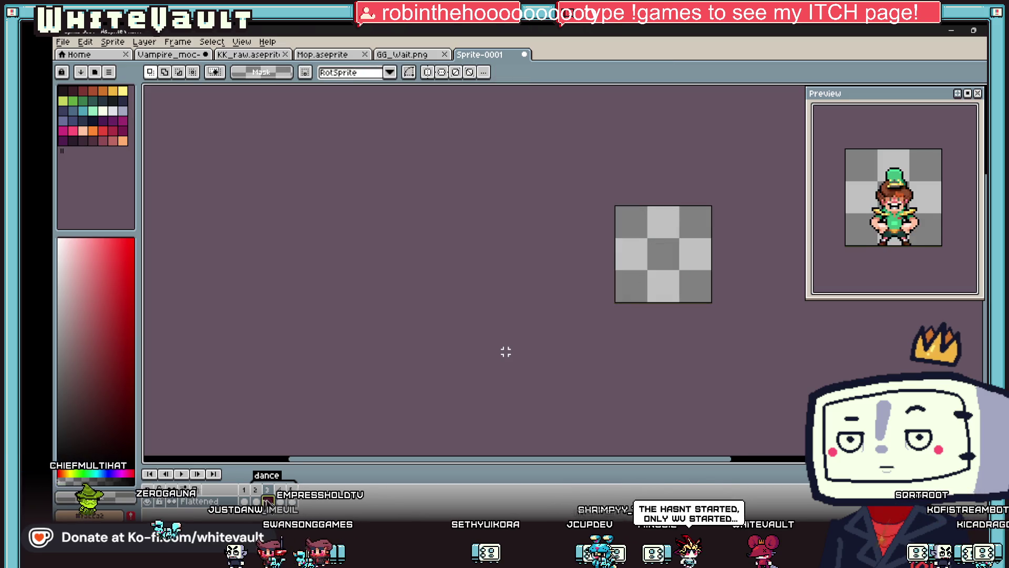
{"action": "key", "text": "ctrl+v"}
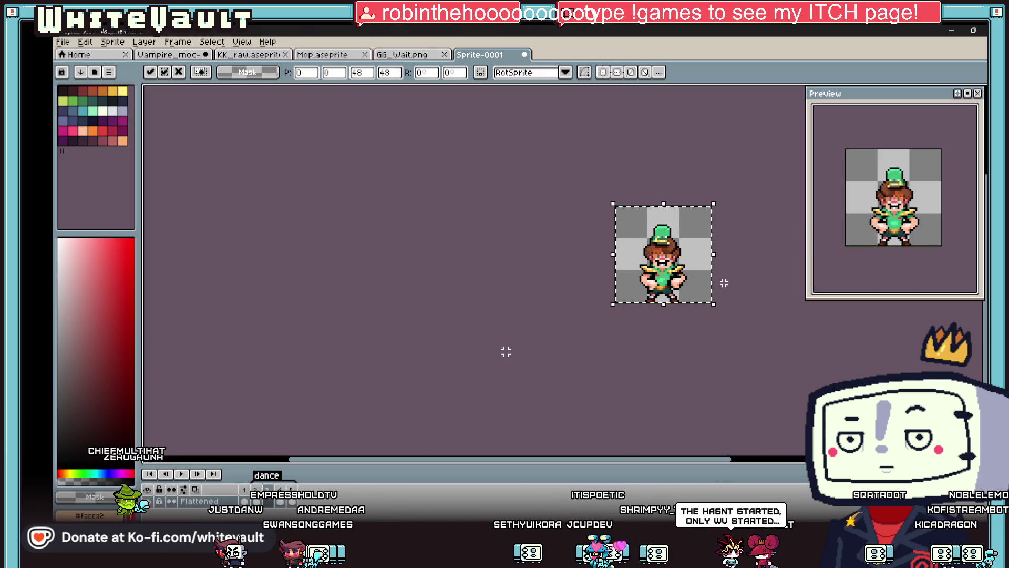
{"action": "scroll", "coordinate": [705, 284], "scroll_direction": "up", "scroll_amount": 1}
{"action": "key", "text": "Right"}
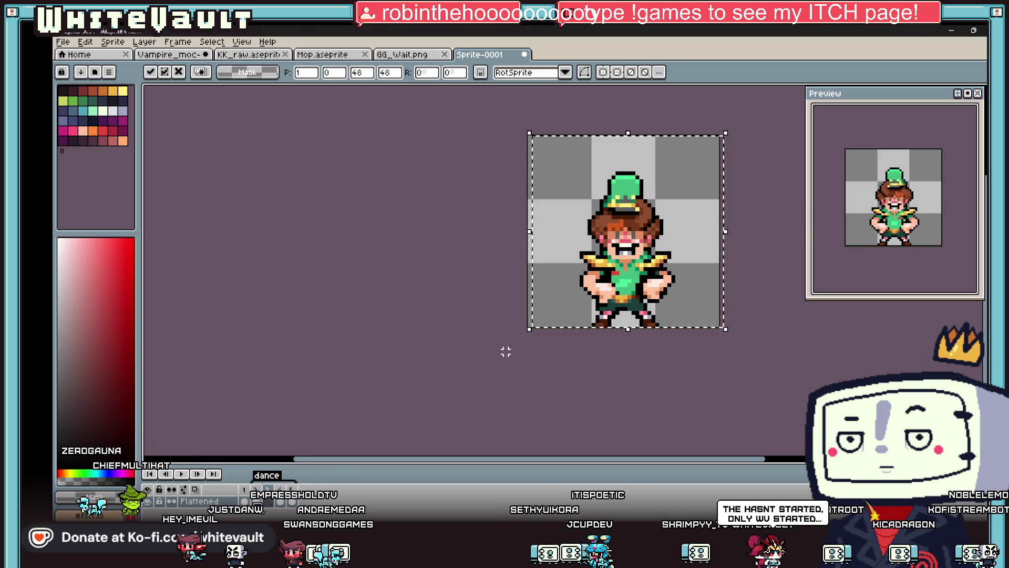
{"action": "left_click", "coordinate": [506, 352]}
Marquee the hat and head on frame 3 and a neighbouring frame to compare them, then deselect
{"action": "mouse_move", "coordinate": [555, 147]}
{"action": "left_mouse_down"}
{"action": "mouse_move", "coordinate": [692, 211]}
{"action": "mouse_move", "coordinate": [702, 233]}
{"action": "left_mouse_up"}
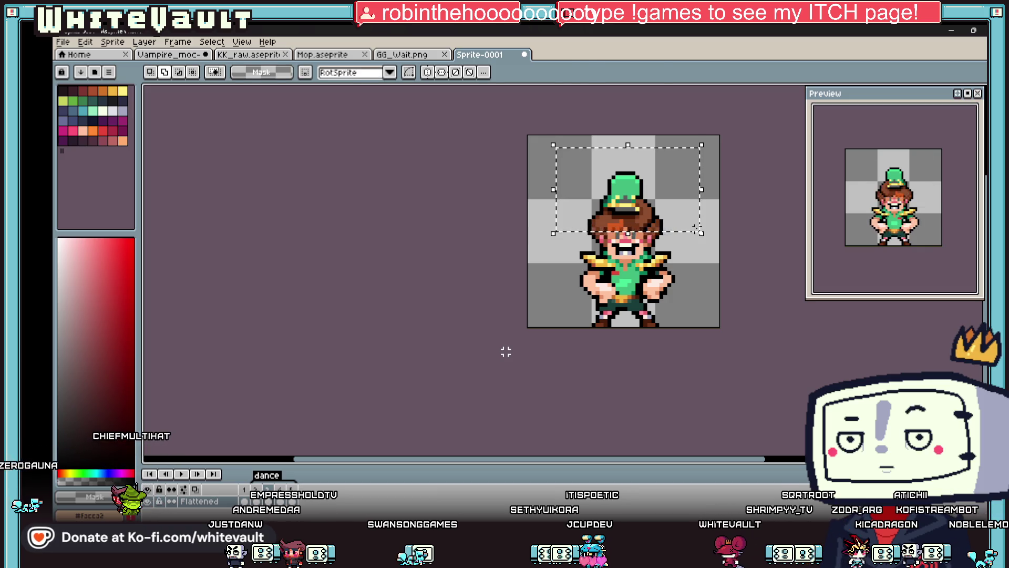
{"action": "left_click", "coordinate": [725, 300]}
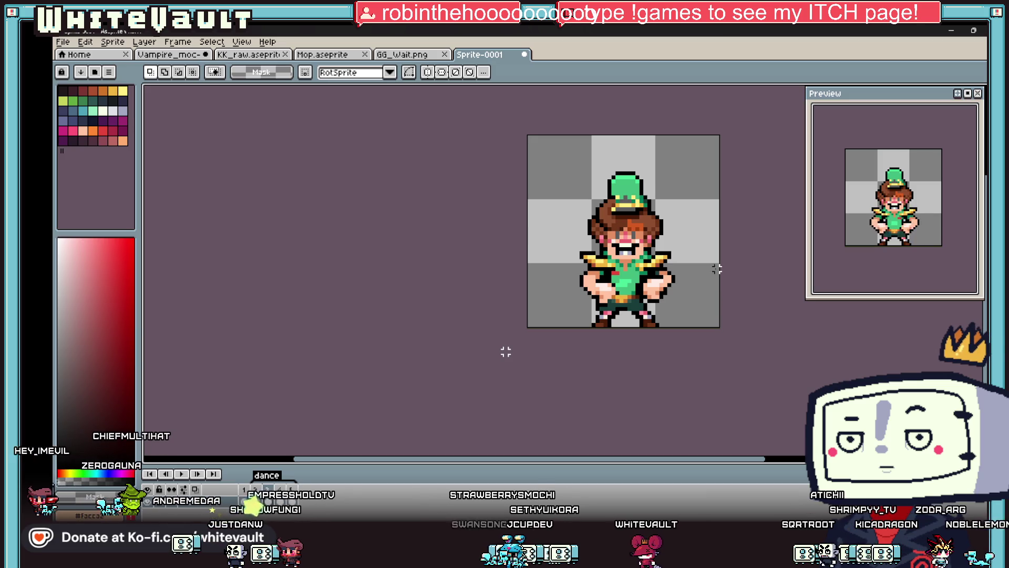
{"action": "key", "text": "plus"}
{"action": "left_click", "coordinate": [268, 489]}
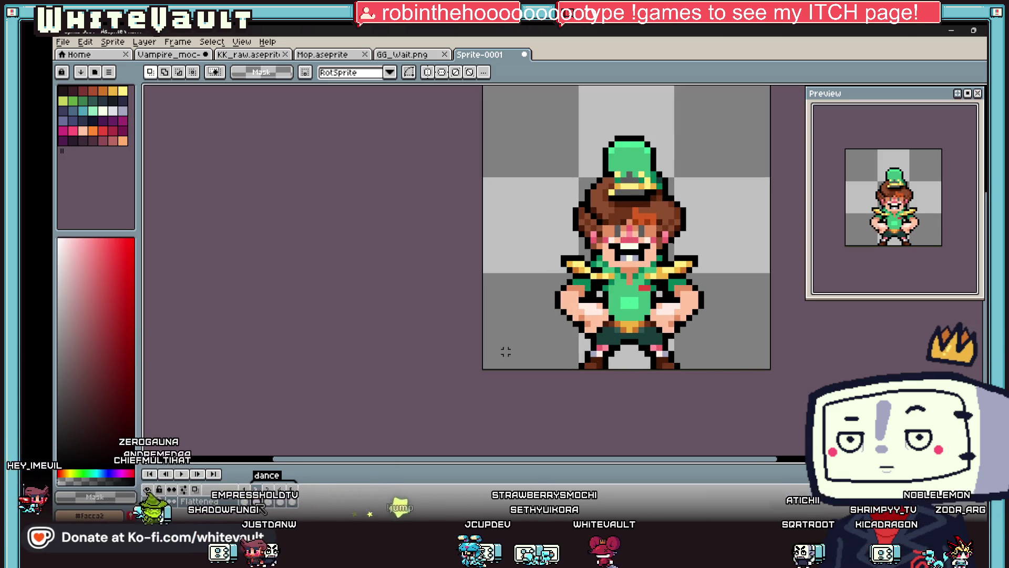
{"action": "left_click_drag", "start_coordinate": [542, 116], "coordinate": [731, 251]}
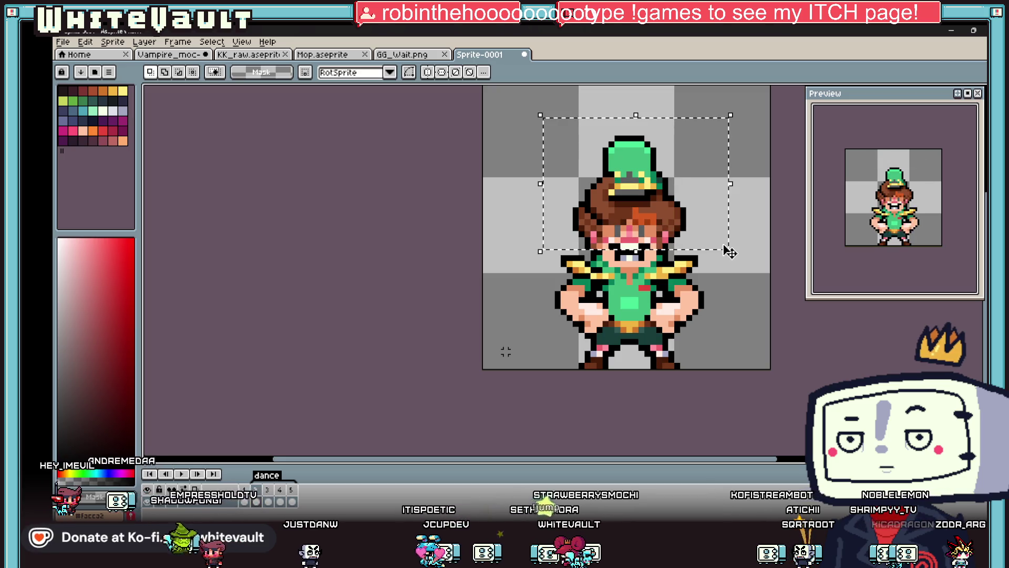
{"action": "left_click", "coordinate": [268, 501]}
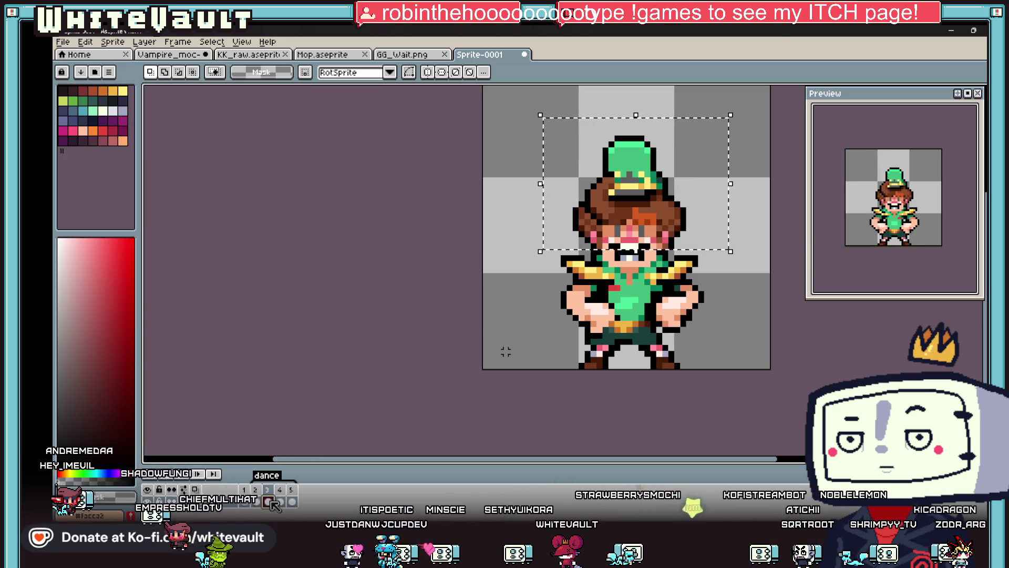
{"action": "left_click", "coordinate": [755, 347]}
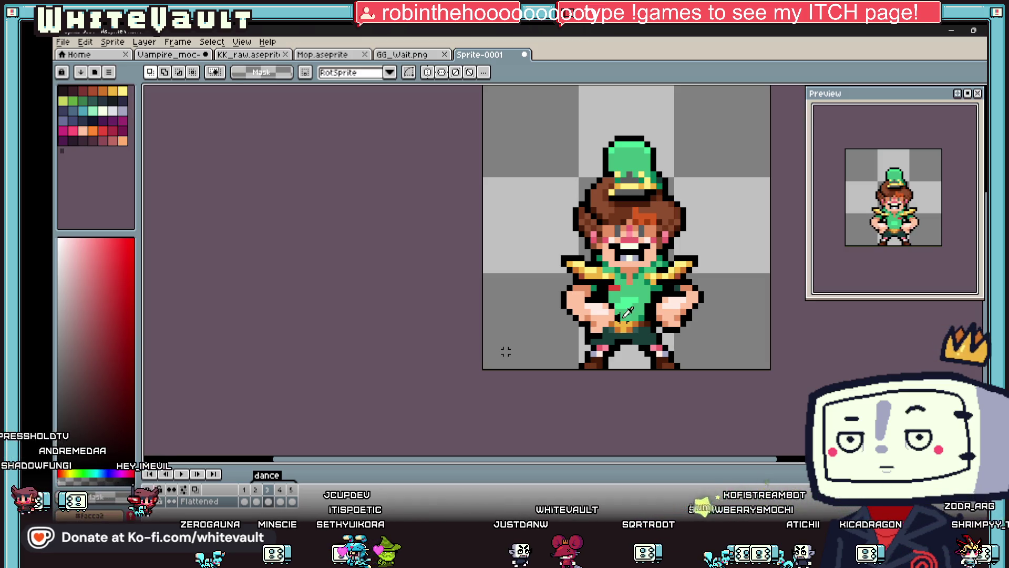
Pencil a shirt pixel in the lighter shirt green, after a trial red pixel
{"action": "key", "text": "b"}
{"action": "scroll", "coordinate": [618, 315], "scroll_direction": "up", "scroll_amount": 3}
{"action": "left_click", "coordinate": [613, 280], "text": "alt"}
{"action": "left_click", "coordinate": [677, 280]}
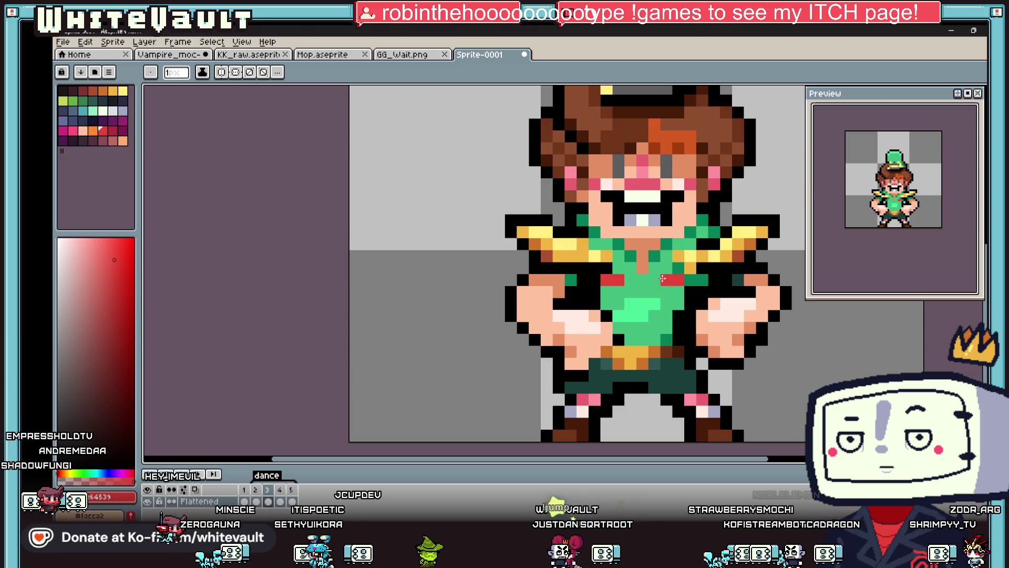
{"action": "left_click", "coordinate": [622, 282], "text": "alt"}
{"action": "left_click", "coordinate": [641, 300], "text": "alt"}
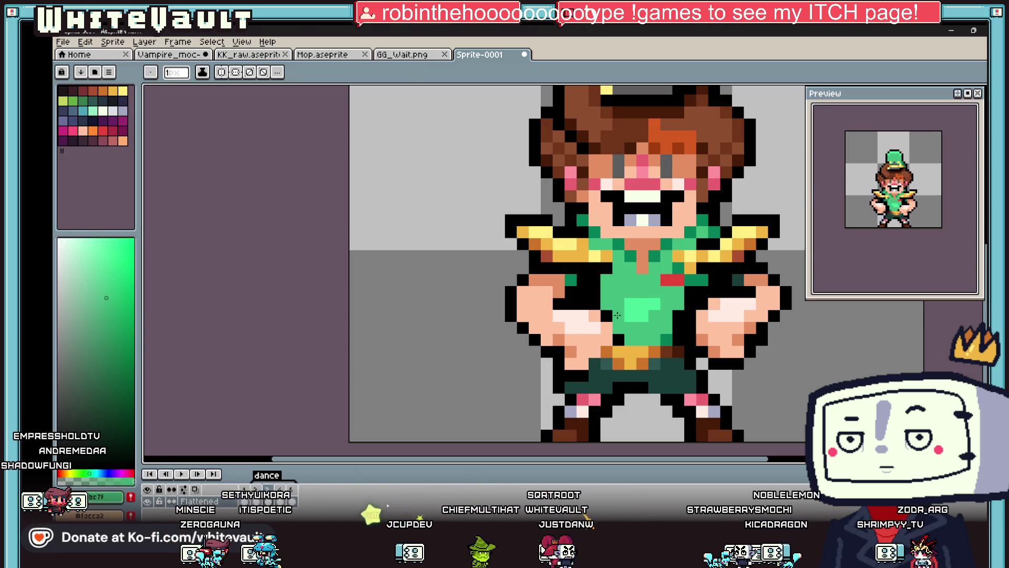
{"action": "left_click", "coordinate": [657, 302]}
{"action": "scroll", "coordinate": [871, 214], "scroll_direction": "down", "scroll_amount": 2}
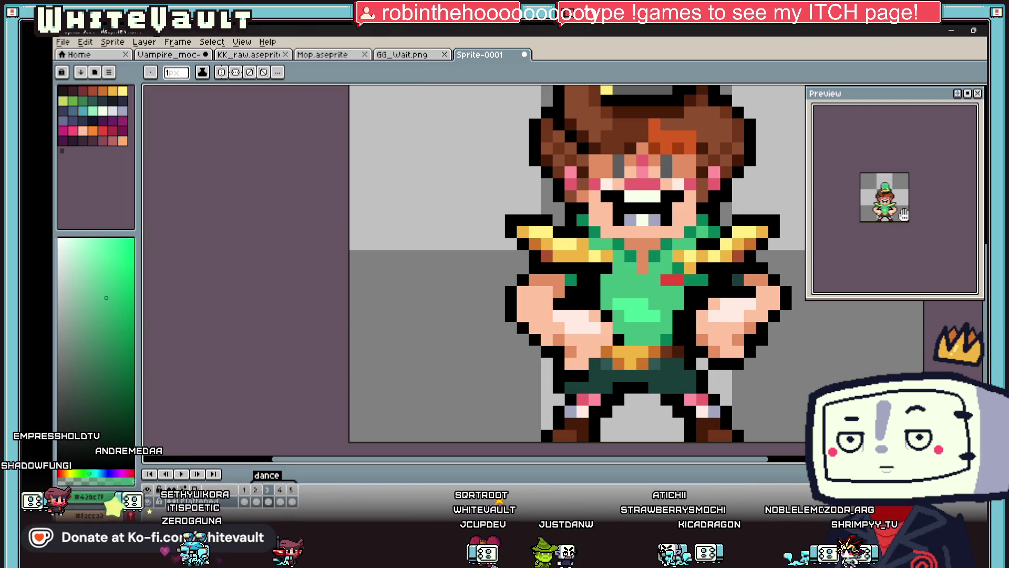
{"action": "scroll", "coordinate": [888, 189], "scroll_direction": "up", "scroll_amount": 2}
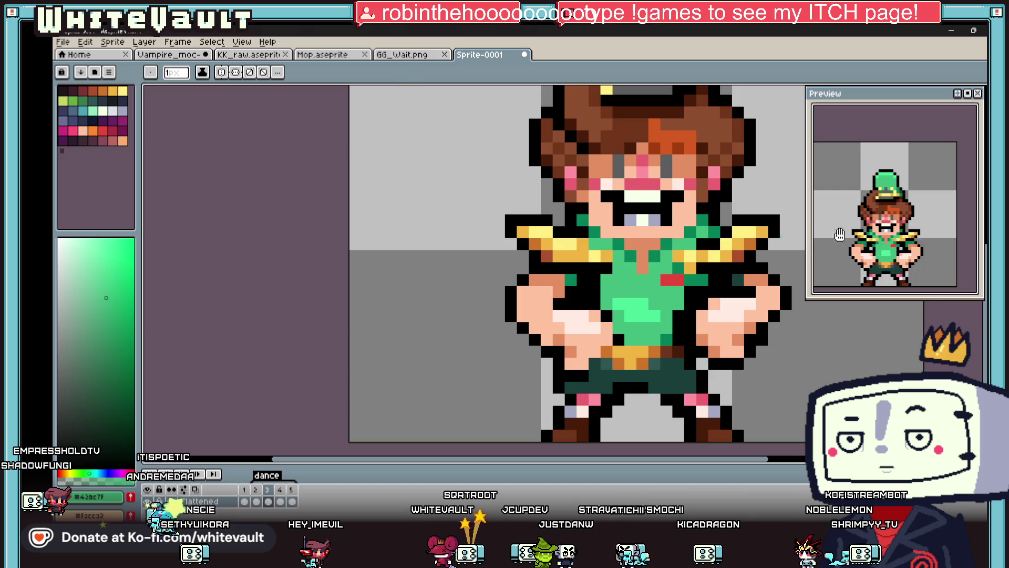
{"action": "left_click", "coordinate": [746, 197], "text": "alt"}
{"action": "scroll", "coordinate": [699, 247], "scroll_direction": "down", "scroll_amount": 5}
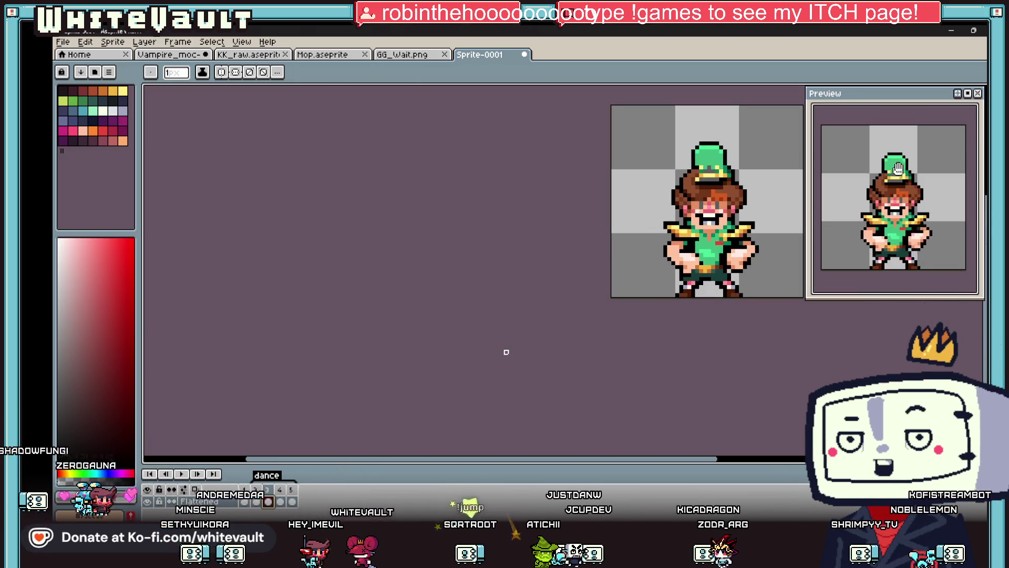
Marquee-select the character's head and upper body
{"action": "key", "text": "m"}
{"action": "mouse_move", "coordinate": [624, 131]}
{"action": "left_mouse_down"}
{"action": "mouse_move", "coordinate": [777, 206]}
{"action": "mouse_move", "coordinate": [766, 234]}
{"action": "mouse_move", "coordinate": [777, 237]}
{"action": "left_mouse_up"}
{"action": "scroll", "coordinate": [773, 218], "scroll_direction": "up", "scroll_amount": 1}
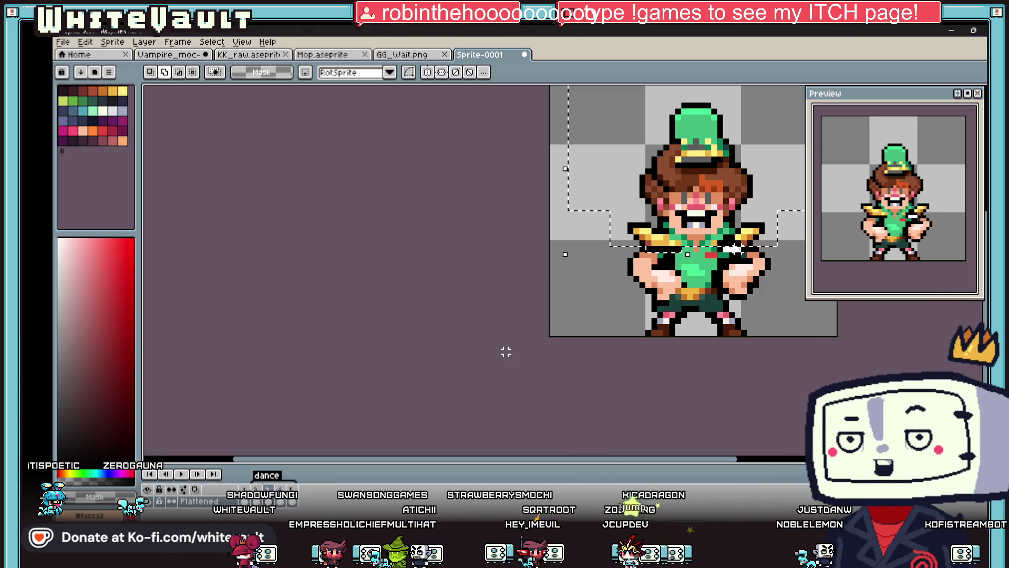
Nudge the selected head and upper body down one pixel and commit
{"action": "key", "text": "Down"}
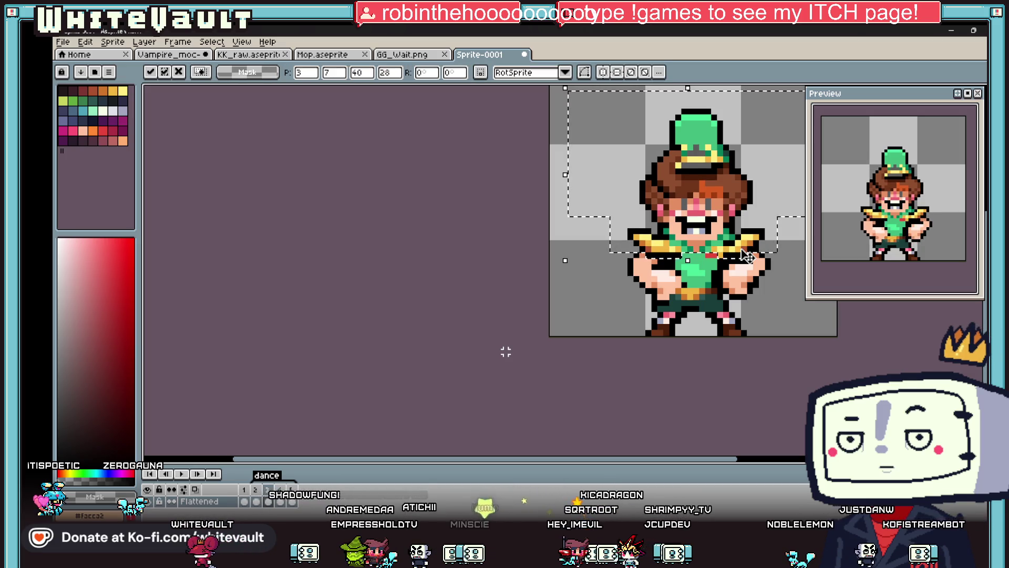
{"action": "key", "text": "ctrl+d"}
{"action": "scroll", "coordinate": [833, 324], "scroll_direction": "down", "scroll_amount": 2}
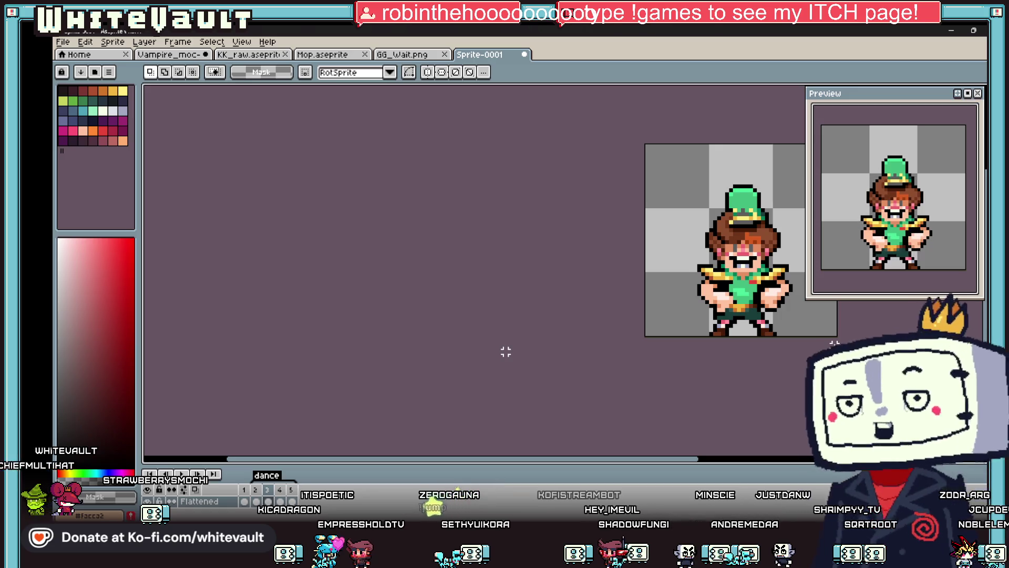
{"action": "scroll", "coordinate": [506, 352], "scroll_direction": "down", "scroll_amount": 1}
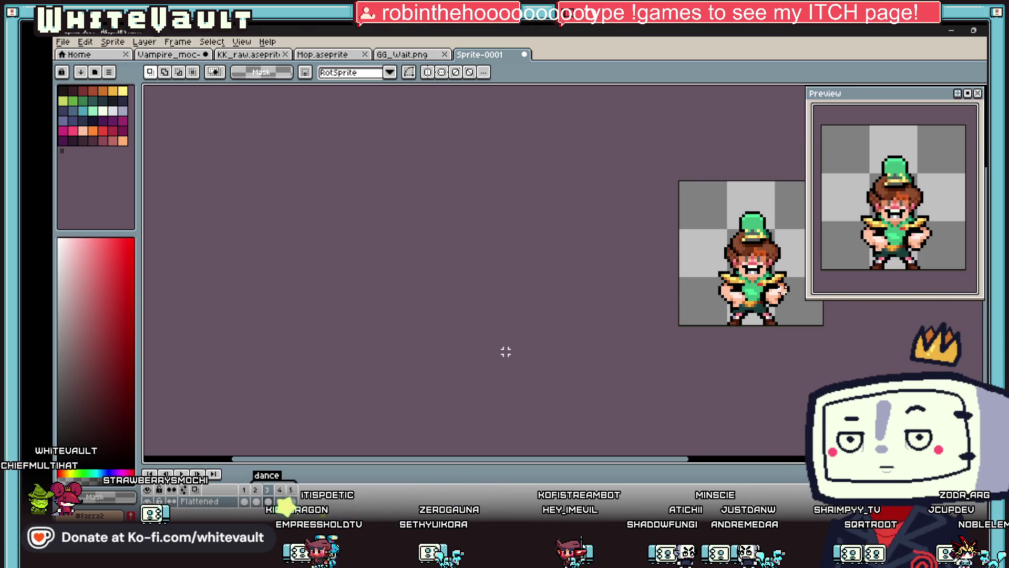
Paint the stray orange outline pixel black
{"action": "scroll", "coordinate": [506, 352], "scroll_direction": "up", "scroll_amount": 1}
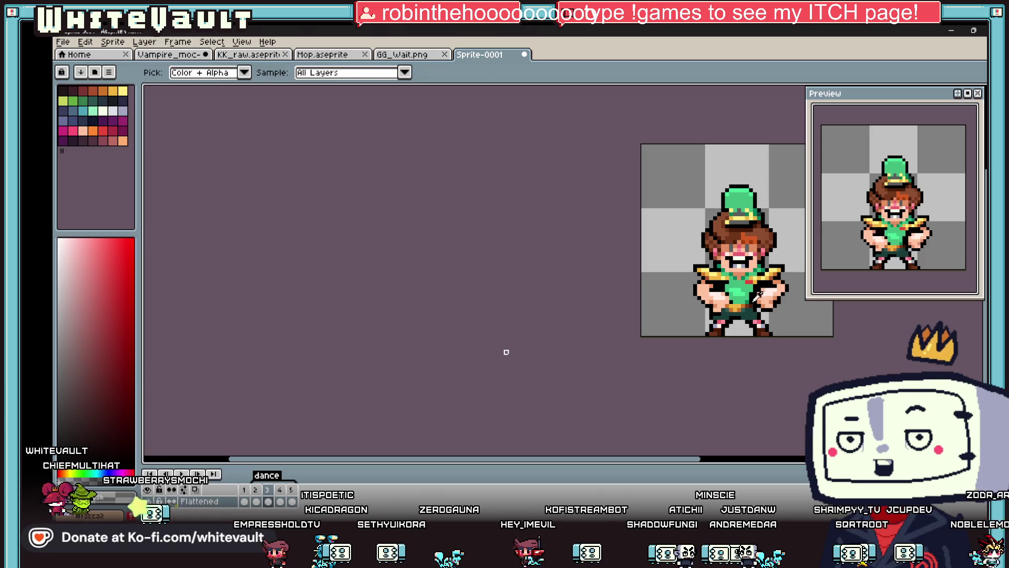
{"action": "key", "text": "b"}
{"action": "scroll", "coordinate": [738, 291], "scroll_direction": "up", "scroll_amount": 5}
{"action": "left_click", "coordinate": [725, 321]}
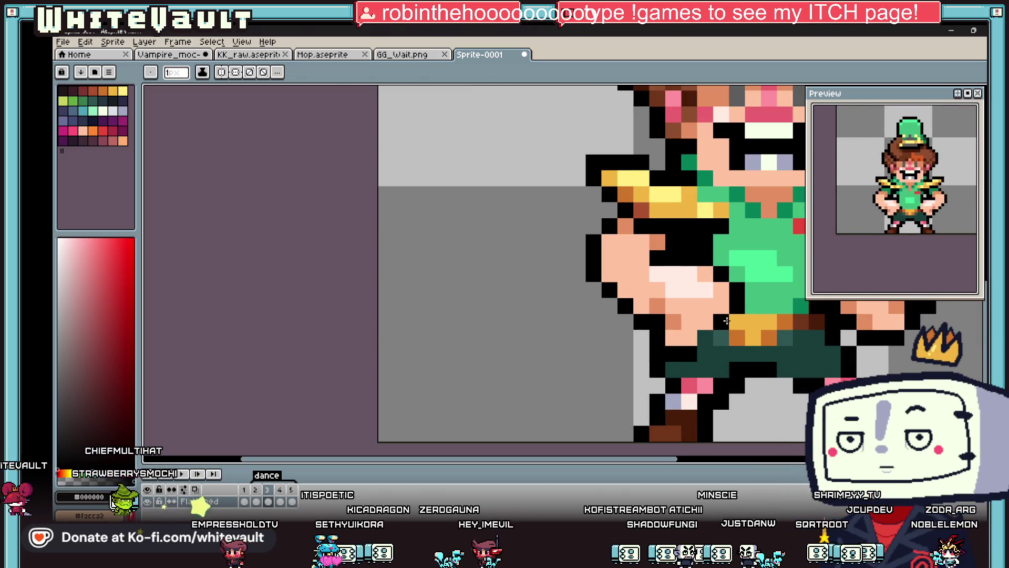
{"action": "scroll", "coordinate": [710, 336], "scroll_direction": "down", "scroll_amount": 5}
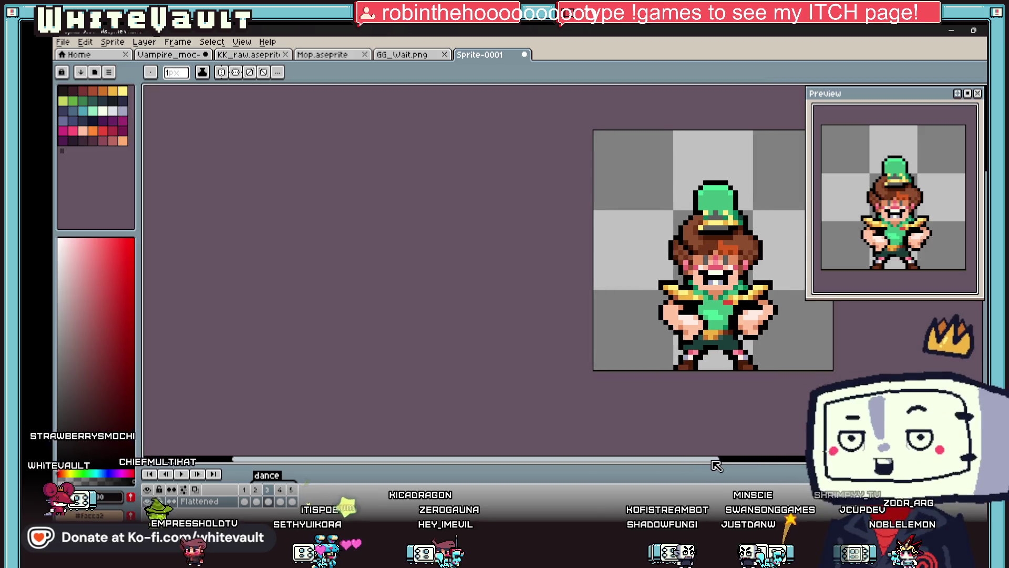
Compare frames 2 and 3, then play the dance animation
{"action": "key", "text": "comma"}
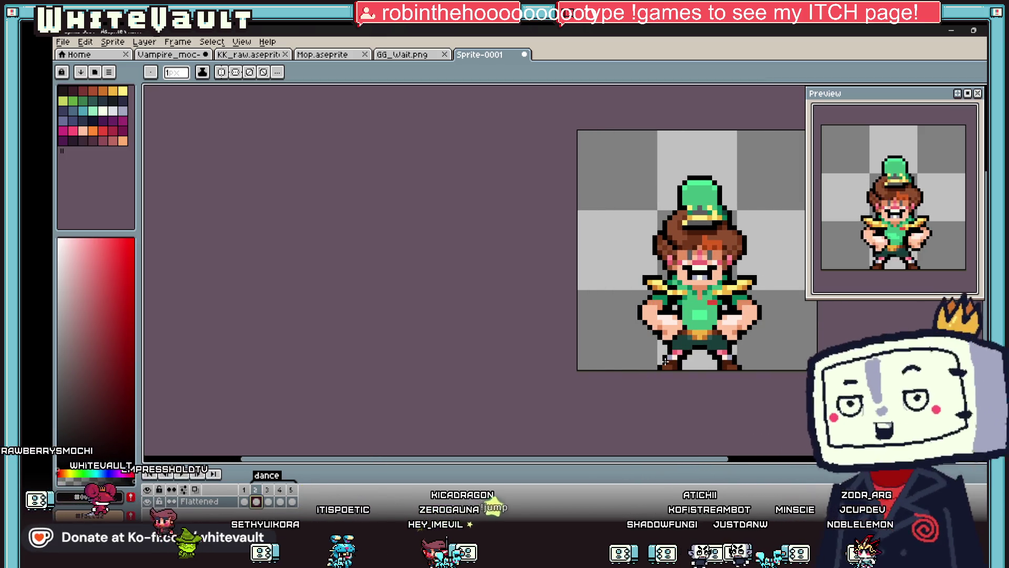
{"action": "scroll", "coordinate": [684, 322], "scroll_direction": "up", "scroll_amount": 2}
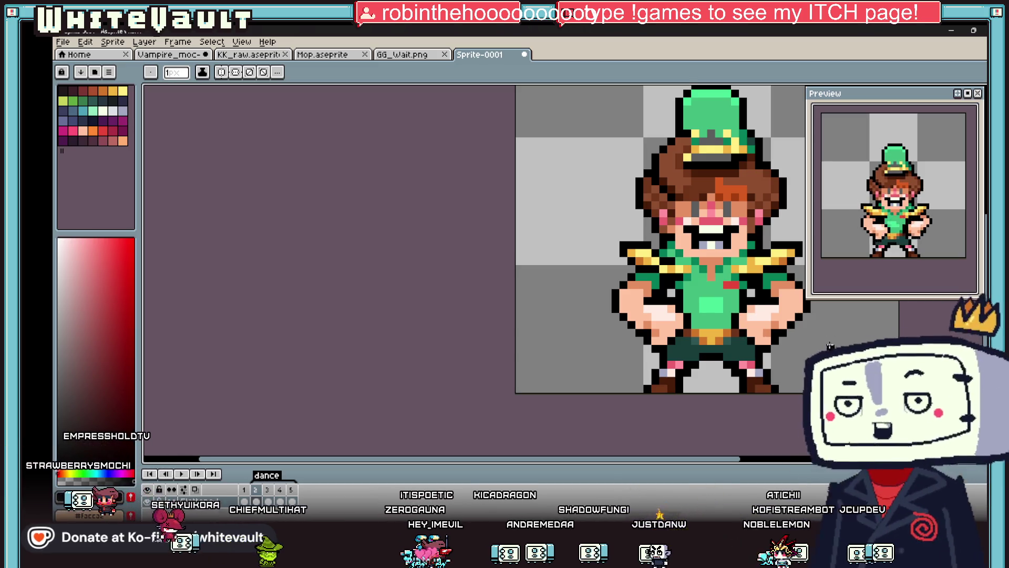
{"action": "key", "text": "period"}
{"action": "key", "text": "Return"}
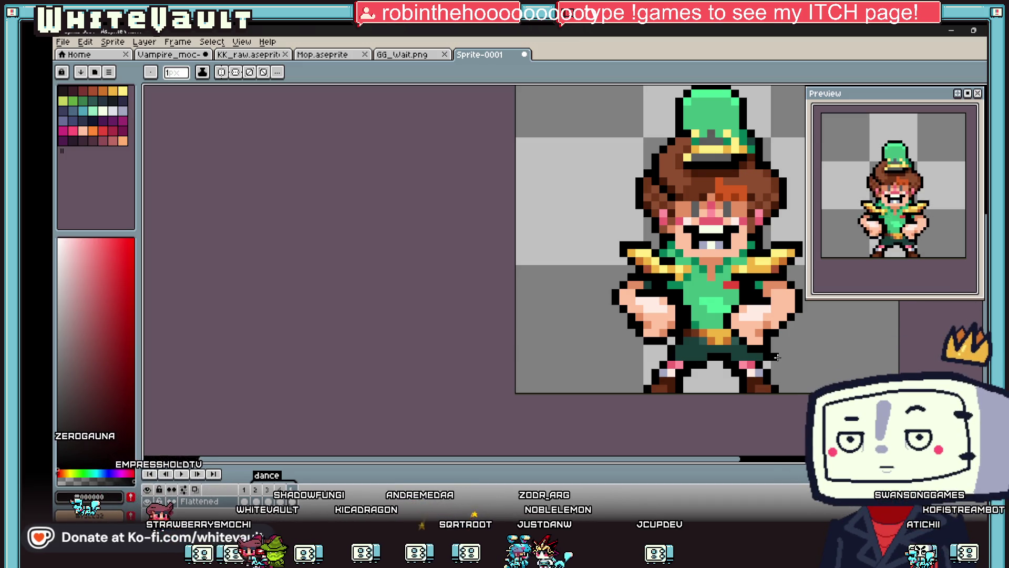
{"action": "scroll", "coordinate": [777, 357], "scroll_direction": "down", "scroll_amount": 3}
{"action": "scroll", "coordinate": [799, 359], "scroll_direction": "up", "scroll_amount": 1}
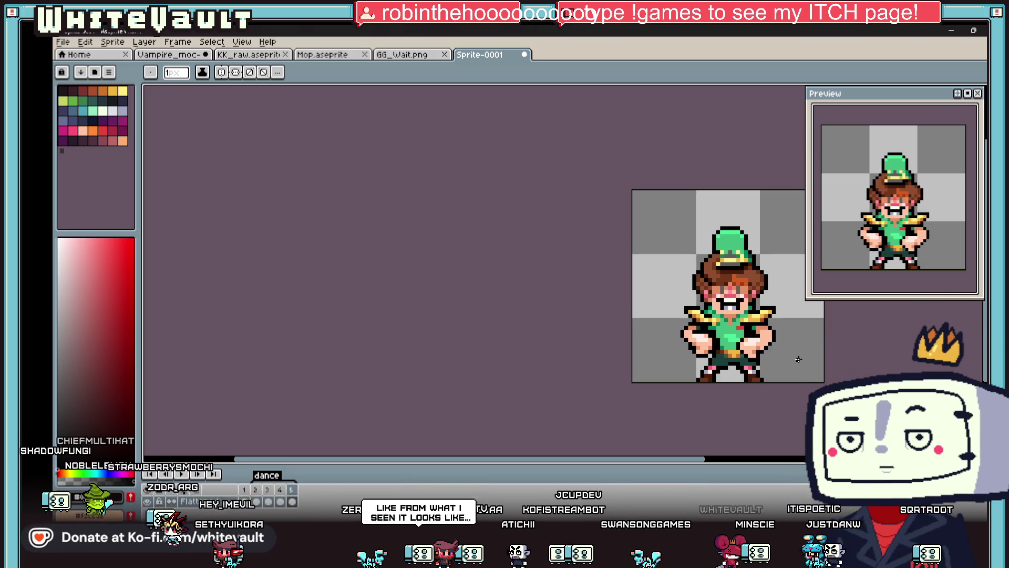
{"action": "scroll", "coordinate": [734, 277], "scroll_direction": "down", "scroll_amount": 2}
Centre the sprite and compare dance frames 2 and 3
{"action": "scroll", "coordinate": [744, 274], "scroll_direction": "up", "scroll_amount": 1}
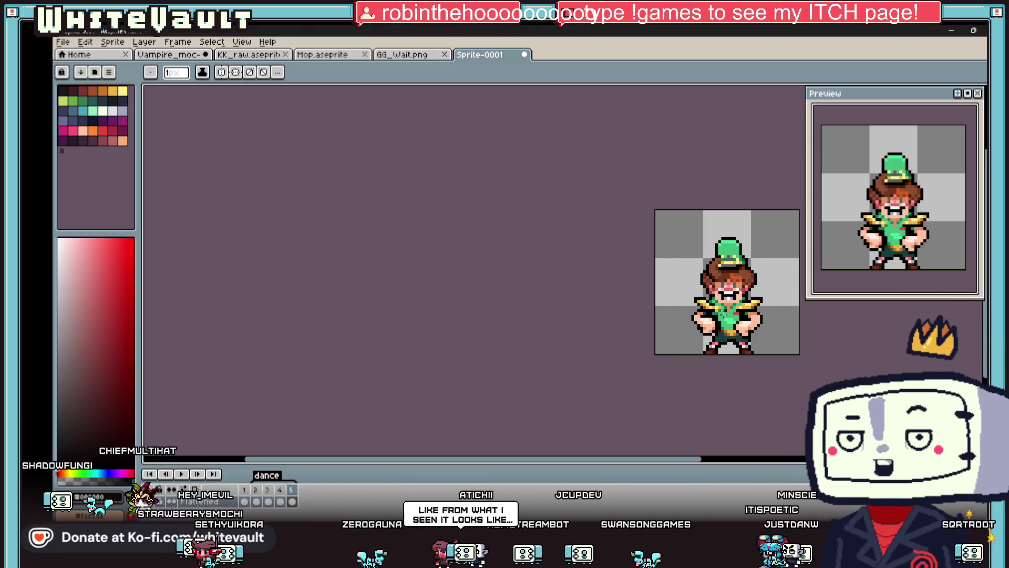
{"action": "key", "text": "comma"}
{"action": "left_click_drag", "start_coordinate": [704, 462], "coordinate": [747, 461]}
{"action": "scroll", "coordinate": [624, 282], "scroll_direction": "up", "scroll_amount": 4}
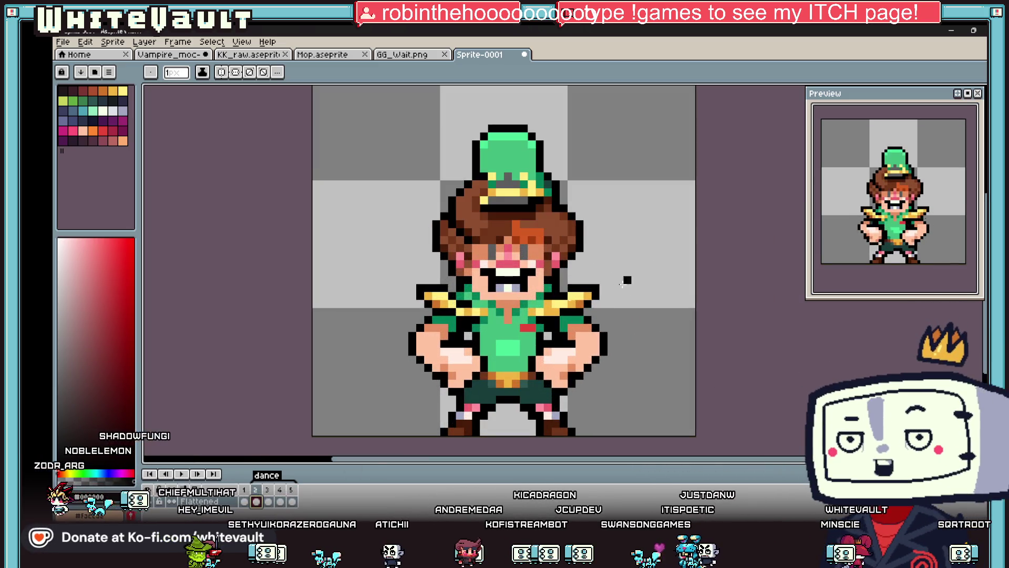
{"action": "key", "text": "period"}
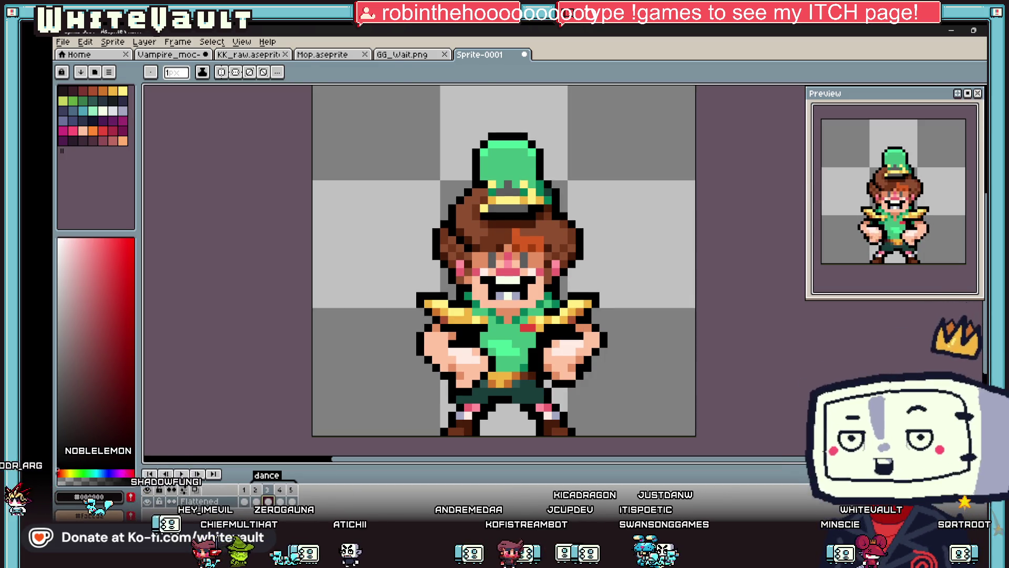
Select the left-shoulder pixels, shift them, and commit the edit
{"action": "key", "text": "m"}
{"action": "scroll", "coordinate": [392, 303], "scroll_direction": "up", "scroll_amount": 2}
{"action": "left_click_drag", "start_coordinate": [392, 302], "coordinate": [506, 351]}
{"action": "left_click_drag", "start_coordinate": [494, 315], "coordinate": [493, 334]}
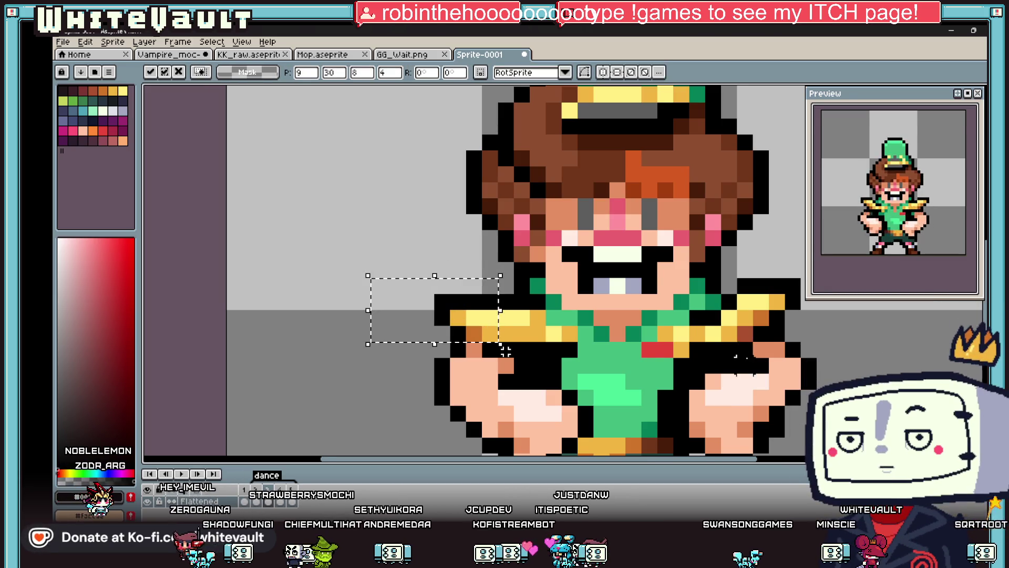
{"action": "scroll", "coordinate": [506, 351], "scroll_direction": "down", "scroll_amount": 2}
{"action": "key", "text": "period"}
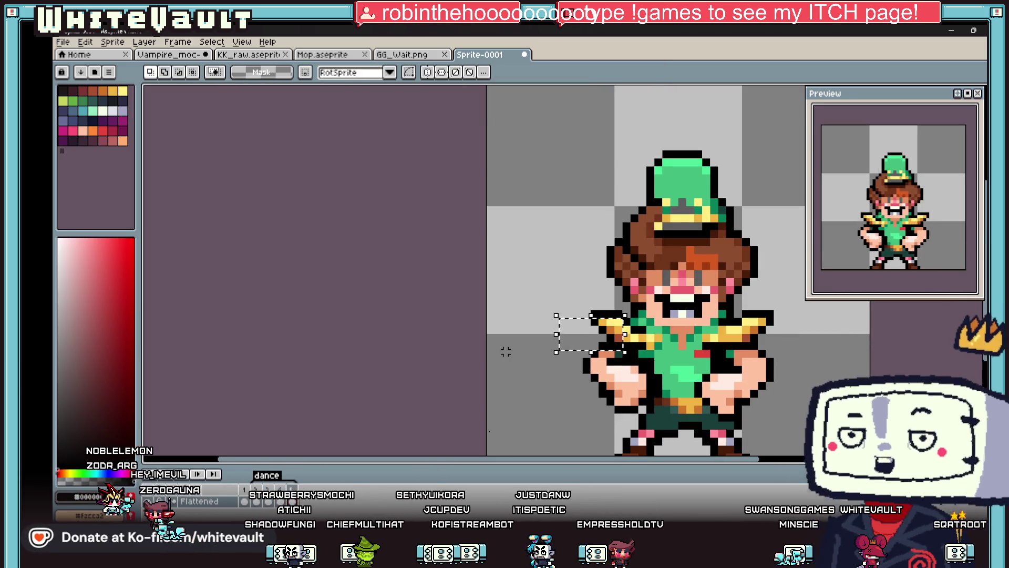
{"action": "scroll", "coordinate": [506, 351], "scroll_direction": "up", "scroll_amount": 2}
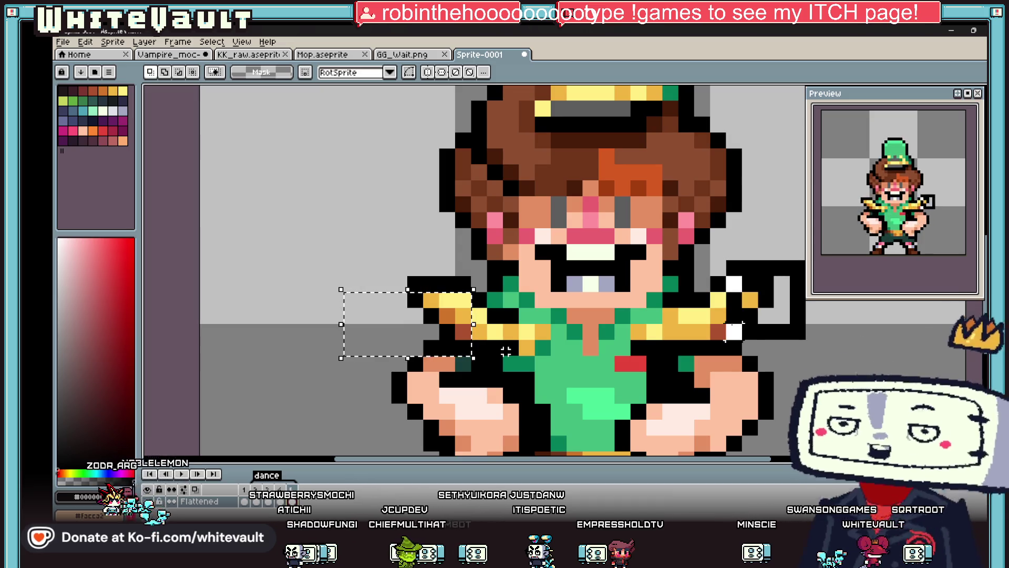
Move the right-shoulder pixels one pixel down-left, commit, and recheck frames 2 and 3
{"action": "left_click_drag", "start_coordinate": [727, 317], "coordinate": [763, 305]}
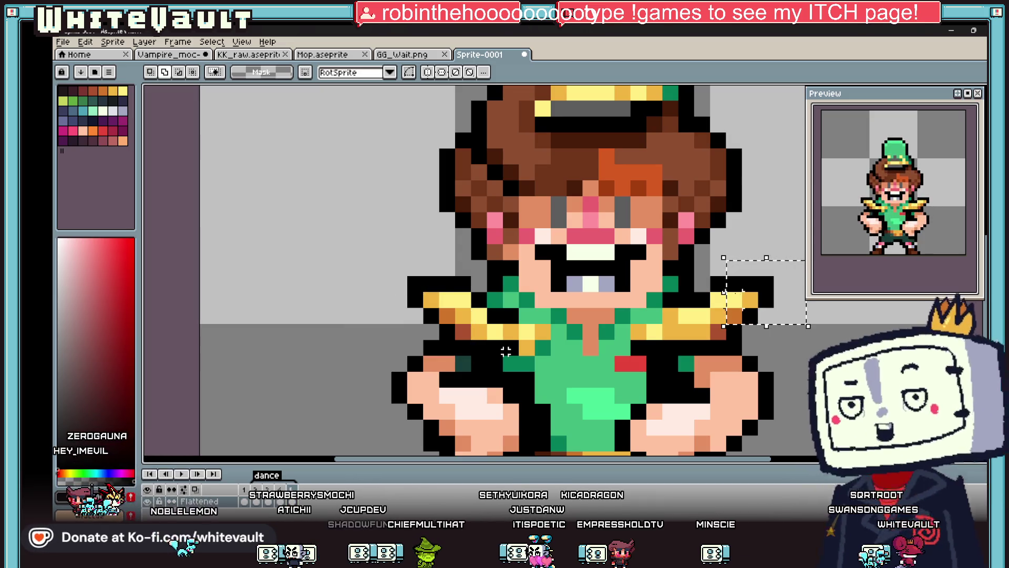
{"action": "left_click_drag", "start_coordinate": [752, 290], "coordinate": [736, 304]}
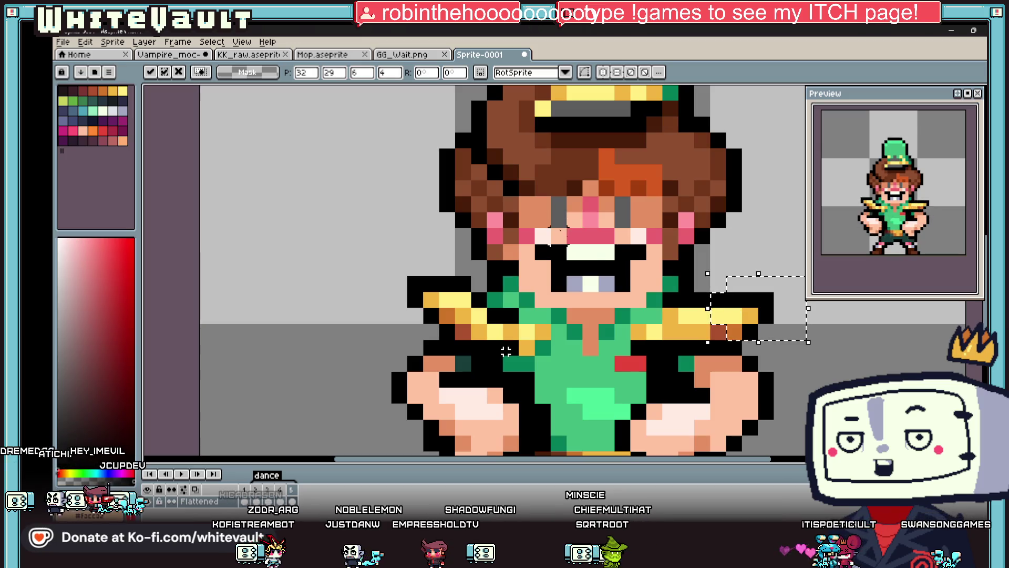
{"action": "scroll", "coordinate": [506, 351], "scroll_direction": "down", "scroll_amount": 4}
{"action": "key", "text": "ctrl+d"}
{"action": "left_click", "coordinate": [256, 502]}
{"action": "left_click", "coordinate": [268, 502]}
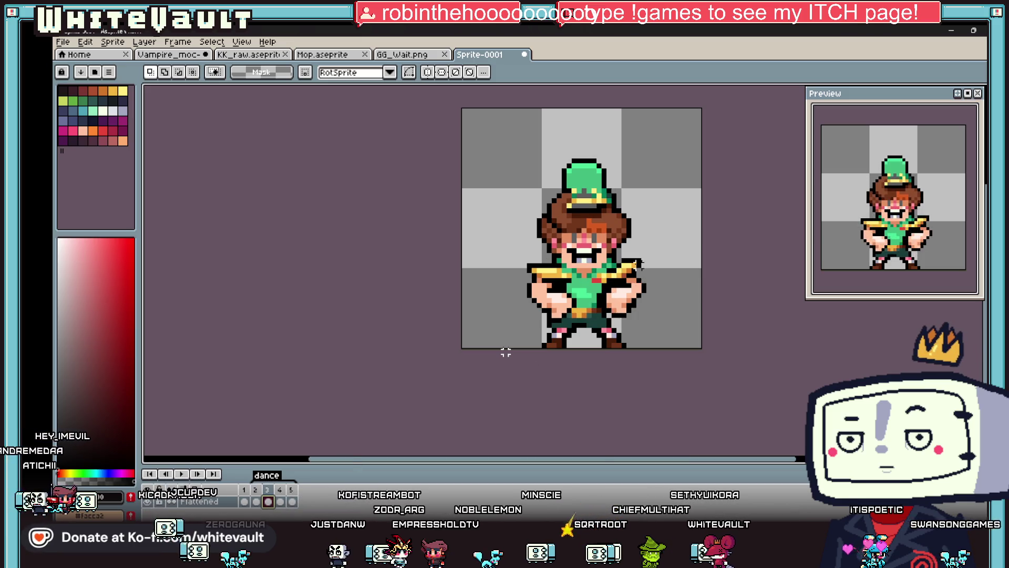
Raise the arm pixels near the right hand and fill an outline gap with black
{"action": "scroll", "coordinate": [505, 351], "scroll_direction": "up", "scroll_amount": 4}
{"action": "left_click_drag", "start_coordinate": [599, 356], "coordinate": [606, 337]}
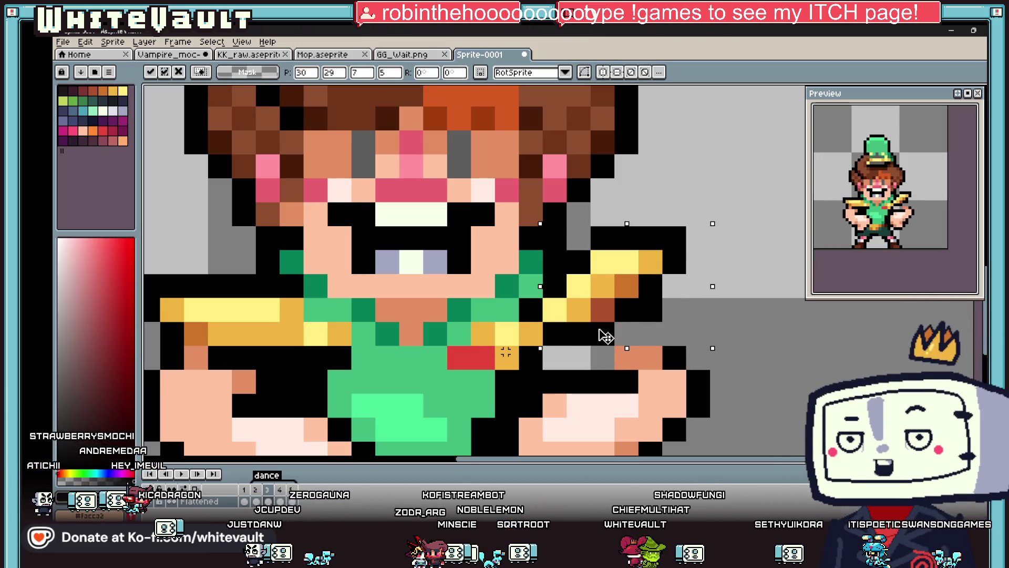
{"action": "mouse_move", "coordinate": [678, 365]}
{"action": "left_mouse_down"}
{"action": "mouse_move", "coordinate": [663, 355]}
{"action": "mouse_move", "coordinate": [552, 357]}
{"action": "left_mouse_up"}
{"action": "key", "text": "ctrl+d"}
{"action": "key", "text": "b"}
{"action": "left_click", "coordinate": [651, 337]}
{"action": "scroll", "coordinate": [578, 352], "scroll_direction": "down", "scroll_amount": 5}
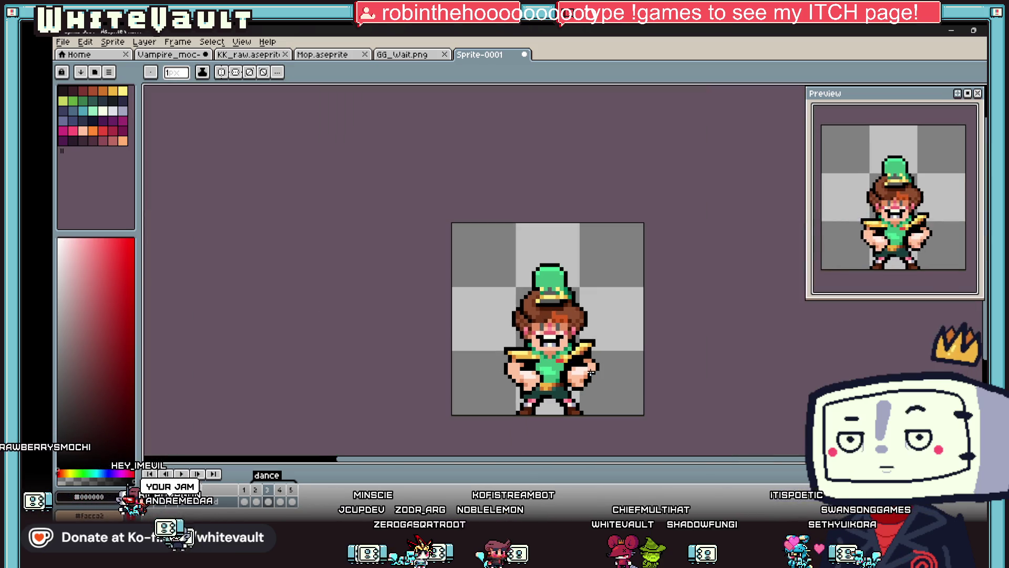
Sample the shoulder's orange as the drawing colour and step forward a frame
{"action": "key", "text": "i"}
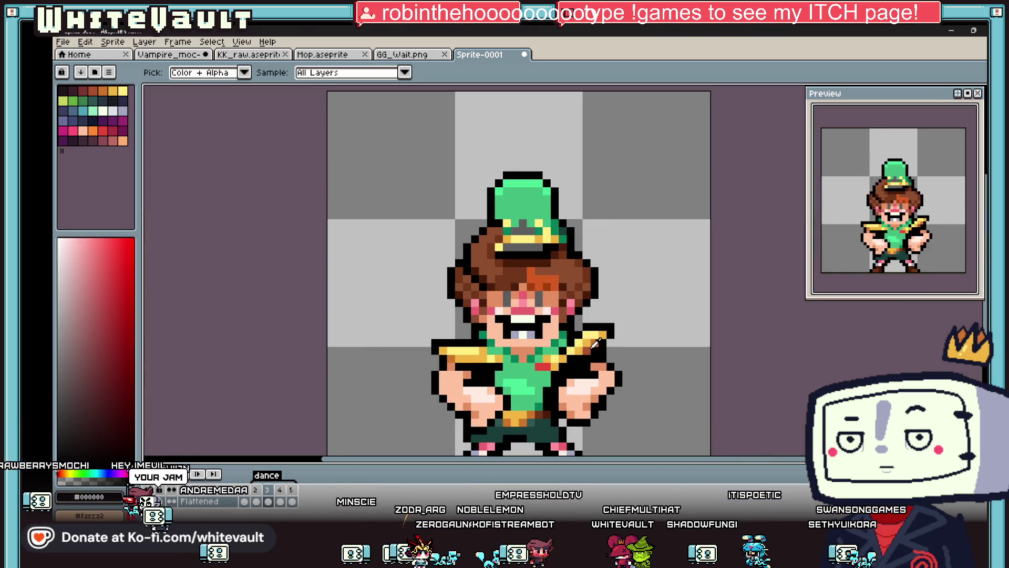
{"action": "left_click", "coordinate": [590, 351]}
{"action": "key", "text": "b"}
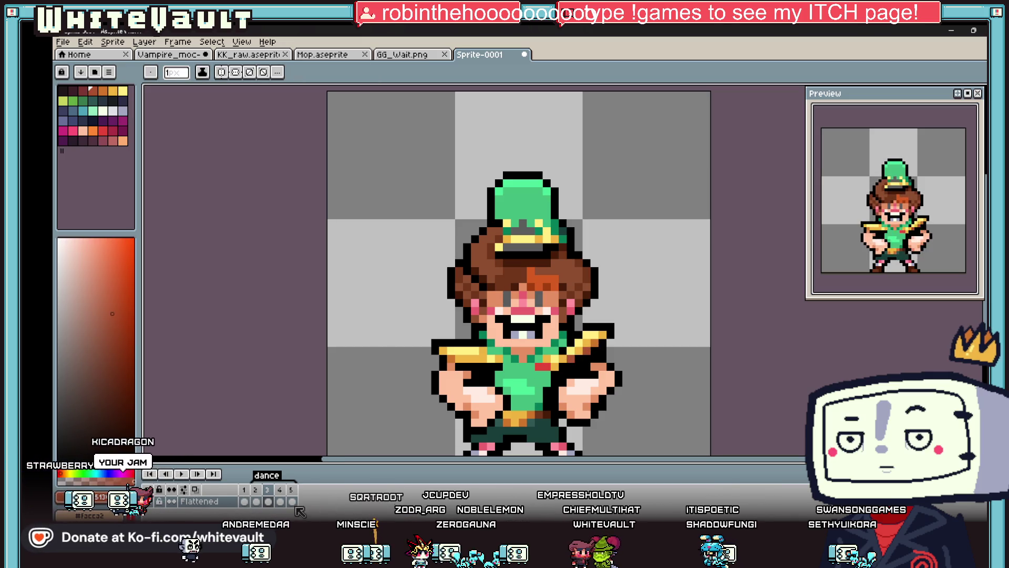
{"action": "key", "text": "Right"}
{"action": "key", "text": "Right"}
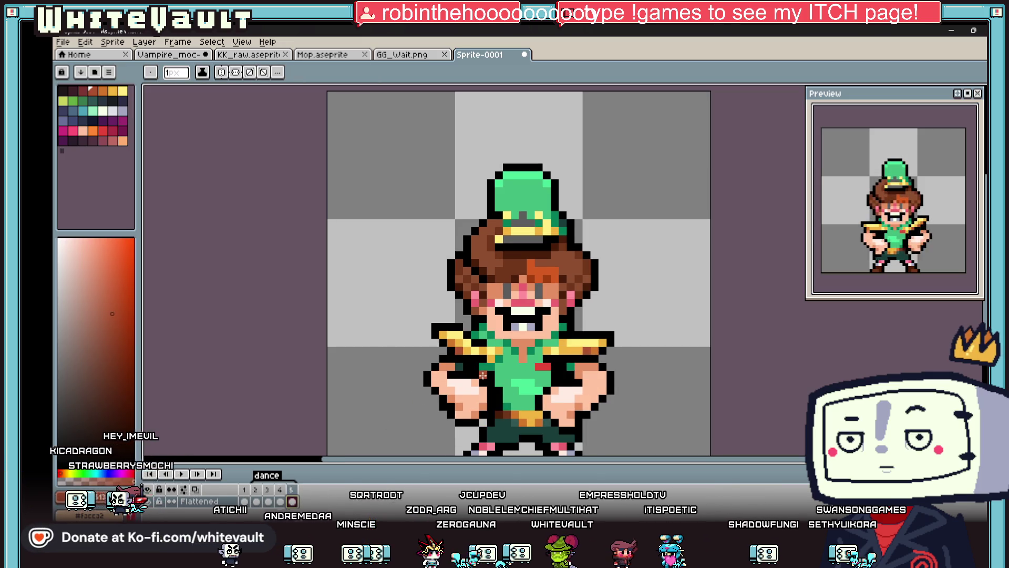
Undo the stray white shoulder pixels and nudge the selected shoulder pixels up one pixel
{"action": "left_click", "coordinate": [982, 94]}
{"action": "scroll", "coordinate": [506, 352], "scroll_direction": "up", "scroll_amount": 3}
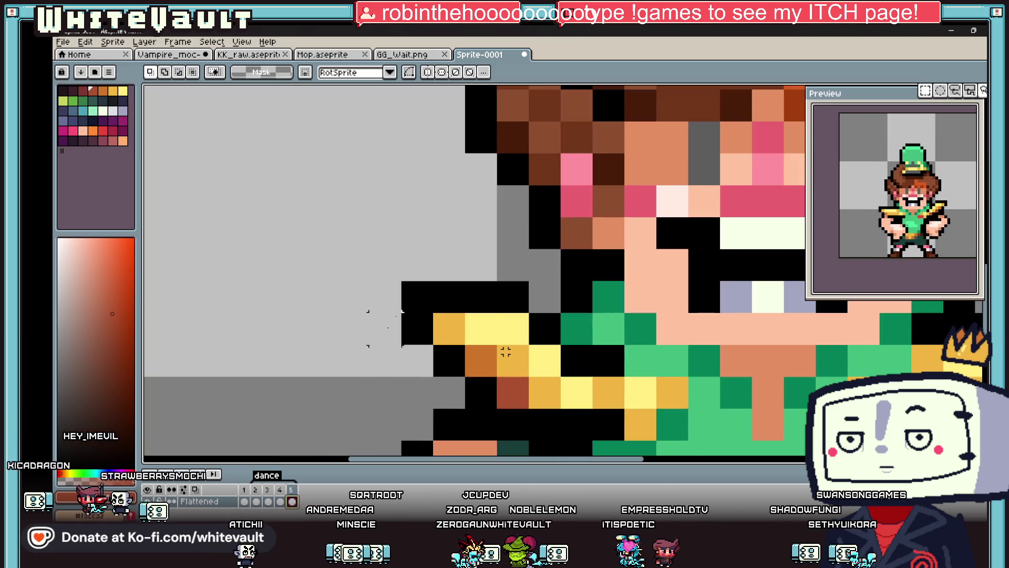
{"action": "key", "text": "ctrl+z"}
{"action": "key", "text": "ctrl+z"}
{"action": "key", "text": "ctrl+z"}
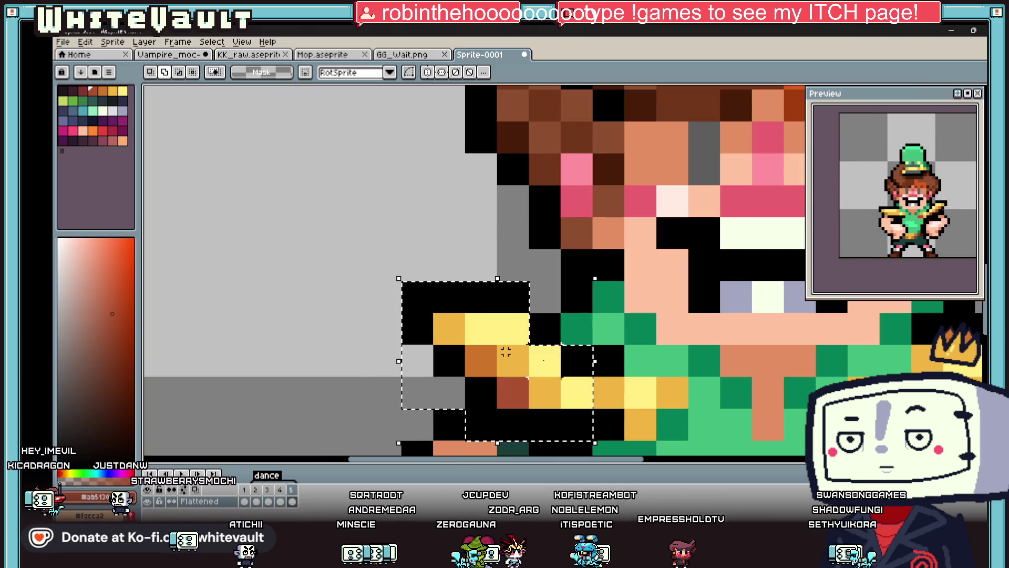
{"action": "key", "text": "Up"}
{"action": "key", "text": "ctrl+d"}
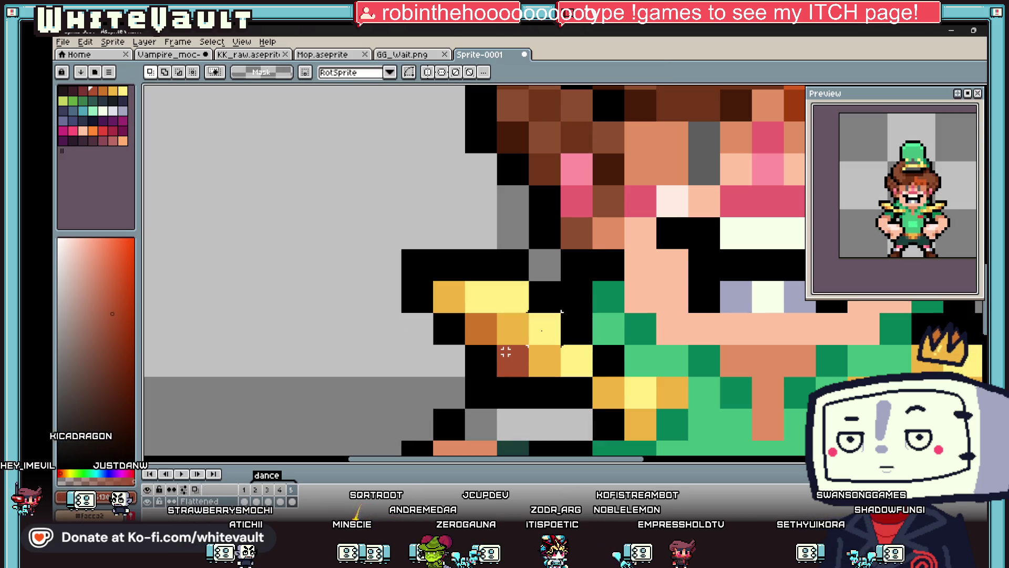
{"action": "scroll", "coordinate": [506, 352], "scroll_direction": "down", "scroll_amount": 4}
{"action": "scroll", "coordinate": [565, 353], "scroll_direction": "up", "scroll_amount": 3}
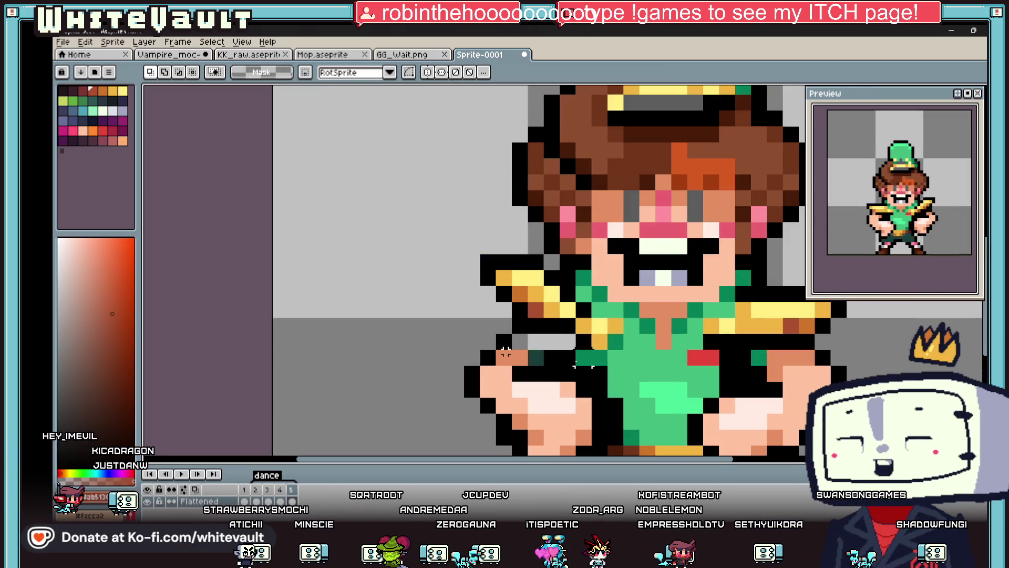
Sample skin colour and paint the stray black pixel with it
{"action": "key", "text": "i"}
{"action": "left_click", "coordinate": [565, 352]}
{"action": "key", "text": "b"}
{"action": "right_click", "coordinate": [524, 350]}
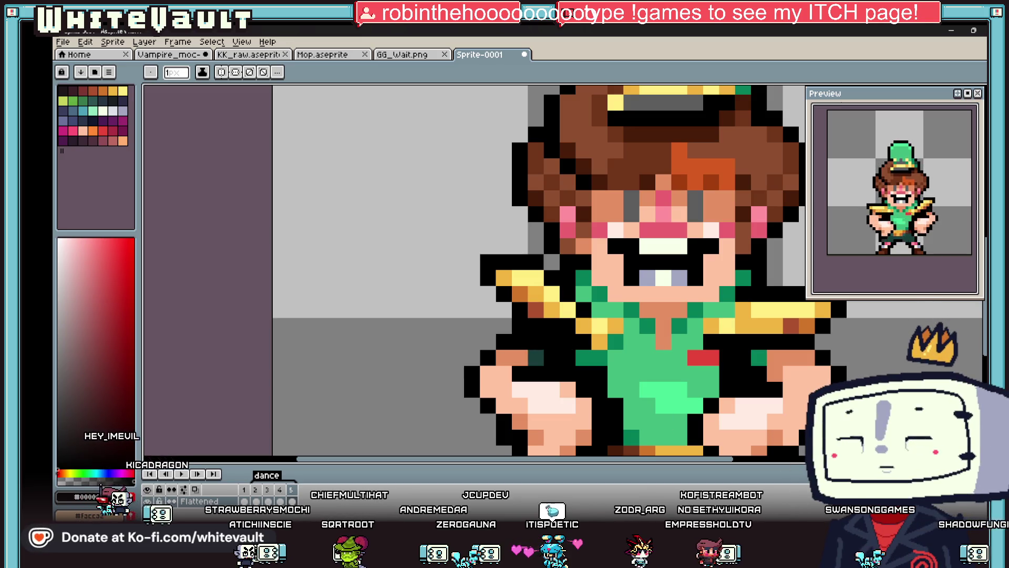
Bring the browser showing the itch.io 7th Vaultacular Game Jam page in front of Aseprite
{"action": "mouse_move", "coordinate": [498, 523]}
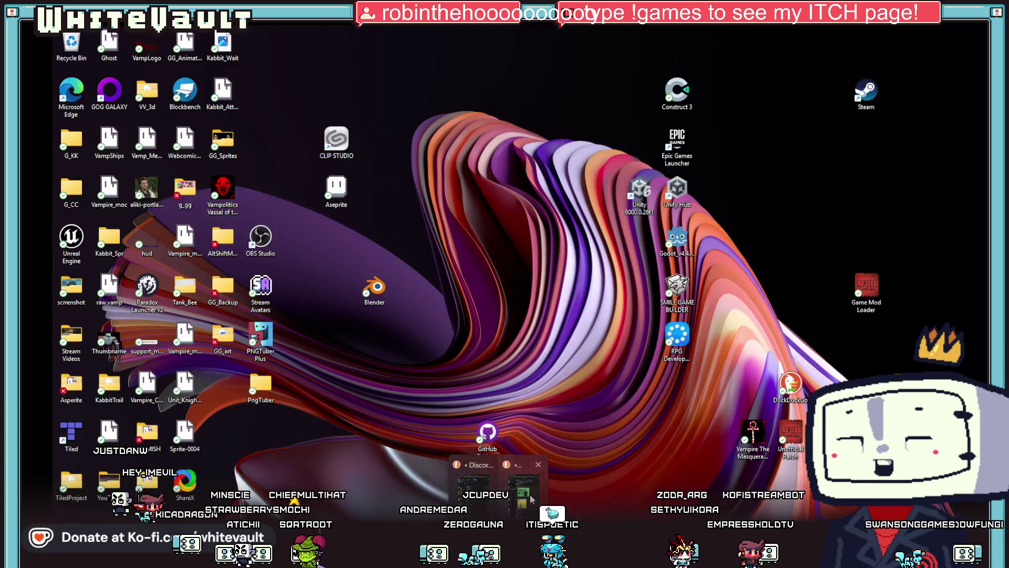
{"action": "left_click", "coordinate": [523, 489]}
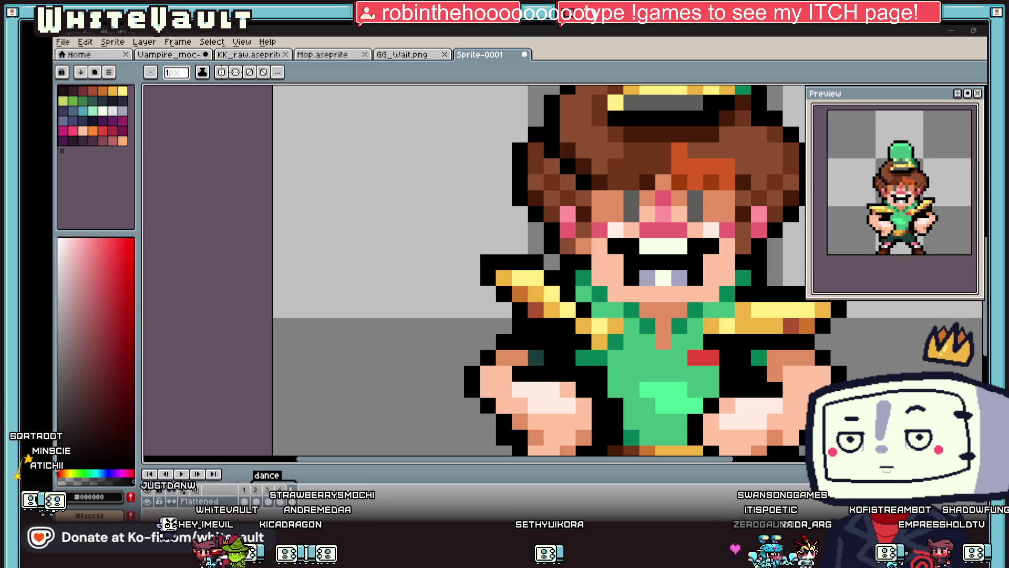
{"action": "key", "text": "alt+Tab"}
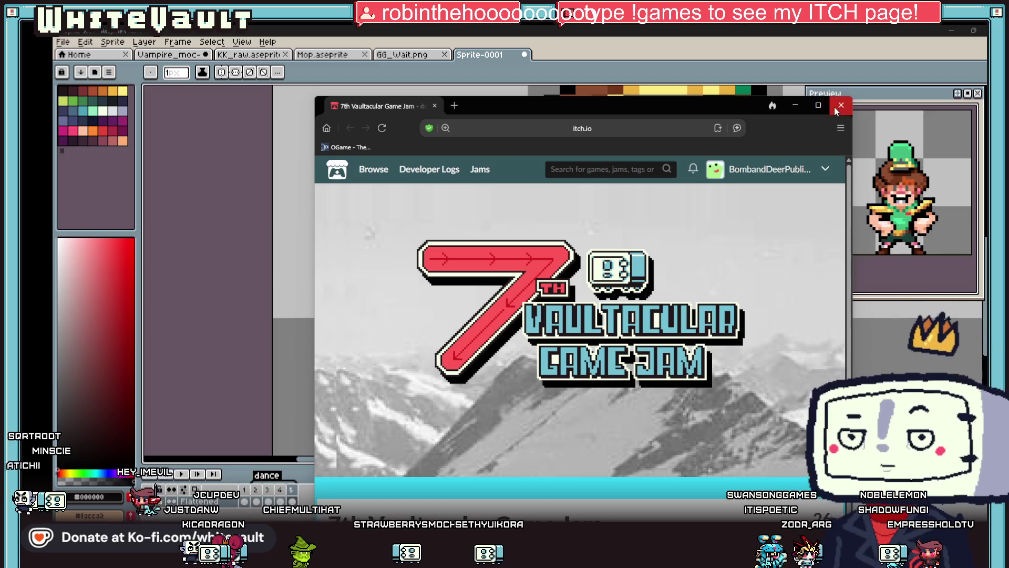
Maximize the browser and scroll down through the jam page
{"action": "left_click", "coordinate": [818, 105]}
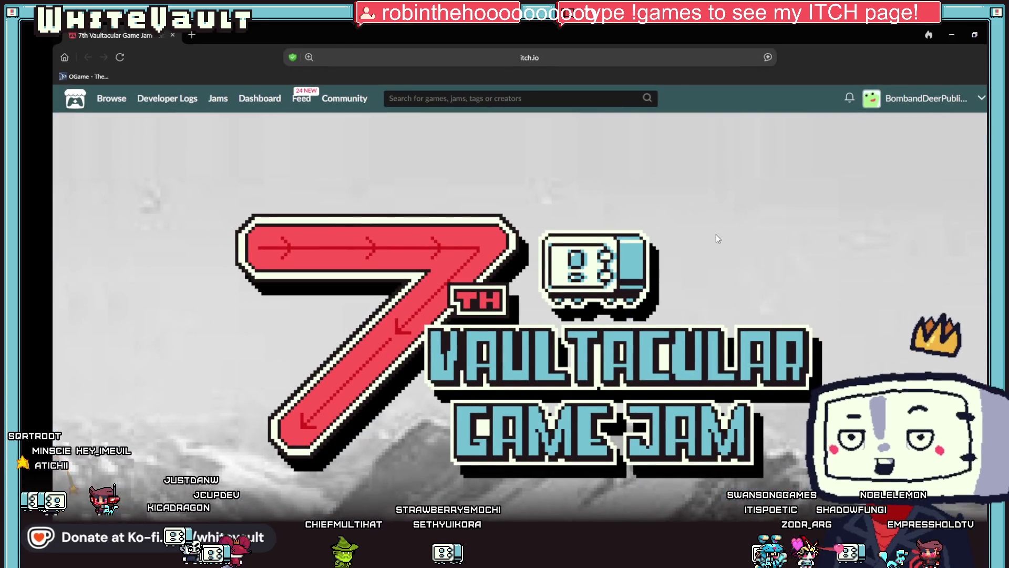
{"action": "scroll", "coordinate": [716, 235], "scroll_direction": "down", "scroll_amount": 2}
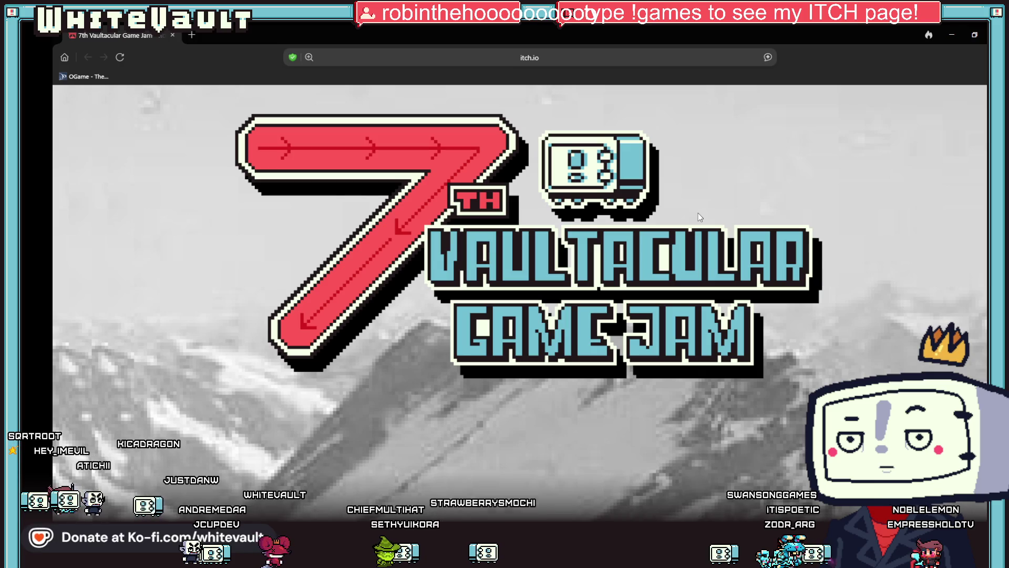
{"action": "scroll", "coordinate": [698, 213], "scroll_direction": "down", "scroll_amount": 5}
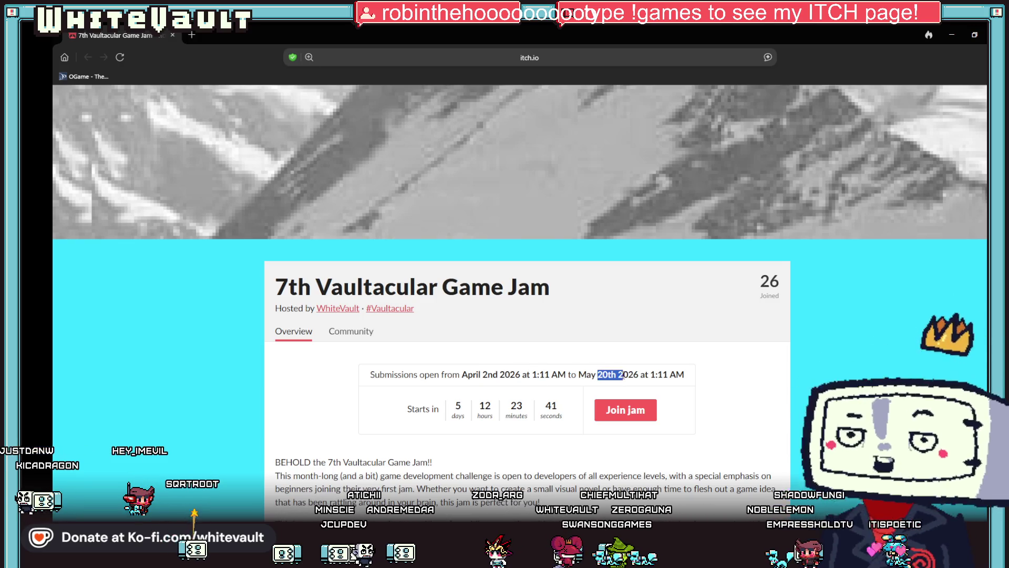
{"action": "left_click", "coordinate": [756, 425]}
{"action": "scroll", "coordinate": [752, 425], "scroll_direction": "down", "scroll_amount": 2}
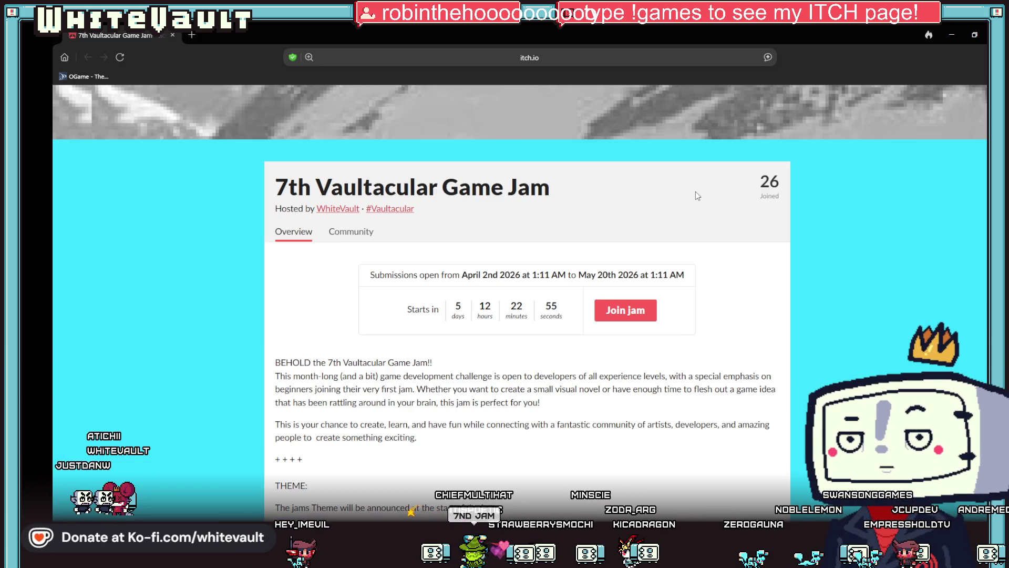
Minimize and restore the jam page, scroll it again, then switch back to Aseprite
{"action": "left_click", "coordinate": [948, 34]}
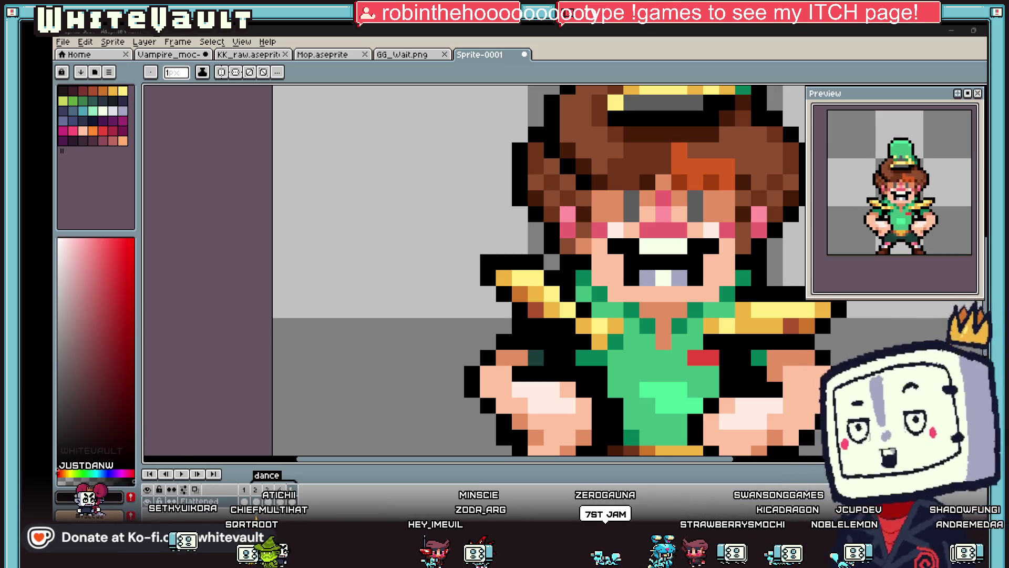
{"action": "key", "text": "alt+Tab"}
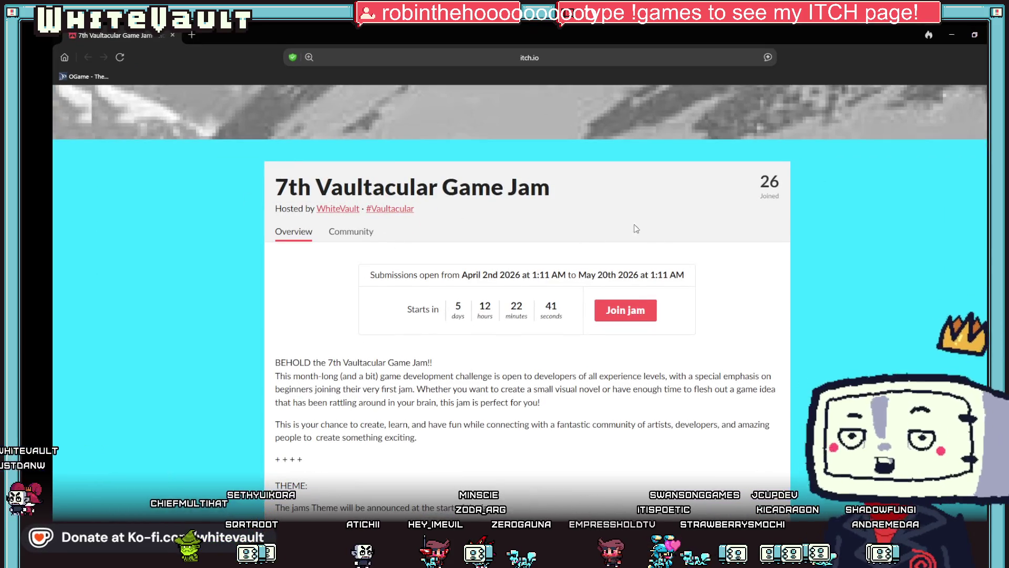
{"action": "scroll", "coordinate": [595, 263], "scroll_direction": "up", "scroll_amount": 10}
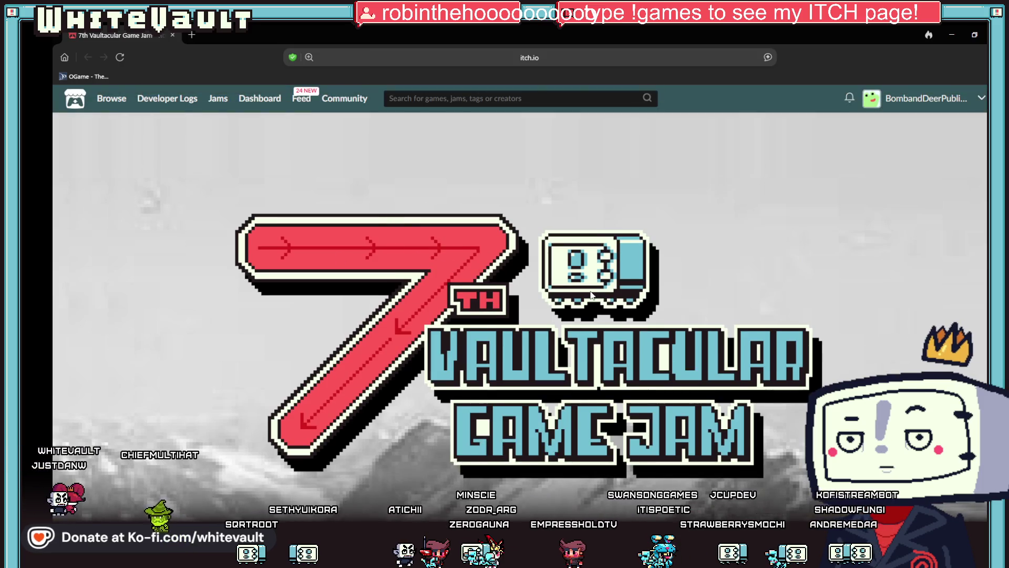
{"action": "scroll", "coordinate": [619, 299], "scroll_direction": "down", "scroll_amount": 3}
{"action": "scroll", "coordinate": [620, 300], "scroll_direction": "down", "scroll_amount": 5}
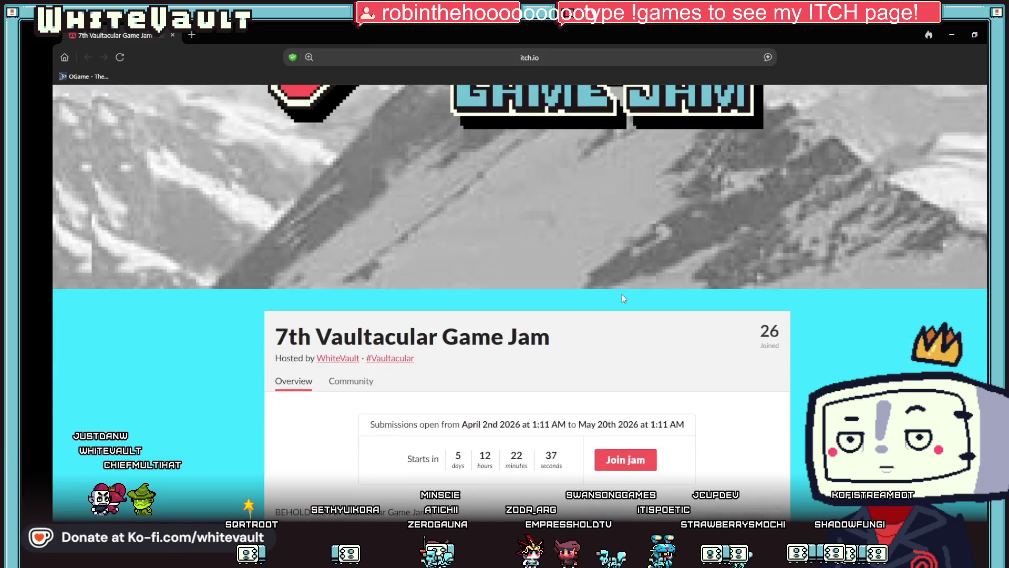
{"action": "key", "text": "alt+Tab"}
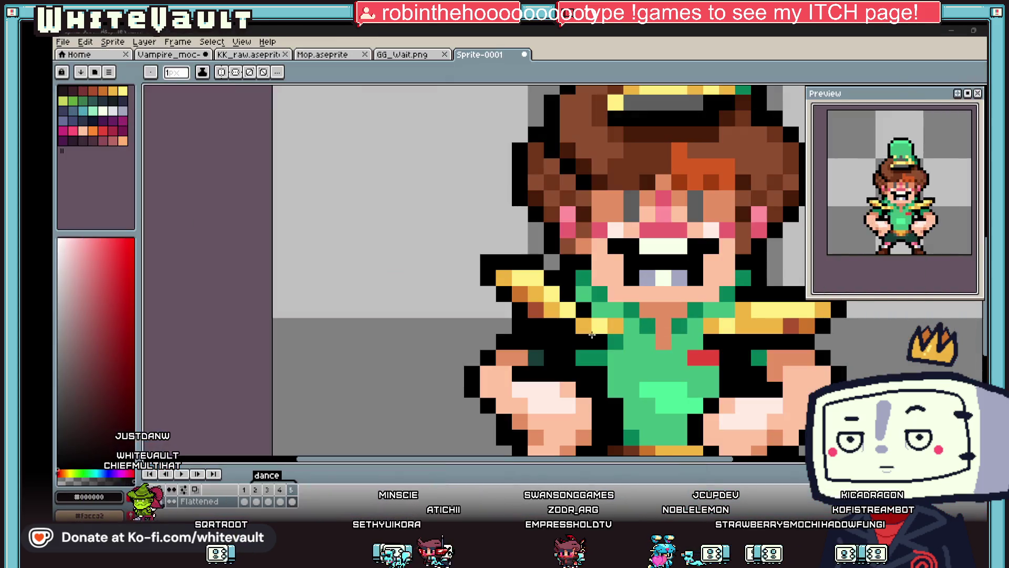
{"action": "scroll", "coordinate": [760, 321], "scroll_direction": "down", "scroll_amount": 3}
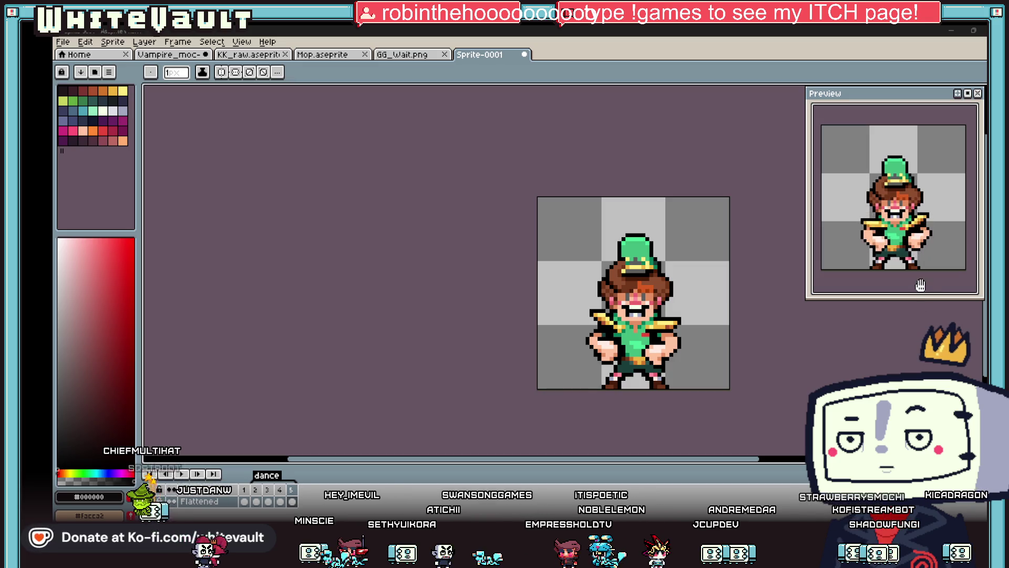
{"action": "left_click", "coordinate": [244, 501]}
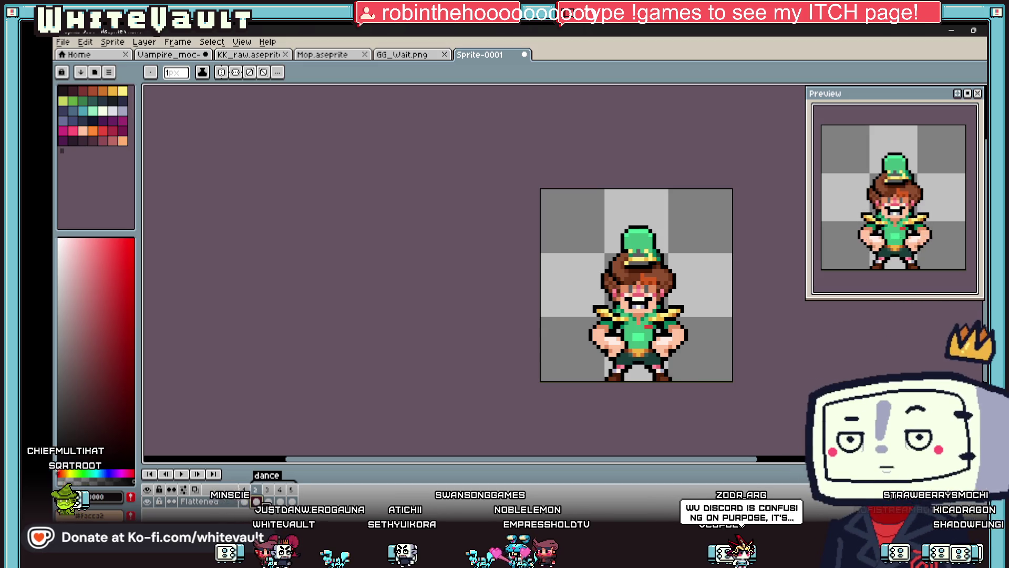
{"action": "left_click", "coordinate": [267, 501]}
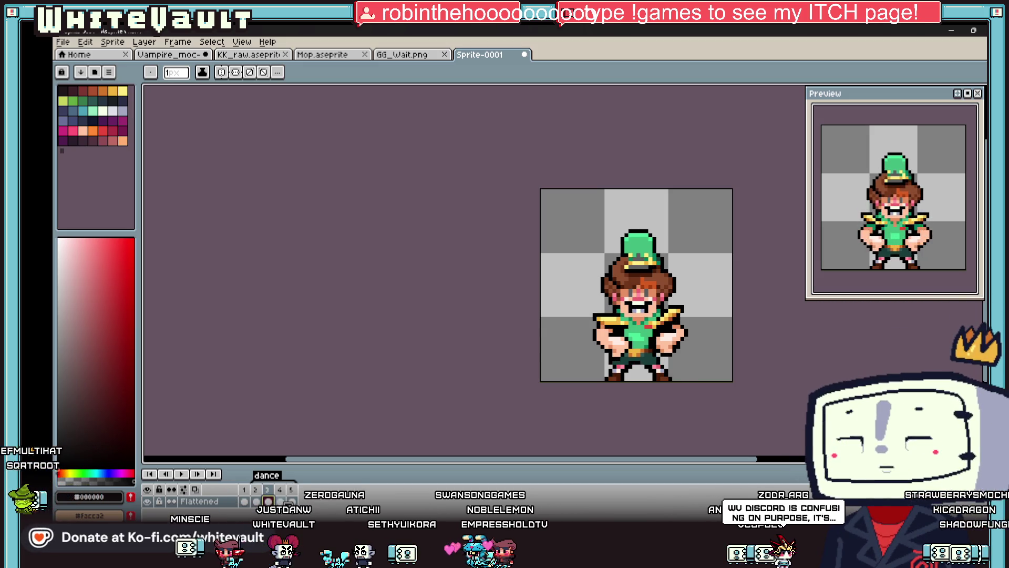
{"action": "left_click", "coordinate": [280, 501]}
{"action": "left_click", "coordinate": [292, 501]}
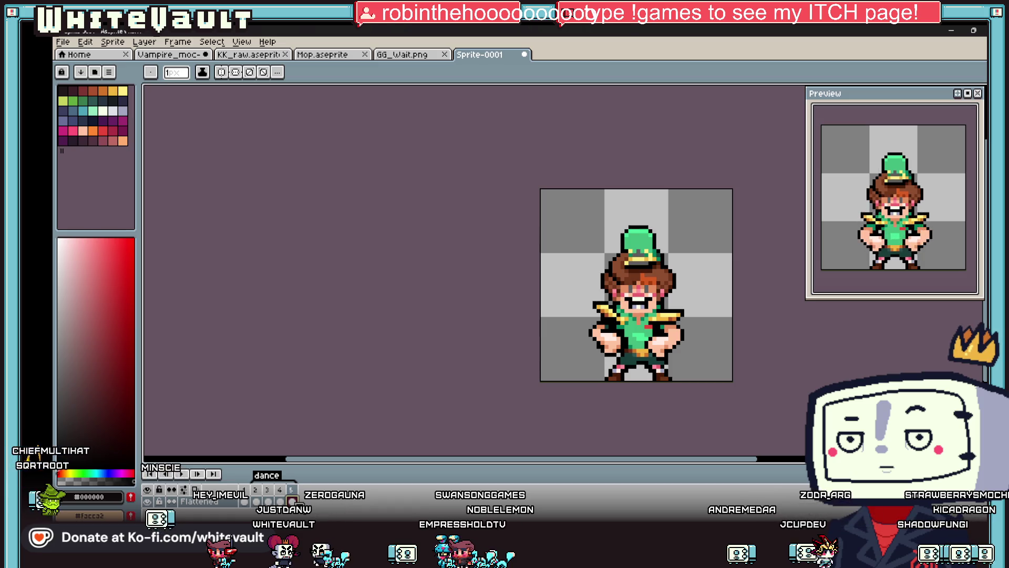
{"action": "left_click", "coordinate": [268, 501]}
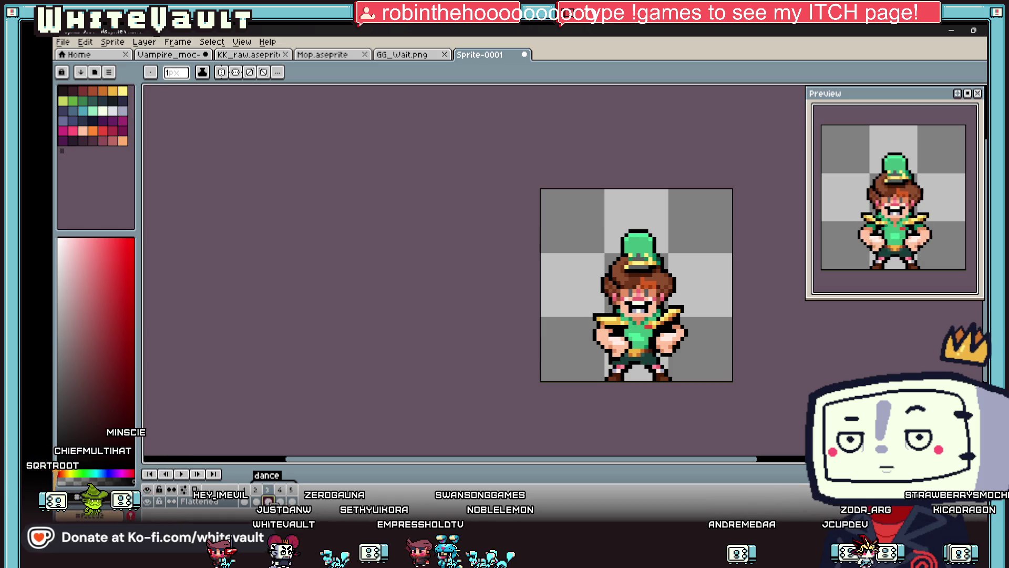
{"action": "left_click", "coordinate": [279, 500]}
{"action": "left_click", "coordinate": [292, 501]}
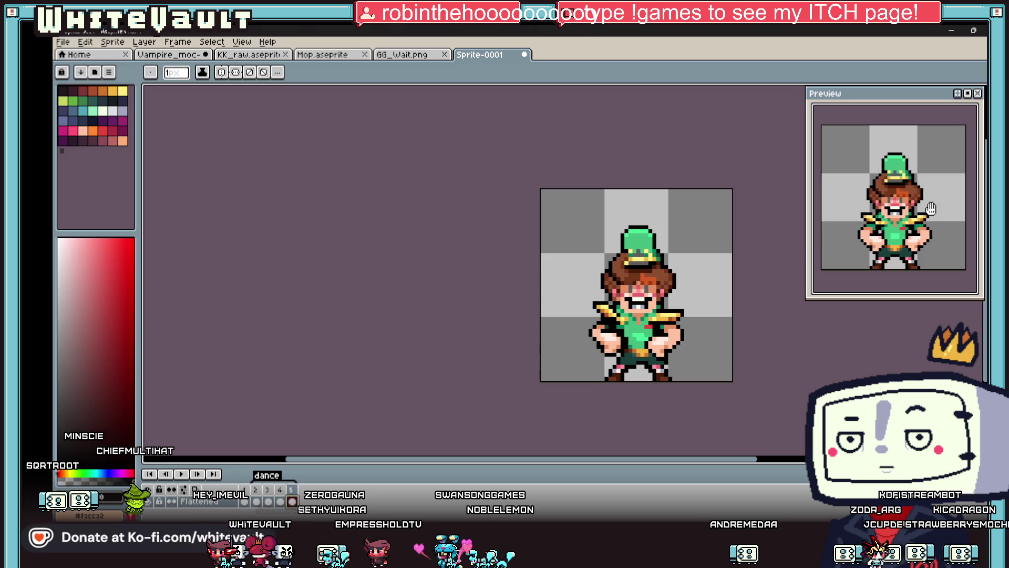
{"action": "key", "text": "m"}
{"action": "scroll", "coordinate": [506, 351], "scroll_direction": "up", "scroll_amount": 2}
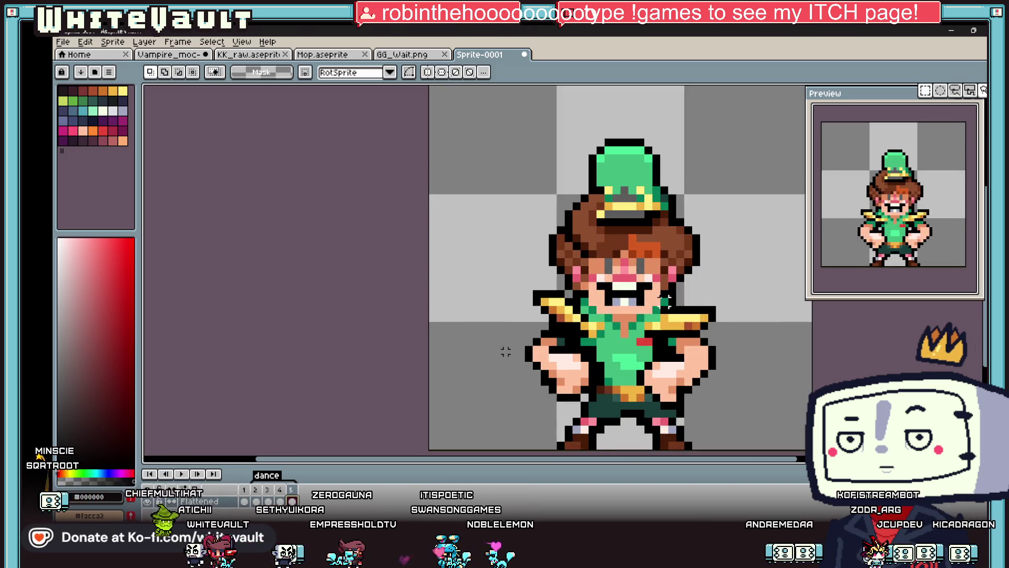
Select the dancer's lower body and left arm, and distort the selection
{"action": "mouse_move", "coordinate": [643, 313]}
{"action": "left_mouse_down"}
{"action": "mouse_move", "coordinate": [760, 437]}
{"action": "mouse_move", "coordinate": [783, 448]}
{"action": "left_mouse_up"}
{"action": "scroll", "coordinate": [699, 397], "scroll_direction": "down", "scroll_amount": 1}
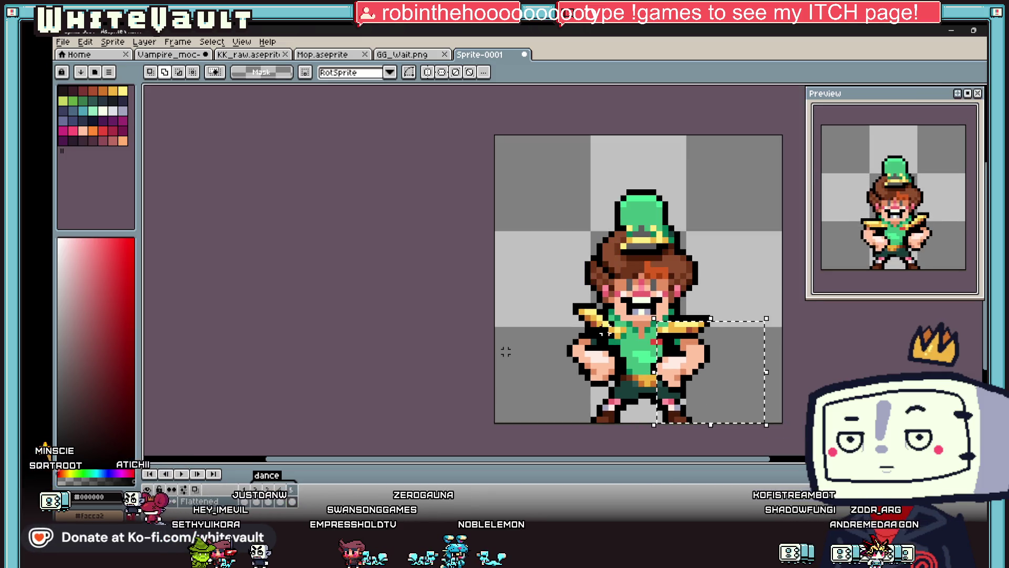
{"action": "mouse_move", "coordinate": [610, 405]}
{"action": "left_mouse_down"}
{"action": "mouse_move", "coordinate": [572, 292]}
{"action": "mouse_move", "coordinate": [599, 314]}
{"action": "left_mouse_up"}
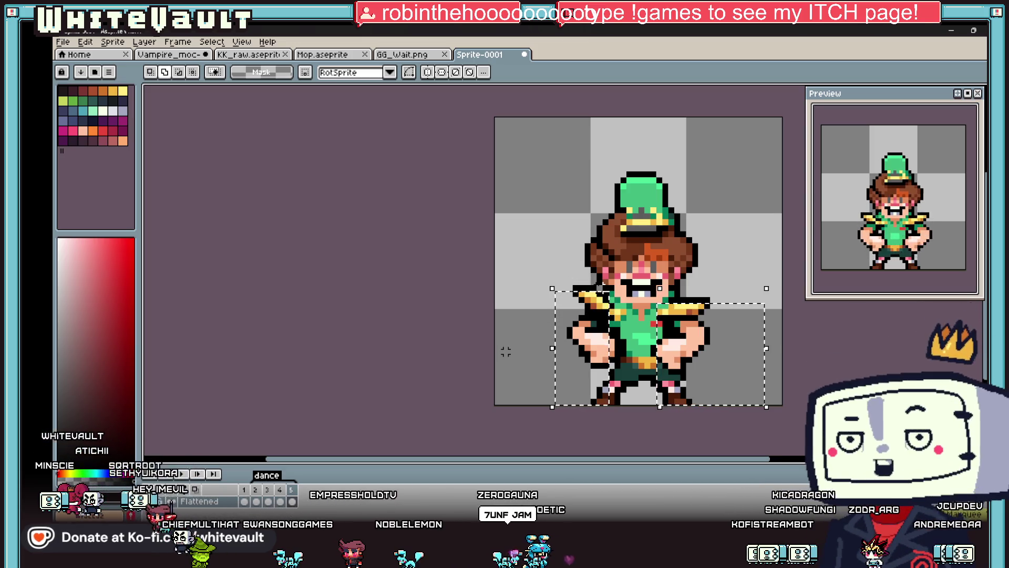
{"action": "left_click_drag", "start_coordinate": [549, 286], "coordinate": [589, 315]}
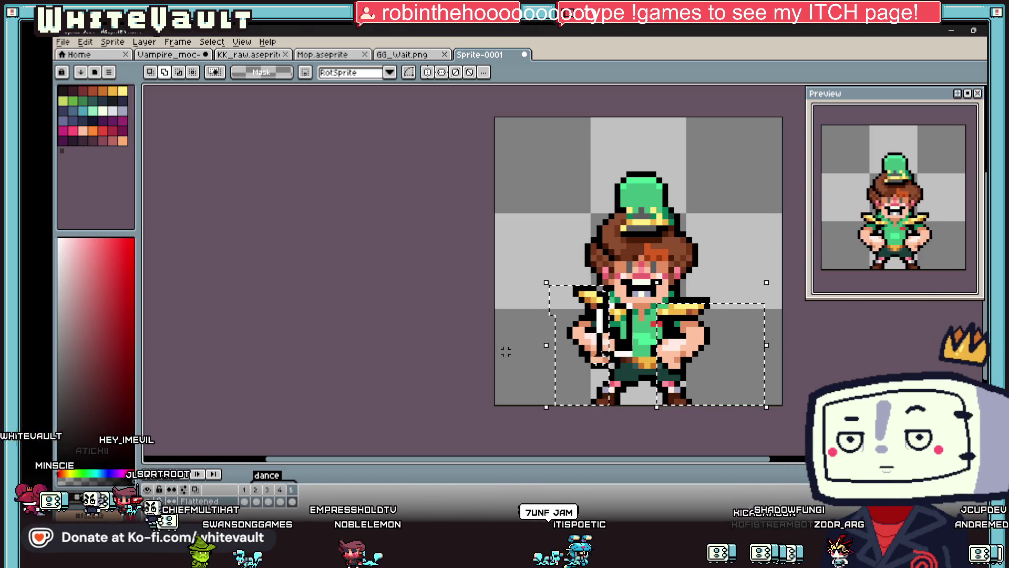
{"action": "left_click_drag", "start_coordinate": [704, 389], "coordinate": [712, 413]}
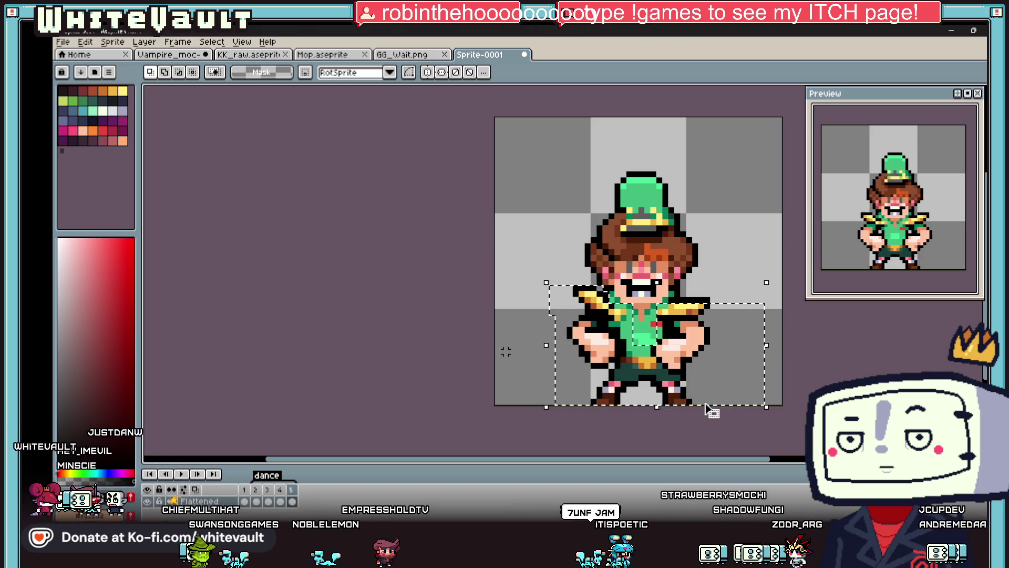
Mirror the selected lower body horizontally, move it five pixels left, and commit
{"action": "key", "text": "Left"}
{"action": "key", "text": "Left"}
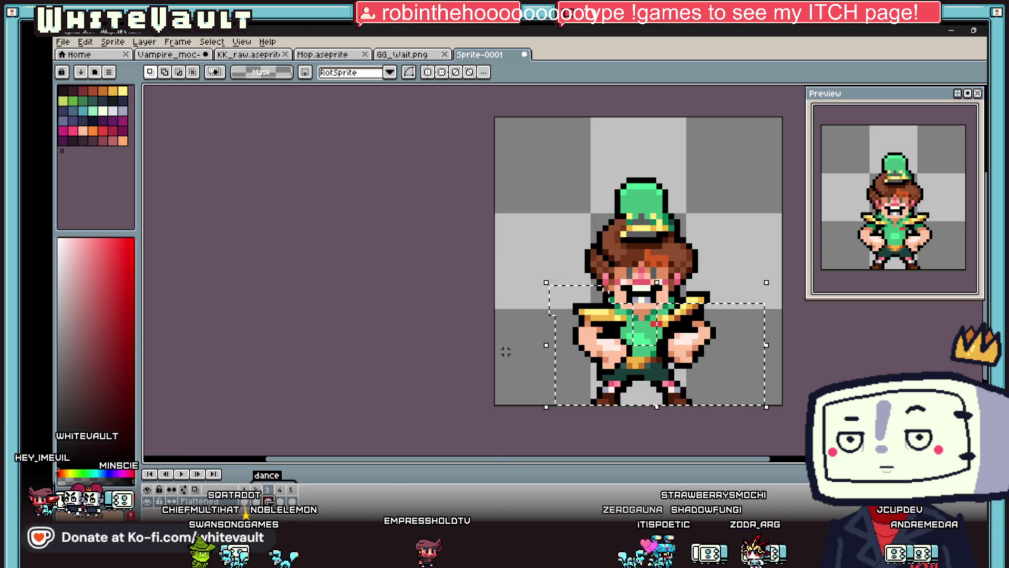
{"action": "key", "text": "shift+h"}
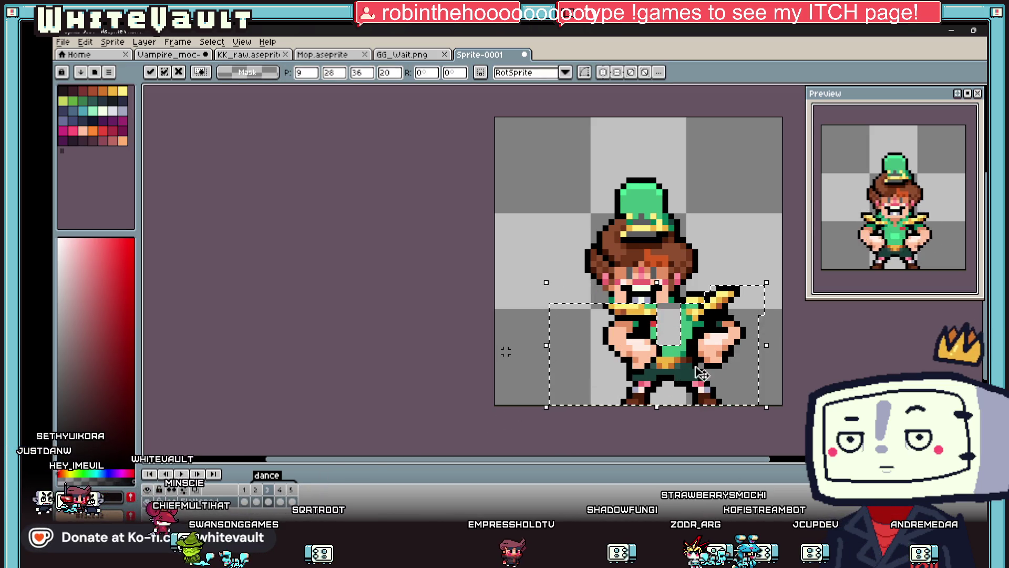
{"action": "key", "text": "Left"}
{"action": "key", "text": "Left"}
{"action": "key", "text": "Left"}
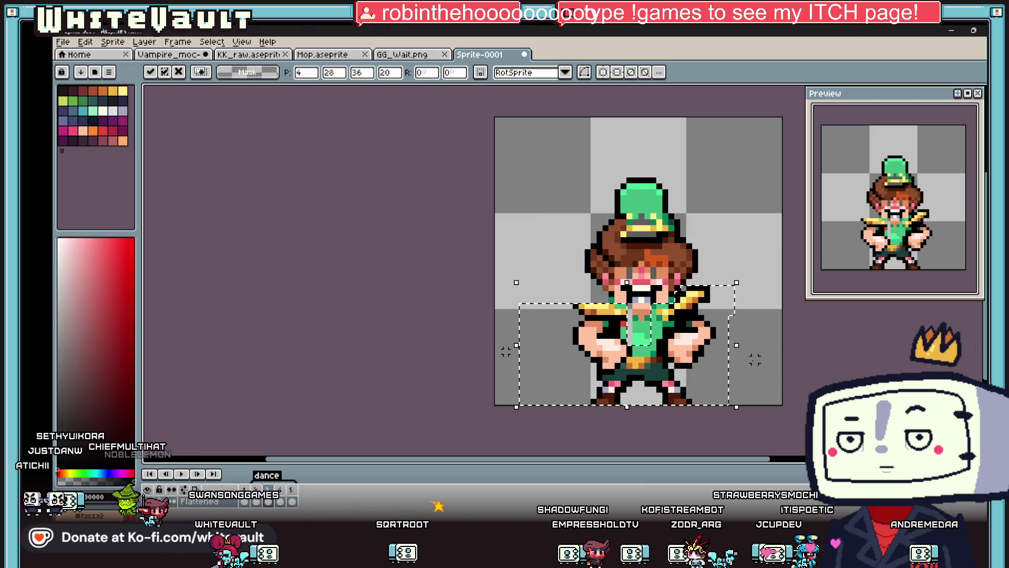
{"action": "key", "text": "ctrl+d"}
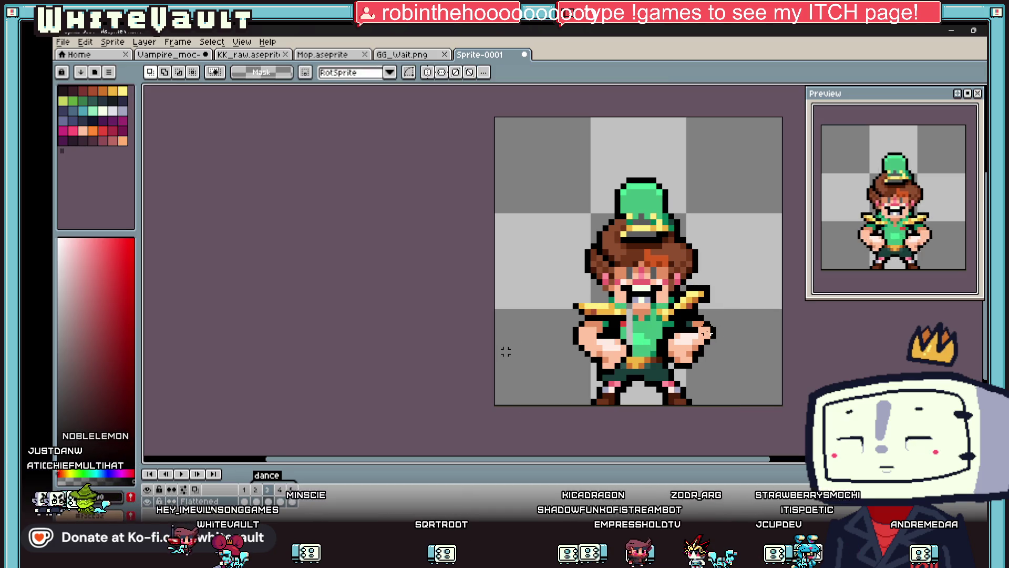
{"action": "scroll", "coordinate": [552, 307], "scroll_direction": "up", "scroll_amount": 2}
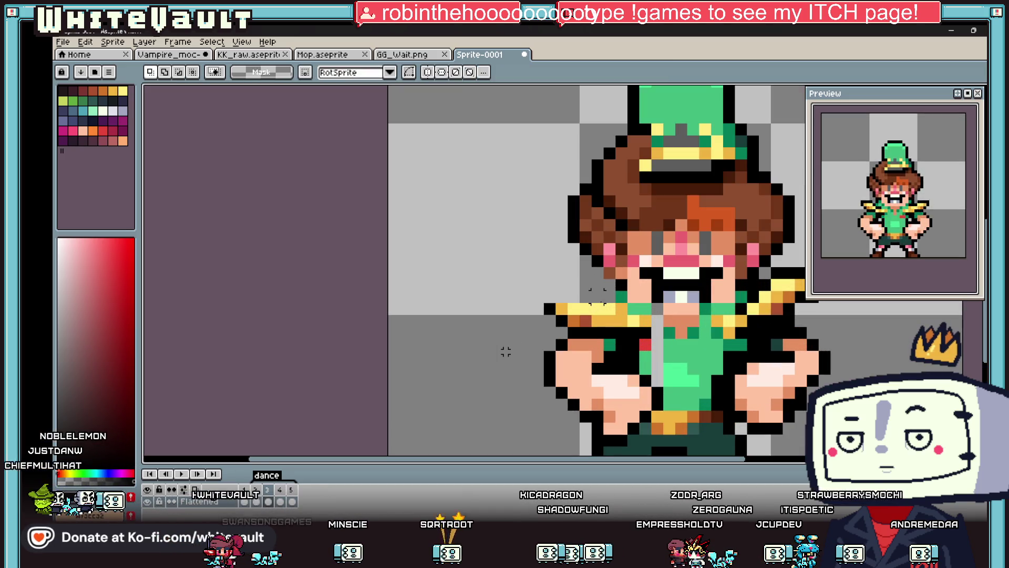
Compare frames and sample the peach skin, dark green, red and shirt green from the sprite
{"action": "key", "text": "i"}
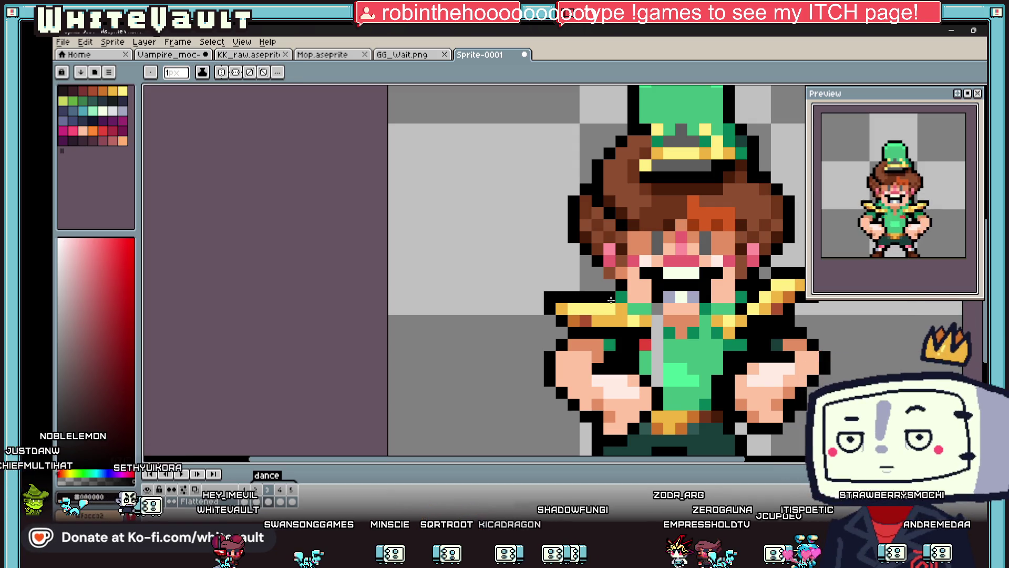
{"action": "left_click", "coordinate": [279, 501]}
{"action": "left_click", "coordinate": [268, 501]}
{"action": "left_click", "coordinate": [707, 307], "text": "alt"}
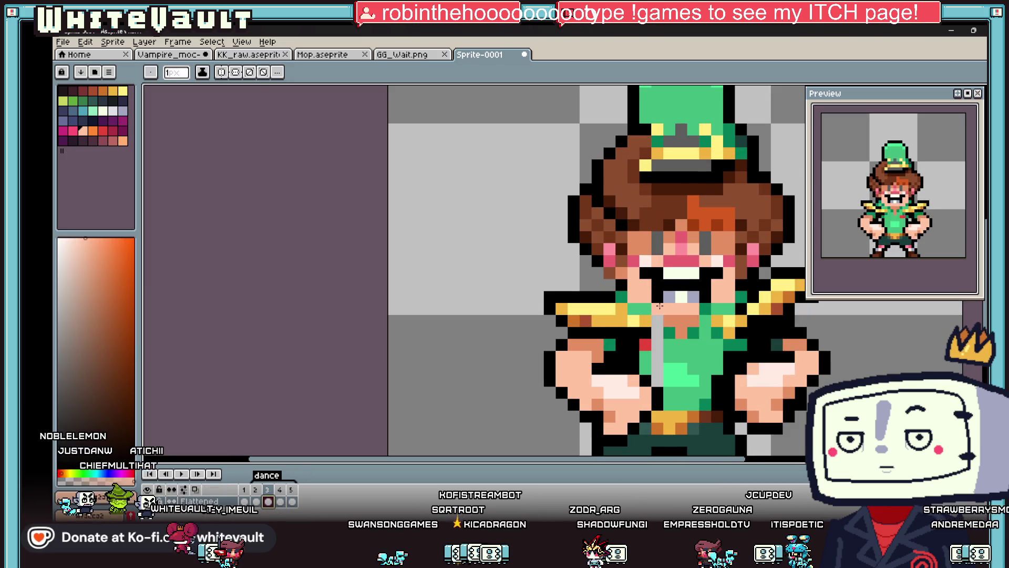
{"action": "key", "text": "alt"}
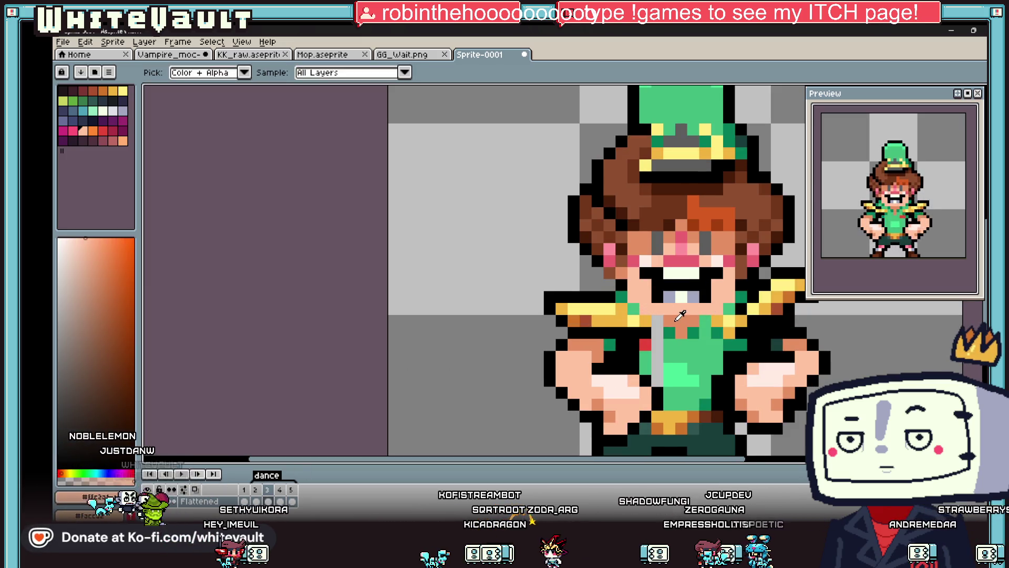
{"action": "left_click", "coordinate": [660, 324], "text": "alt"}
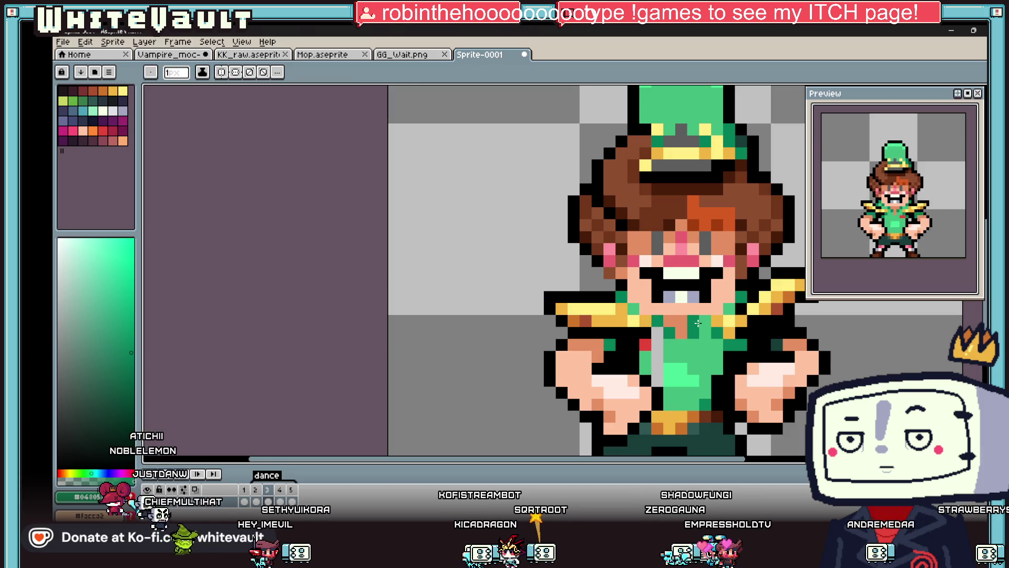
{"action": "left_click", "coordinate": [656, 337], "text": "alt"}
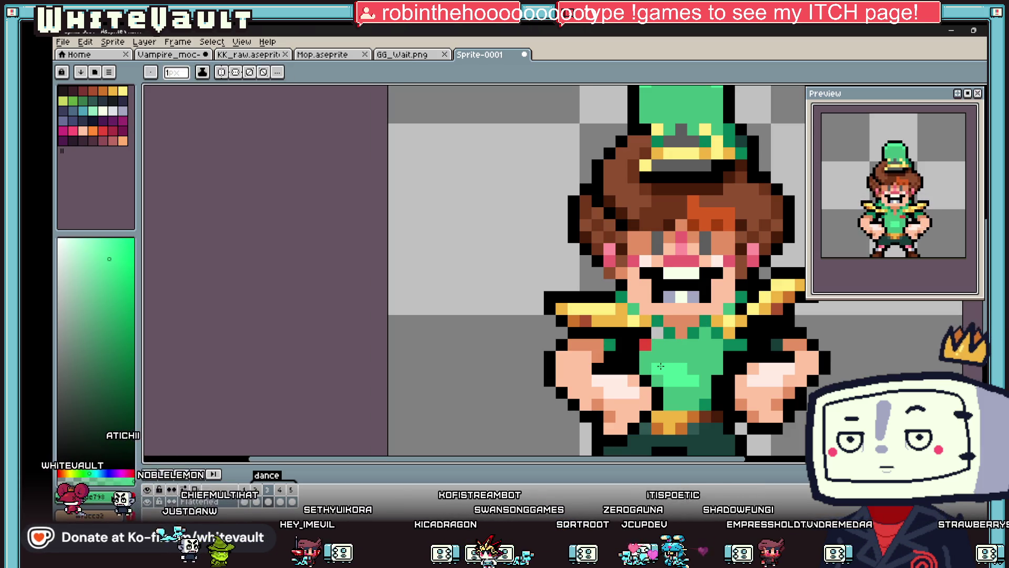
{"action": "left_click", "coordinate": [718, 334], "text": "alt"}
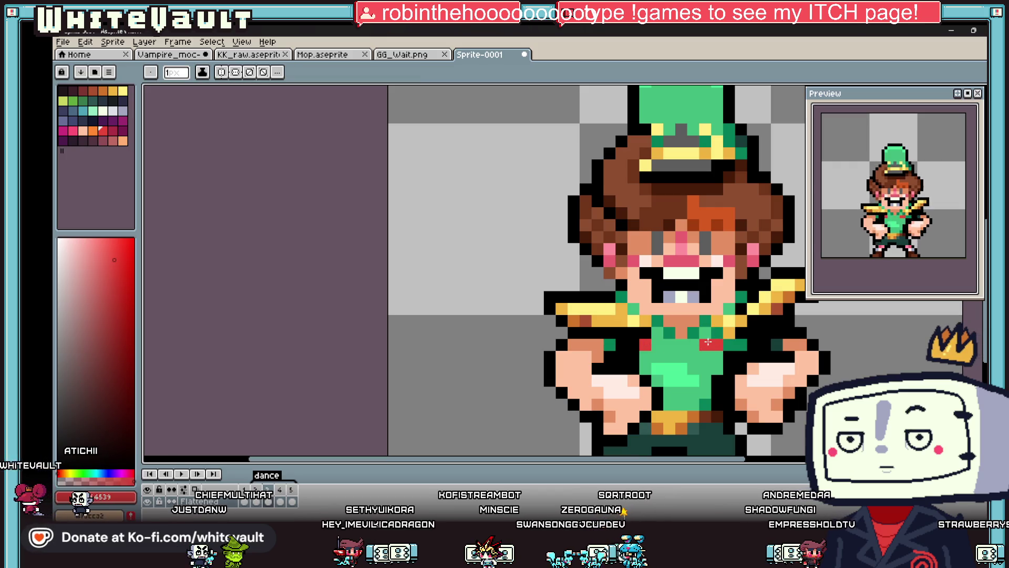
{"action": "left_click", "coordinate": [647, 344], "text": "alt"}
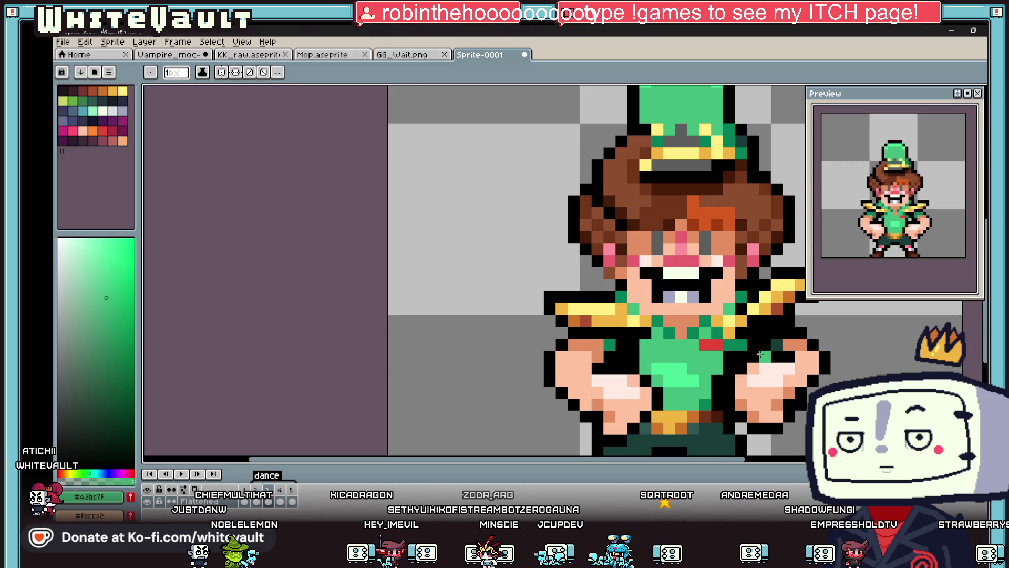
Paint the red shirt detail one pixel left and cover its old spot with green
{"action": "left_click", "coordinate": [706, 344], "text": "alt"}
{"action": "left_click", "coordinate": [694, 345]}
{"action": "left_click", "coordinate": [731, 344], "text": "alt"}
{"action": "left_click", "coordinate": [718, 345]}
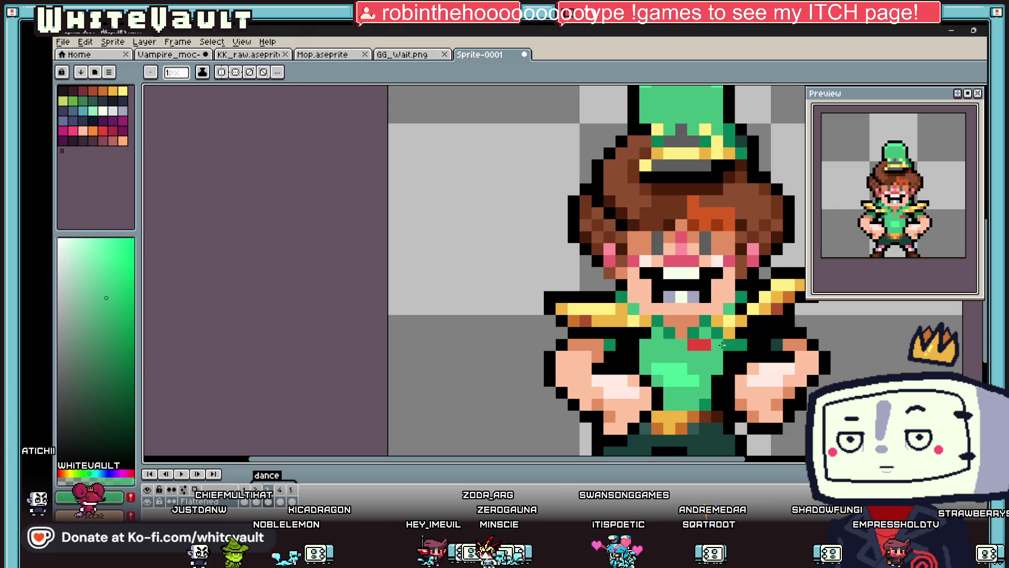
{"action": "scroll", "coordinate": [912, 228], "scroll_direction": "down", "scroll_amount": 1}
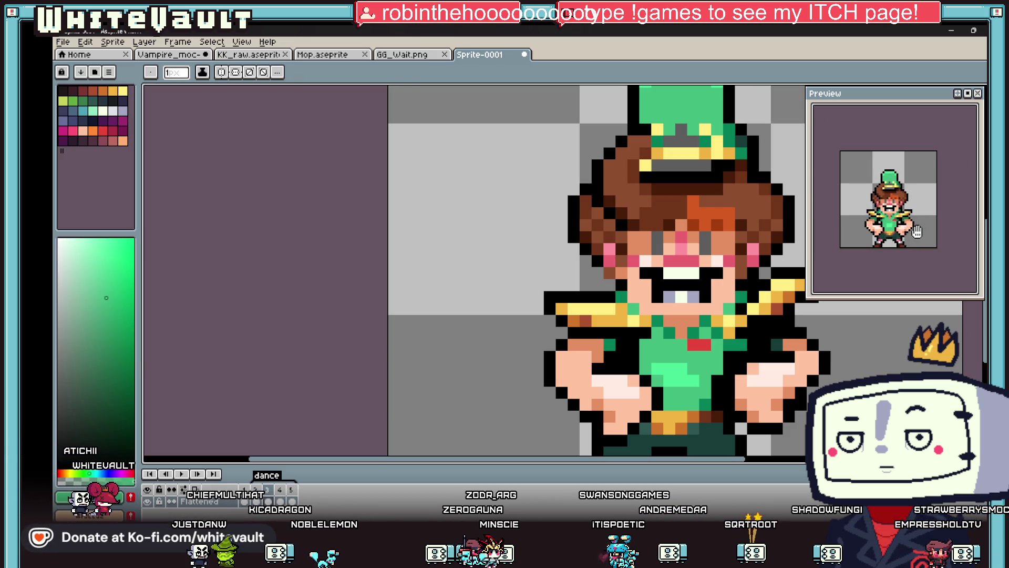
{"action": "scroll", "coordinate": [922, 232], "scroll_direction": "down", "scroll_amount": 1}
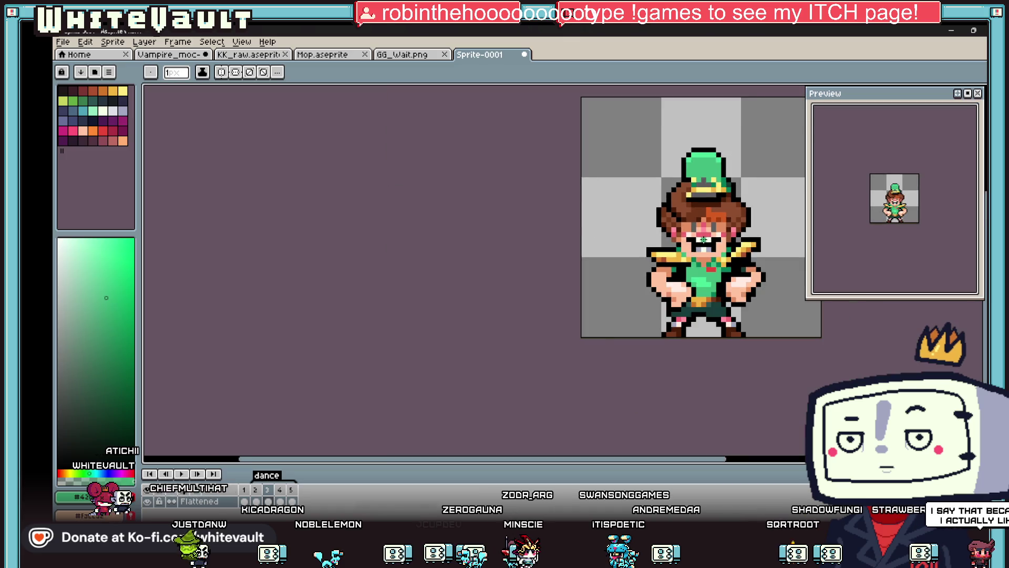
Raise the selected hat top one pixel and commit it
{"action": "scroll", "coordinate": [729, 201], "scroll_direction": "down", "scroll_amount": 4}
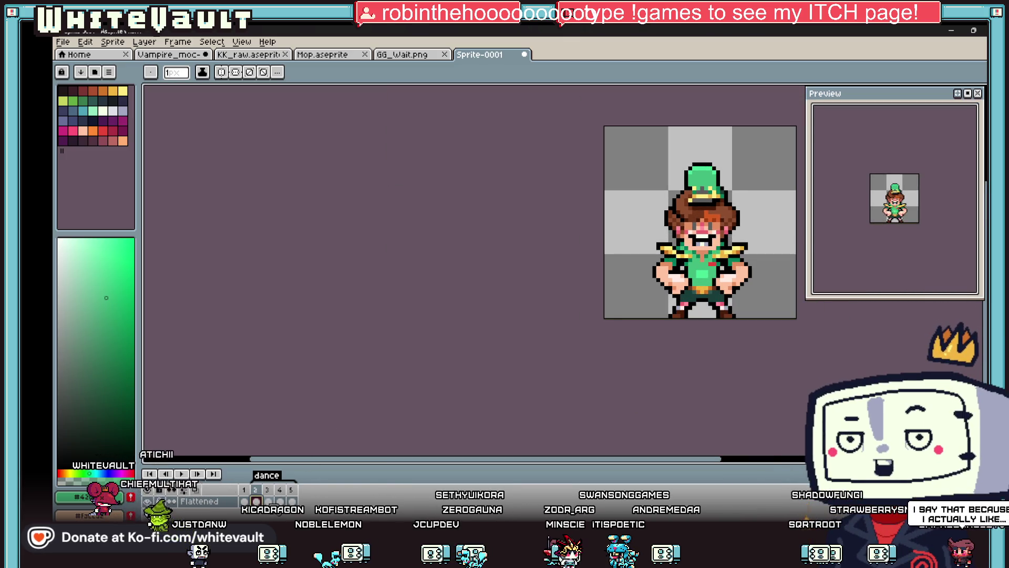
{"action": "key", "text": "m"}
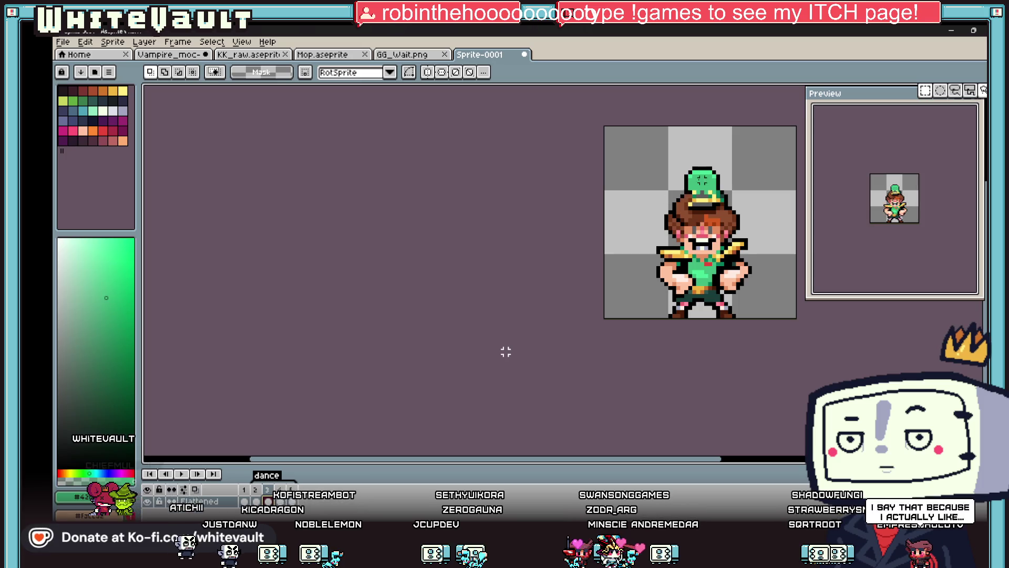
{"action": "scroll", "coordinate": [702, 180], "scroll_direction": "up", "scroll_amount": 1}
{"action": "mouse_move", "coordinate": [654, 124]}
{"action": "left_mouse_down"}
{"action": "mouse_move", "coordinate": [747, 158]}
{"action": "mouse_move", "coordinate": [753, 172]}
{"action": "mouse_move", "coordinate": [627, 258]}
{"action": "mouse_move", "coordinate": [684, 263]}
{"action": "left_mouse_up"}
{"action": "scroll", "coordinate": [736, 162], "scroll_direction": "up", "scroll_amount": 2}
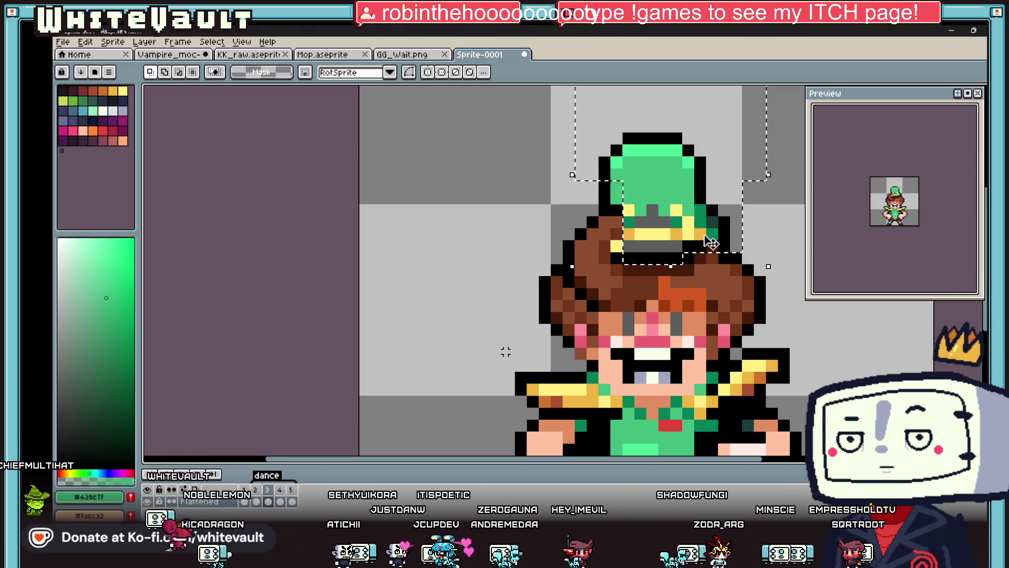
{"action": "key", "text": "Up"}
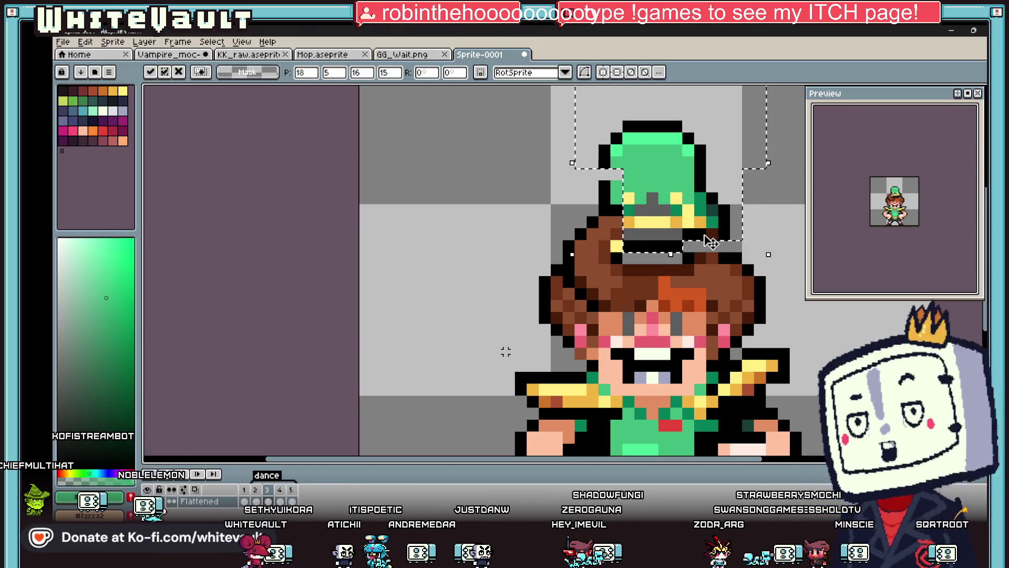
{"action": "key", "text": "ctrl+d"}
Sample the dark brown hair colour and paint the grey hair pixel with it
{"action": "key", "text": "i"}
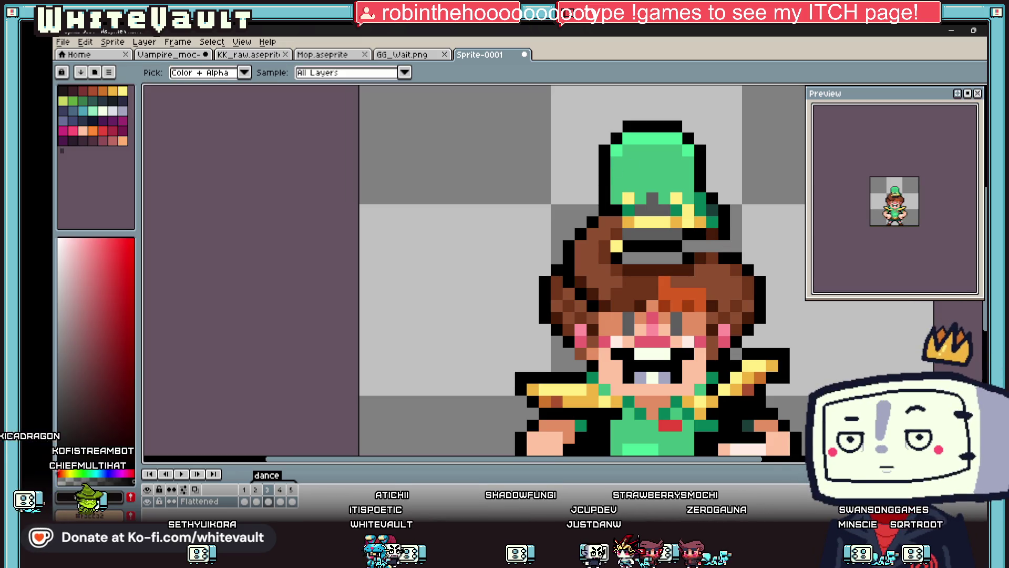
{"action": "key", "text": "b"}
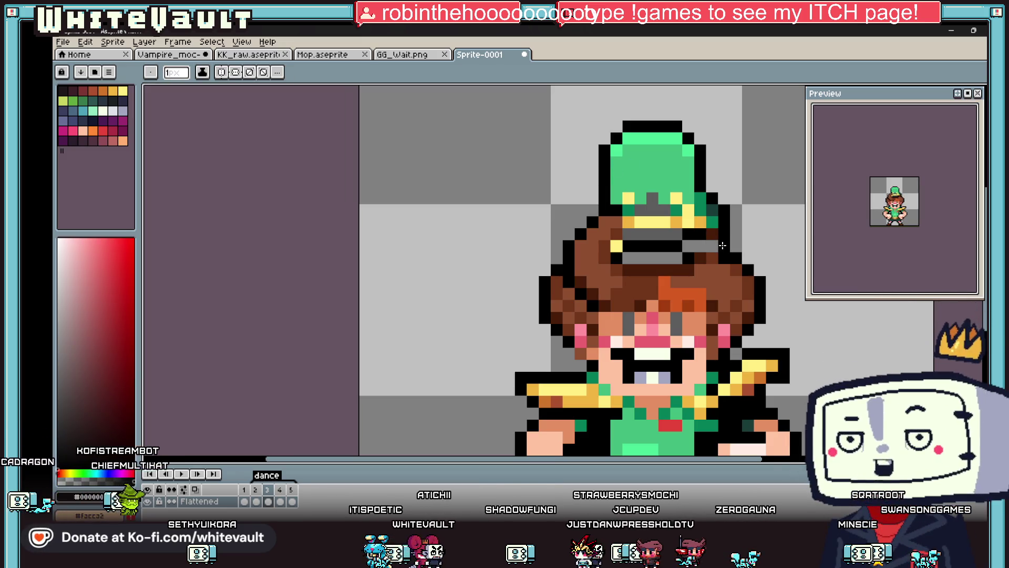
{"action": "key", "text": "i"}
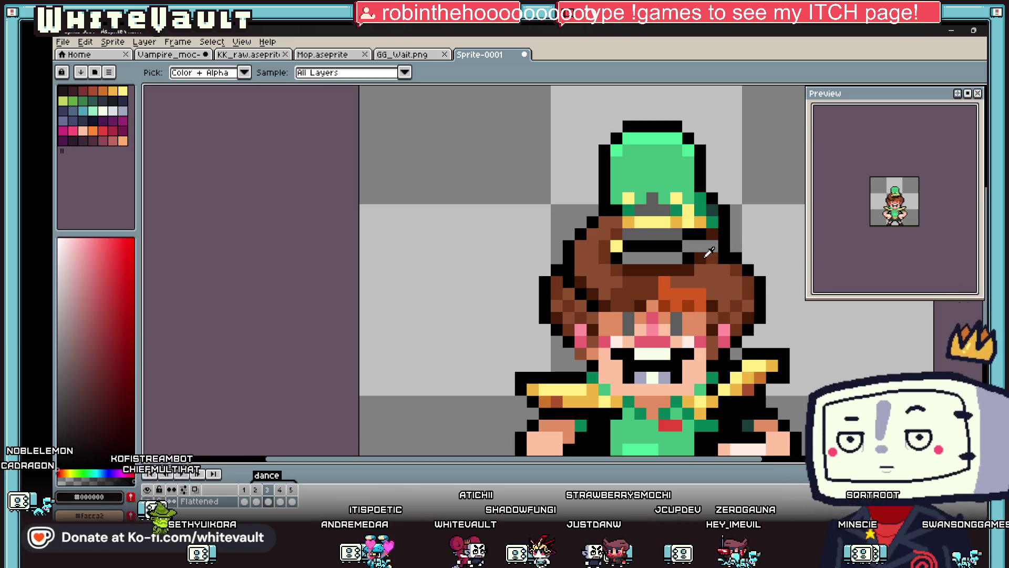
{"action": "left_click", "coordinate": [706, 255]}
{"action": "key", "text": "b"}
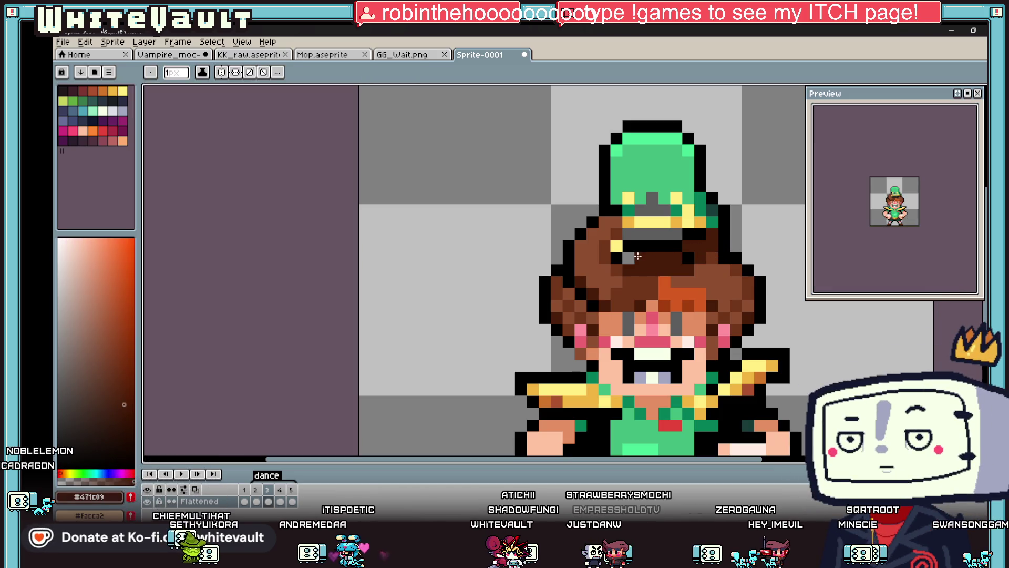
{"action": "left_click", "coordinate": [628, 257]}
Compare with the next frame, sample the black outline colour, and go to frame 4
{"action": "key", "text": "i"}
{"action": "key", "text": "Right"}
{"action": "key", "text": "Left"}
{"action": "key", "text": "b"}
{"action": "key", "text": "i"}
{"action": "scroll", "coordinate": [678, 252], "scroll_direction": "down", "scroll_amount": 2}
{"action": "scroll", "coordinate": [688, 254], "scroll_direction": "up", "scroll_amount": 2}
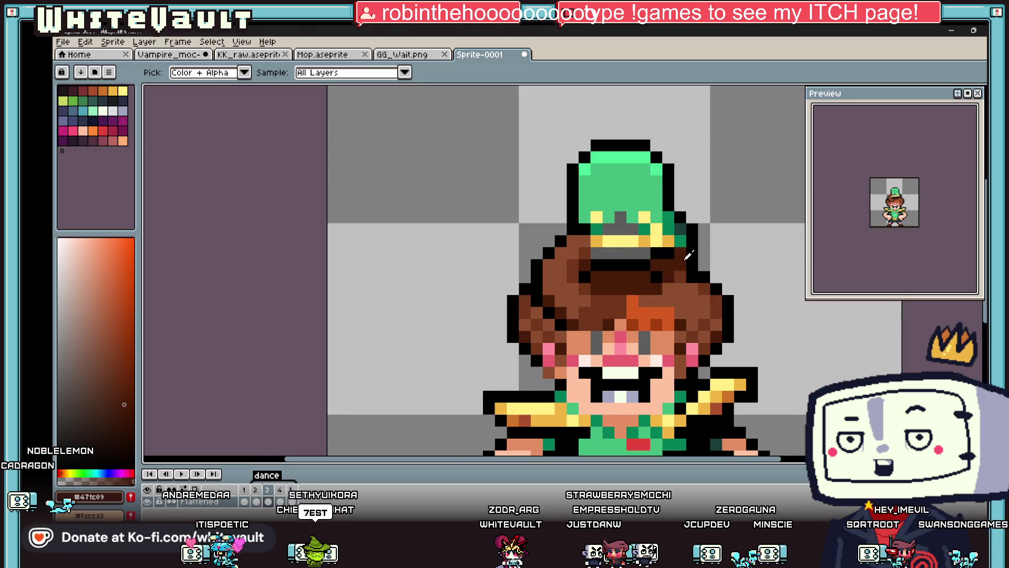
{"action": "left_click", "coordinate": [671, 256]}
{"action": "key", "text": "b"}
{"action": "scroll", "coordinate": [681, 254], "scroll_direction": "down", "scroll_amount": 3}
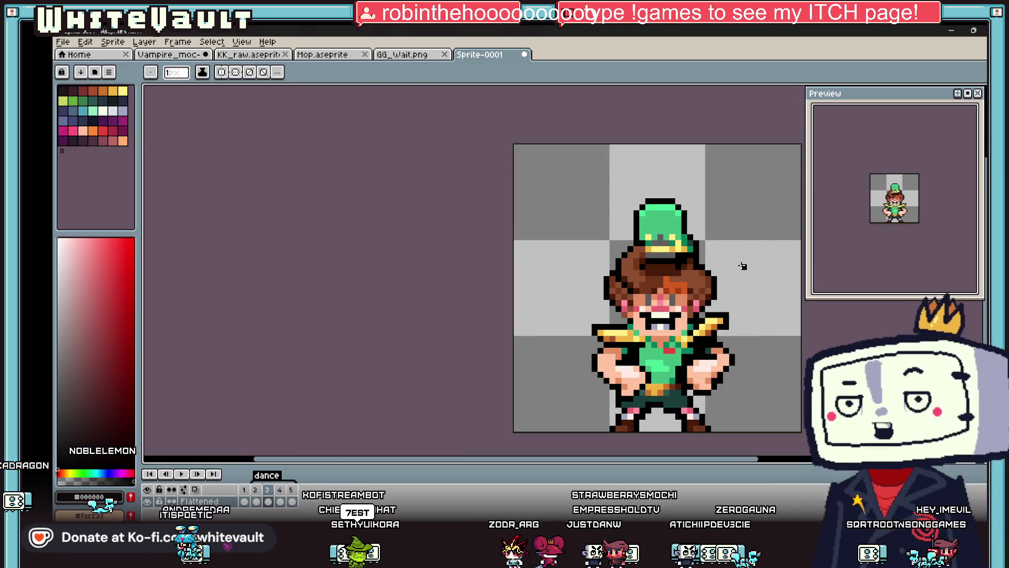
{"action": "left_click", "coordinate": [280, 490]}
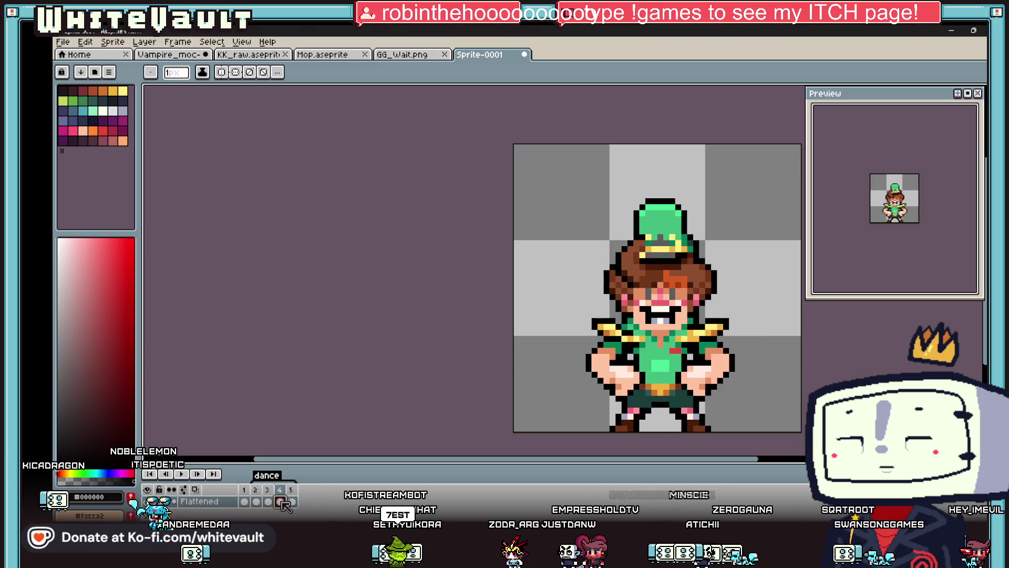
Select the hat top on frame 4, undoing stray black pixels beside the hat
{"action": "key", "text": "m"}
{"action": "scroll", "coordinate": [665, 195], "scroll_direction": "up", "scroll_amount": 2}
{"action": "mouse_move", "coordinate": [579, 167]}
{"action": "left_mouse_down"}
{"action": "mouse_move", "coordinate": [679, 195]}
{"action": "mouse_move", "coordinate": [769, 248]}
{"action": "mouse_move", "coordinate": [715, 265]}
{"action": "left_mouse_up"}
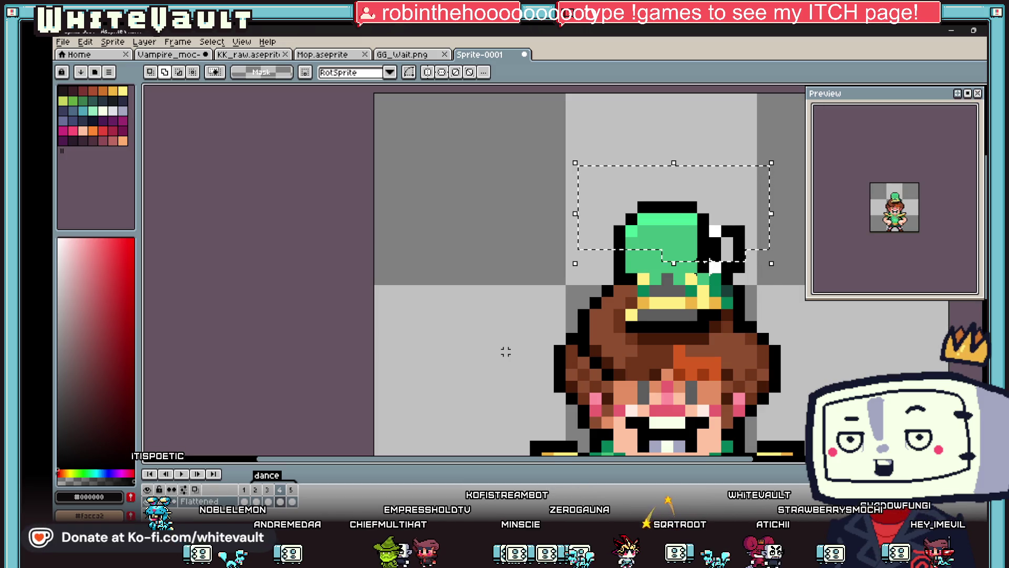
{"action": "left_click_drag", "start_coordinate": [733, 255], "coordinate": [697, 262]}
{"action": "key", "text": "ctrl+z"}
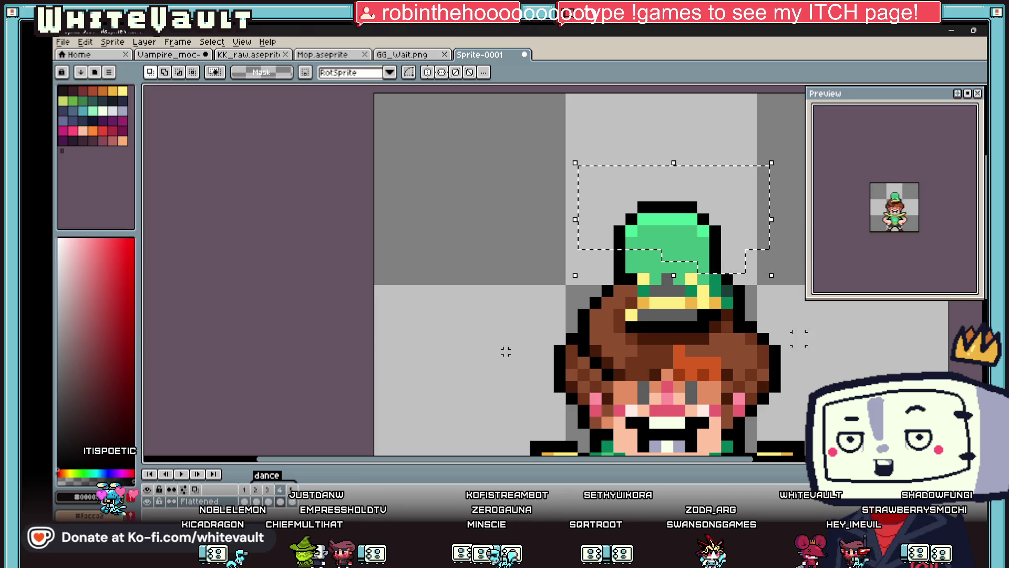
{"action": "mouse_move", "coordinate": [564, 164]}
{"action": "left_mouse_down"}
{"action": "mouse_move", "coordinate": [631, 205]}
{"action": "mouse_move", "coordinate": [758, 249]}
{"action": "mouse_move", "coordinate": [761, 262]}
{"action": "left_mouse_up"}
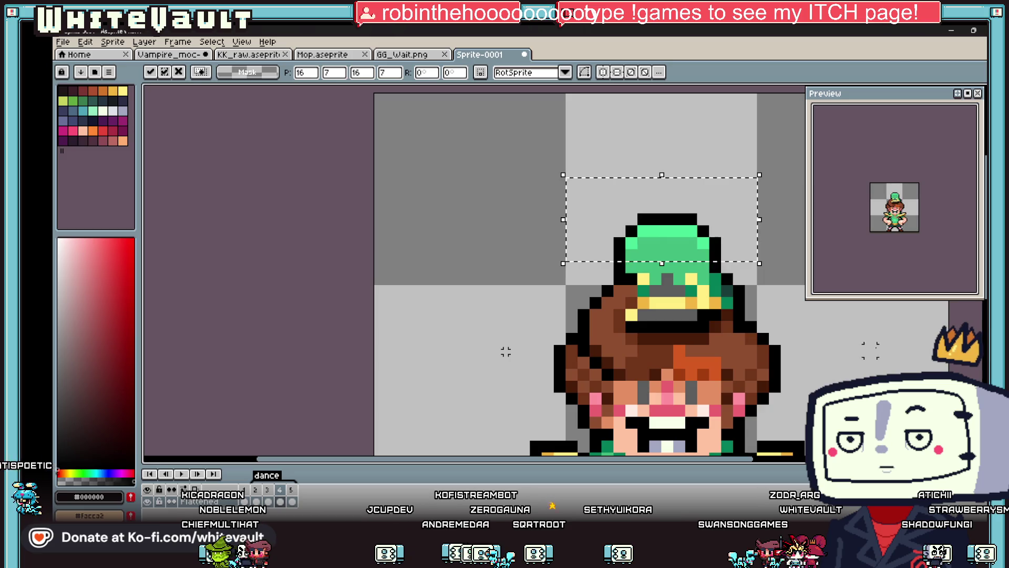
{"action": "key", "text": "ctrl+d"}
{"action": "scroll", "coordinate": [859, 350], "scroll_direction": "up", "scroll_amount": 1}
Shift the selected hat pixels one pixel right, then back one pixel left
{"action": "mouse_move", "coordinate": [626, 152]}
{"action": "left_mouse_down"}
{"action": "mouse_move", "coordinate": [661, 205]}
{"action": "mouse_move", "coordinate": [711, 236]}
{"action": "left_mouse_up"}
{"action": "mouse_move", "coordinate": [747, 209]}
{"action": "left_mouse_down"}
{"action": "mouse_move", "coordinate": [648, 251]}
{"action": "mouse_move", "coordinate": [652, 261]}
{"action": "left_mouse_up"}
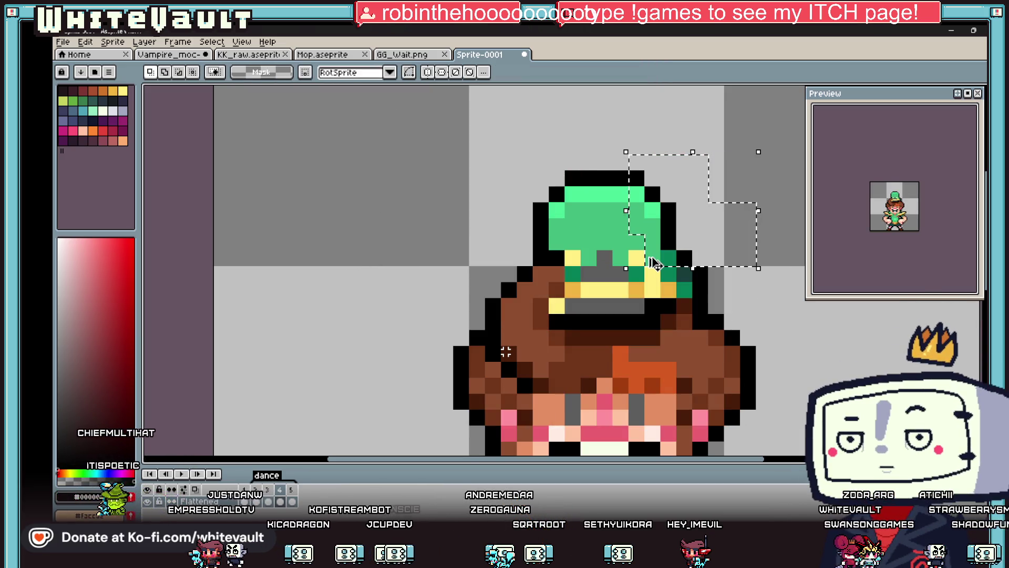
{"action": "key", "text": "Right"}
{"action": "mouse_move", "coordinate": [499, 136]}
{"action": "left_mouse_down"}
{"action": "mouse_move", "coordinate": [591, 226]}
{"action": "mouse_move", "coordinate": [599, 252]}
{"action": "left_mouse_up"}
{"action": "key", "text": "Left"}
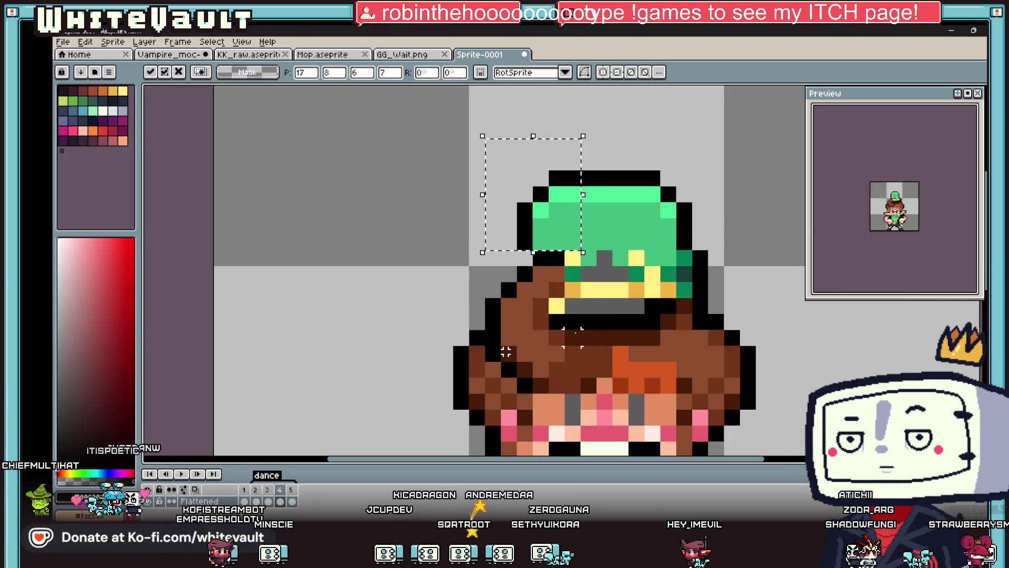
Raise the hat's grey band one pixel and commit it
{"action": "left_click_drag", "start_coordinate": [550, 300], "coordinate": [660, 329]}
{"action": "key", "text": "Up"}
{"action": "left_click", "coordinate": [747, 285]}
{"action": "scroll", "coordinate": [763, 289], "scroll_direction": "down", "scroll_amount": 2}
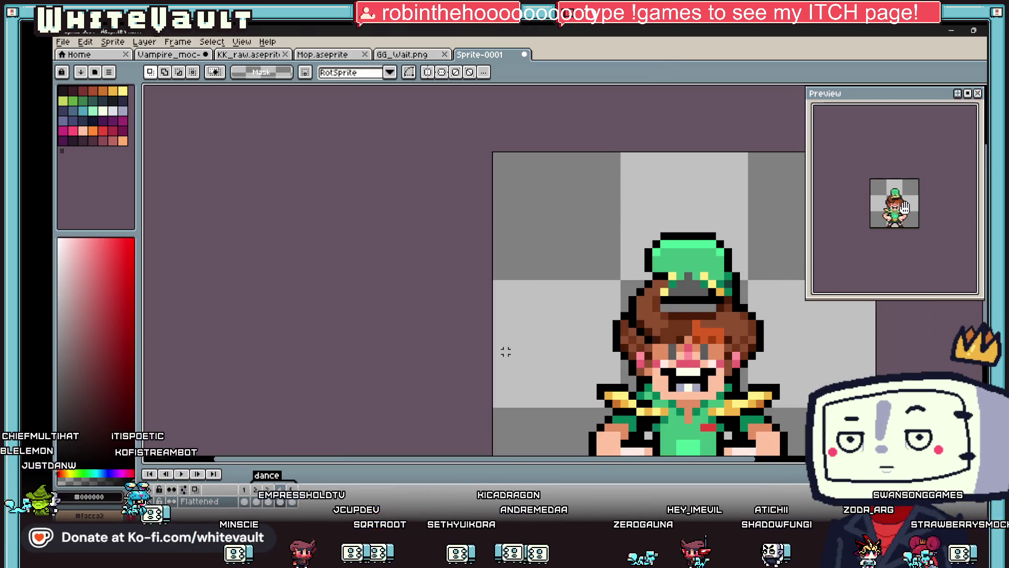
Raise the hat top one pixel on the current frame
{"action": "key", "text": "ctrl+shift+d"}
{"action": "key", "text": "Up"}
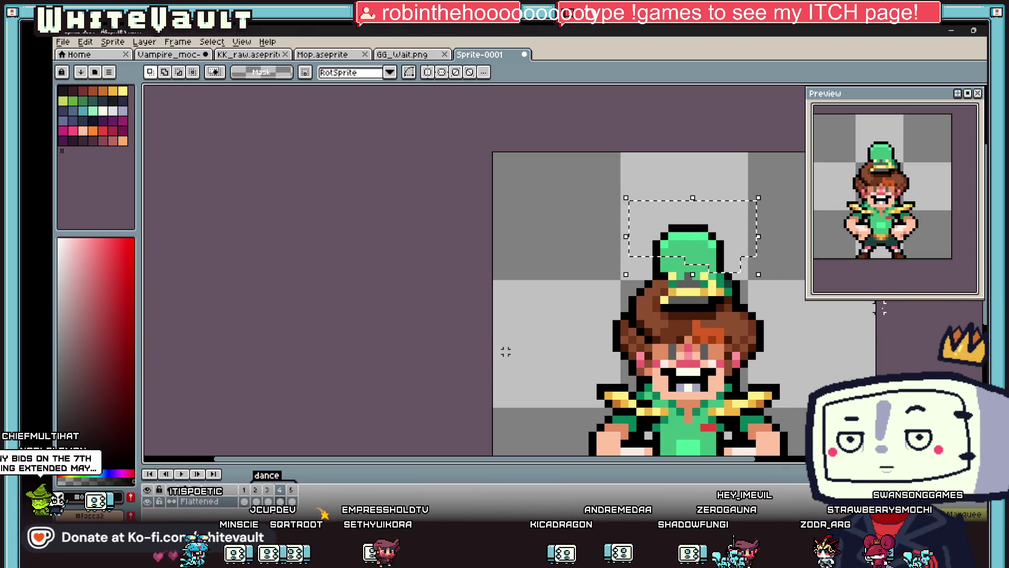
{"action": "key", "text": "ctrl+d"}
Lower the hat one pixel on the next frame, then switch to the itch.io jam page
{"action": "key", "text": "Right"}
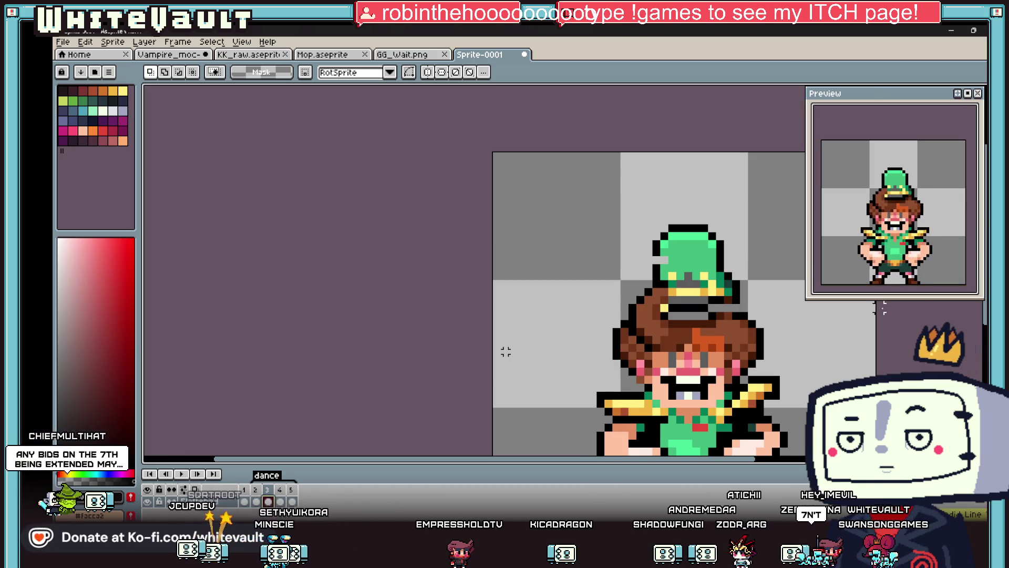
{"action": "key", "text": "ctrl+shift+d"}
{"action": "key", "text": "Down"}
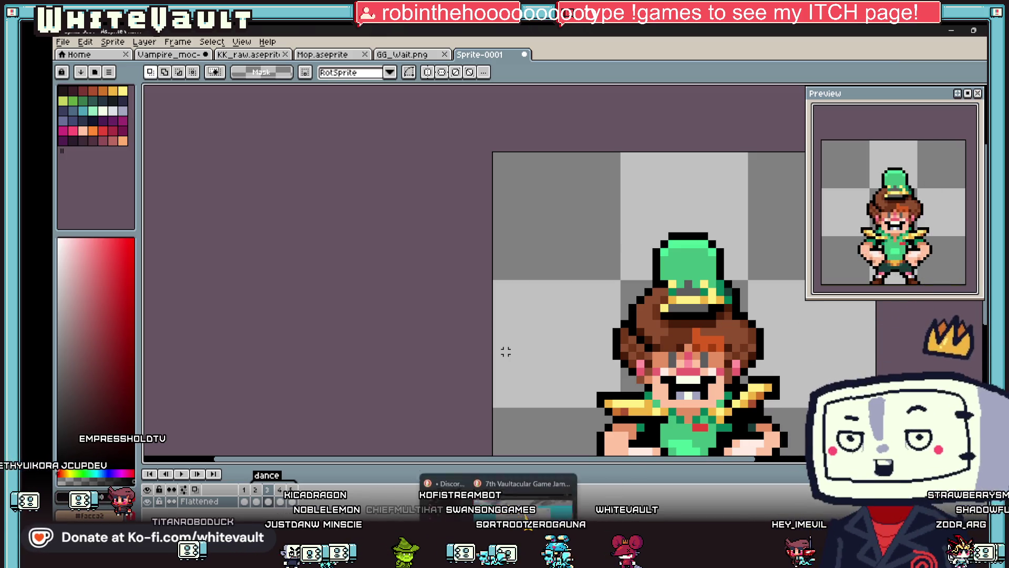
{"action": "key", "text": "alt+Tab"}
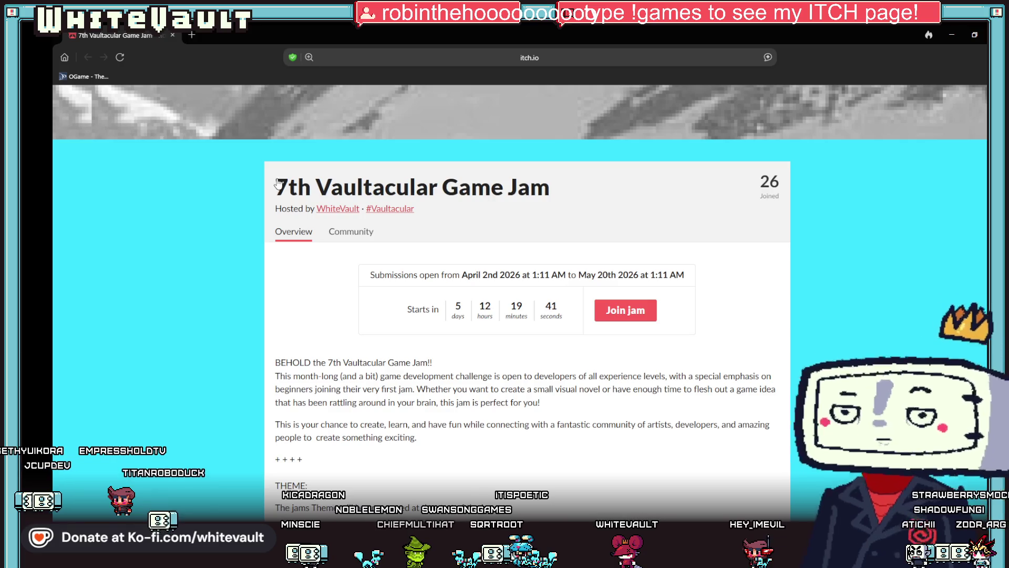
Look over the jam page from its banner downward, then minimize the browser
{"action": "scroll", "coordinate": [619, 302], "scroll_direction": "up", "scroll_amount": 6}
{"action": "scroll", "coordinate": [637, 317], "scroll_direction": "up", "scroll_amount": 1}
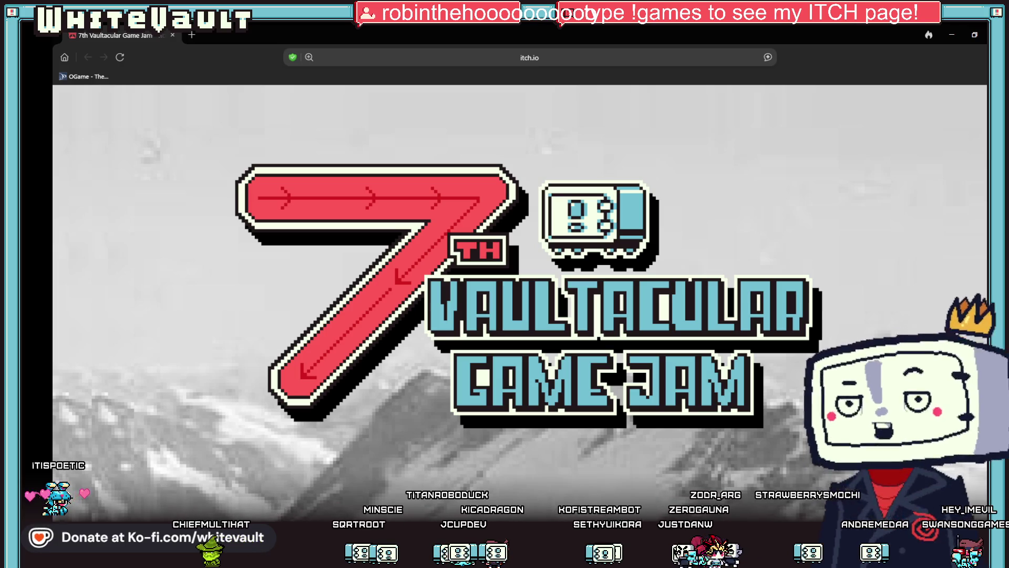
{"action": "scroll", "coordinate": [866, 367], "scroll_direction": "down", "scroll_amount": 5}
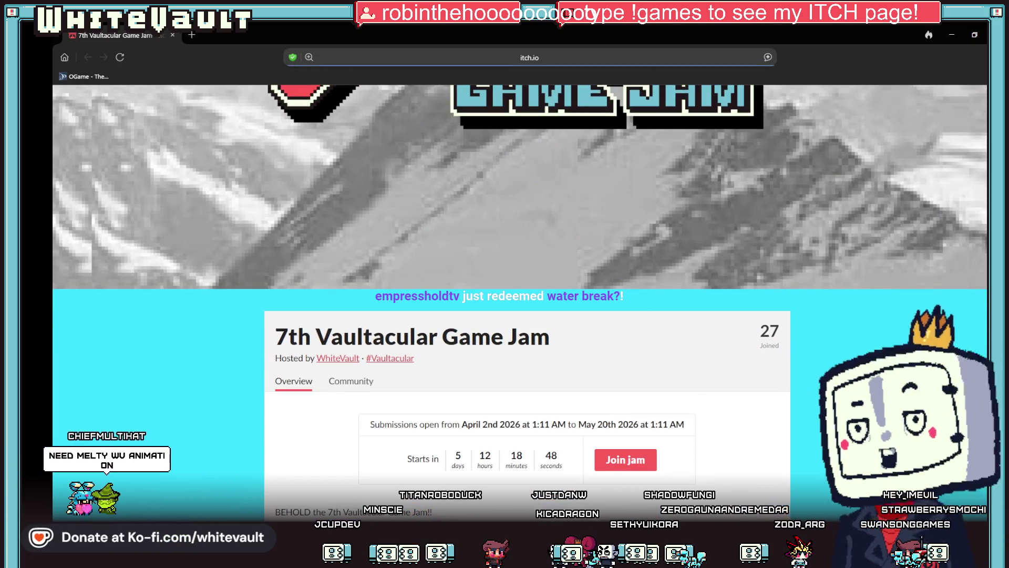
{"action": "left_click", "coordinate": [954, 37]}
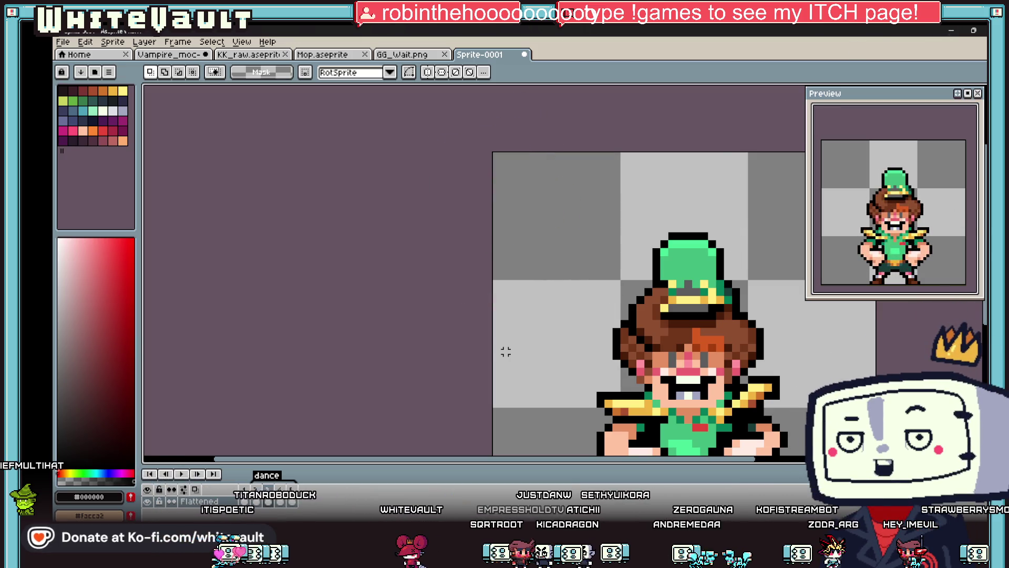
Sample the brown #ab5130 from the sprite as the pencil colour
{"action": "scroll", "coordinate": [793, 317], "scroll_direction": "down", "scroll_amount": 2}
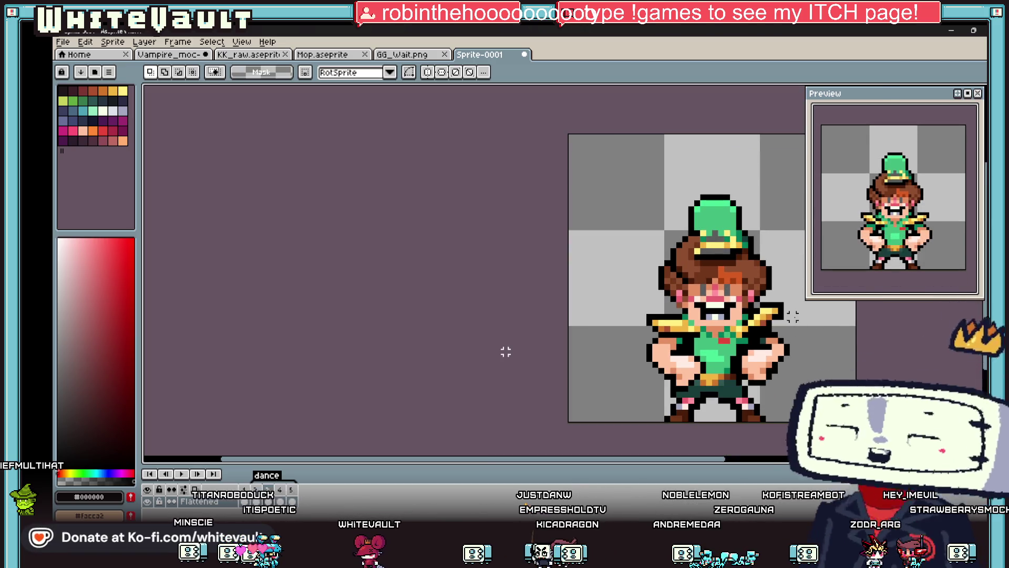
{"action": "key", "text": "i"}
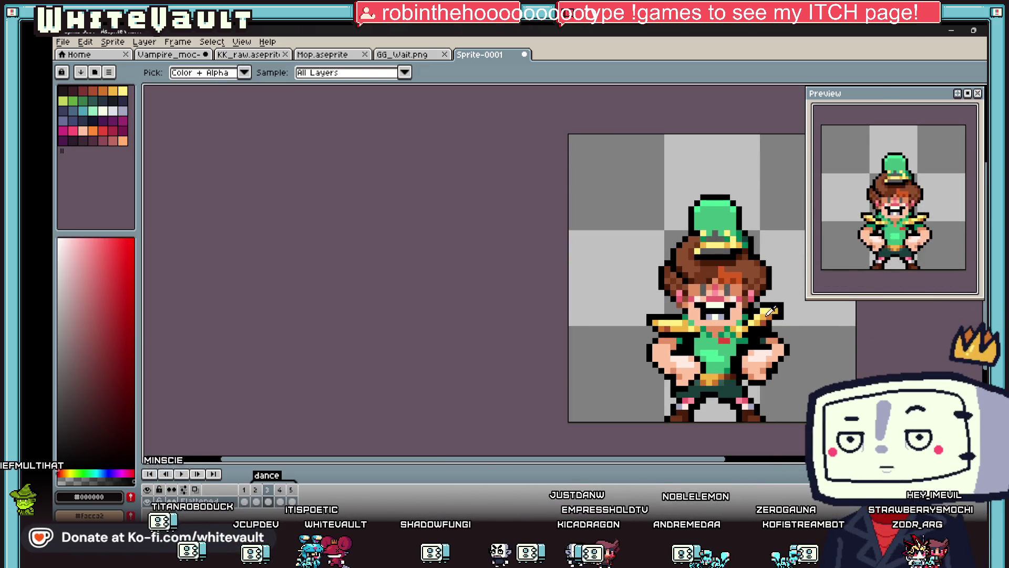
{"action": "left_click", "coordinate": [769, 318]}
{"action": "scroll", "coordinate": [769, 318], "scroll_direction": "up", "scroll_amount": 2}
{"action": "scroll", "coordinate": [769, 318], "scroll_direction": "down", "scroll_amount": 3}
{"action": "key", "text": "b"}
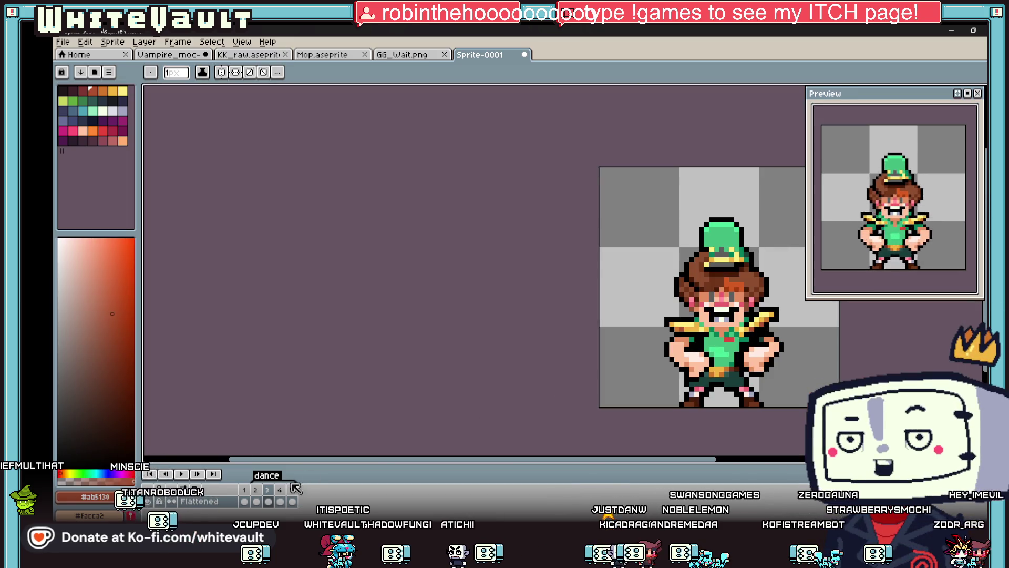
Step through dance frames 2, 5, 4, 3 and 4 to compare poses
{"action": "scroll", "coordinate": [680, 346], "scroll_direction": "up", "scroll_amount": 2}
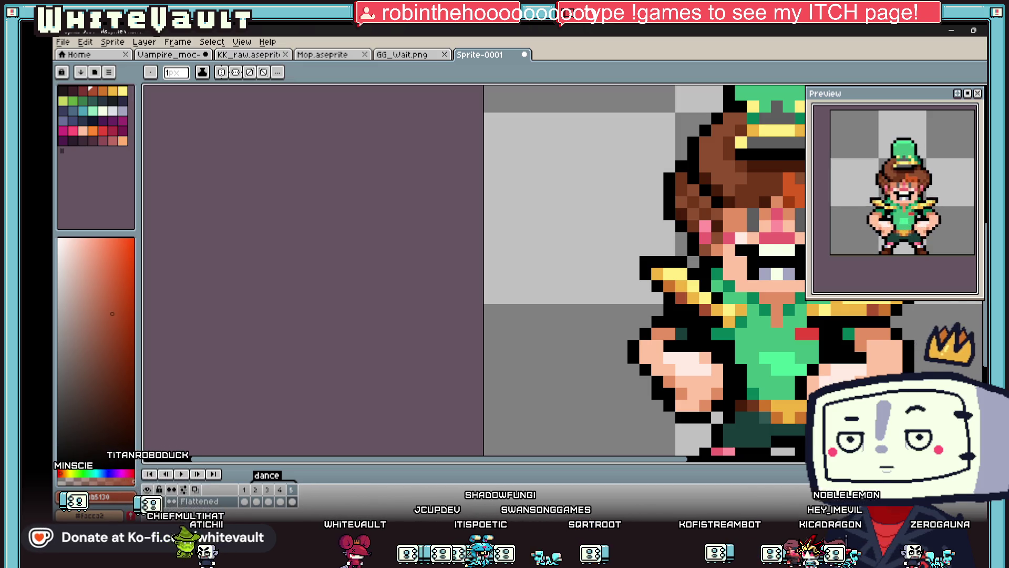
{"action": "scroll", "coordinate": [736, 310], "scroll_direction": "down", "scroll_amount": 2}
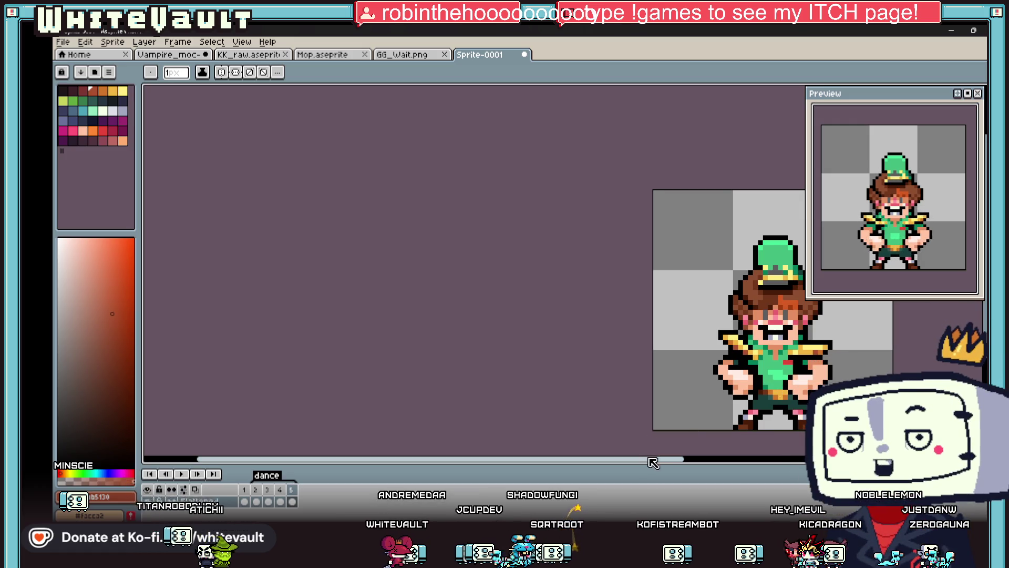
{"action": "left_click_drag", "start_coordinate": [650, 460], "coordinate": [703, 464]}
{"action": "left_click", "coordinate": [256, 501]}
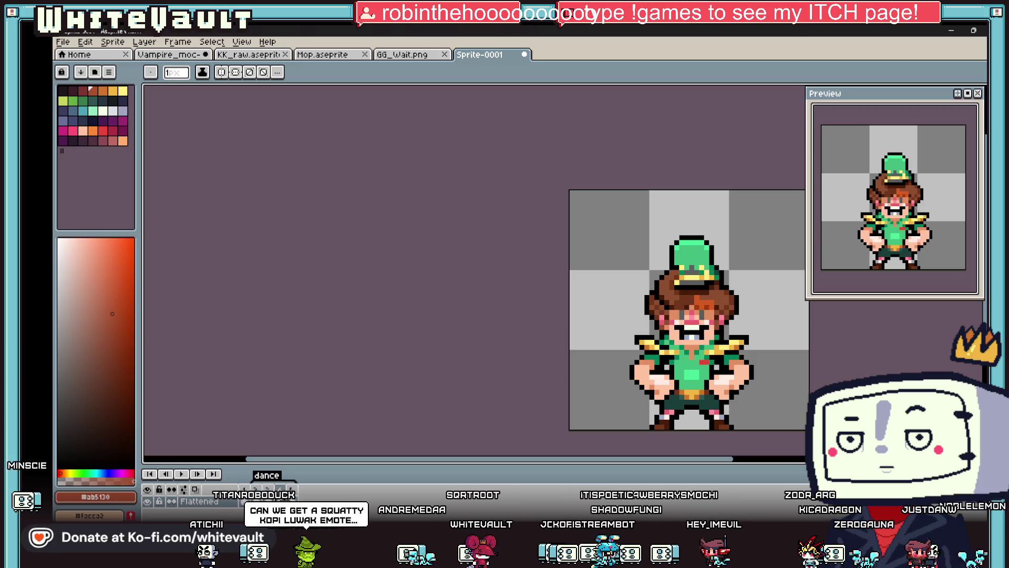
{"action": "left_click", "coordinate": [290, 502]}
{"action": "left_click", "coordinate": [282, 490]}
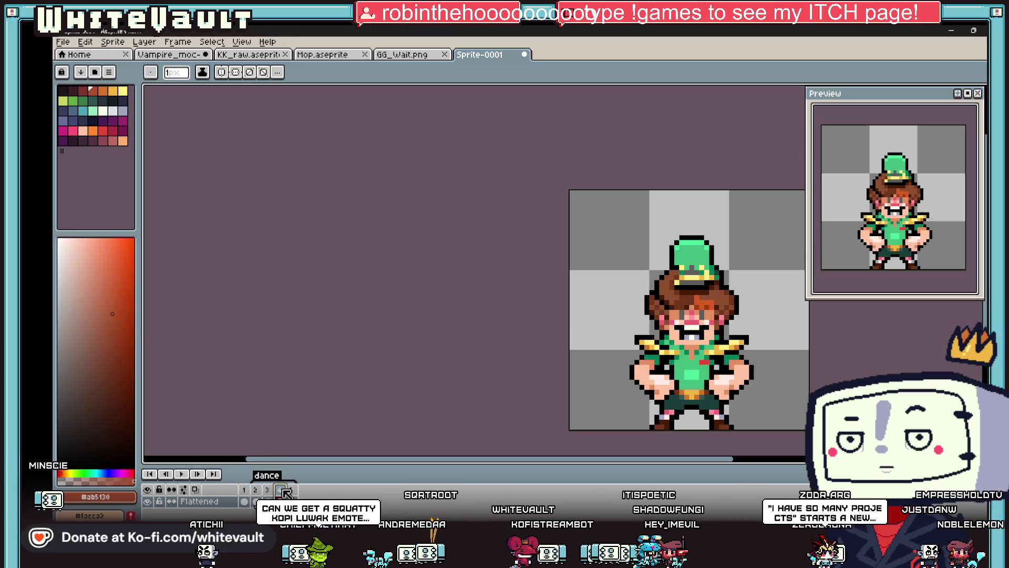
{"action": "left_click", "coordinate": [269, 491]}
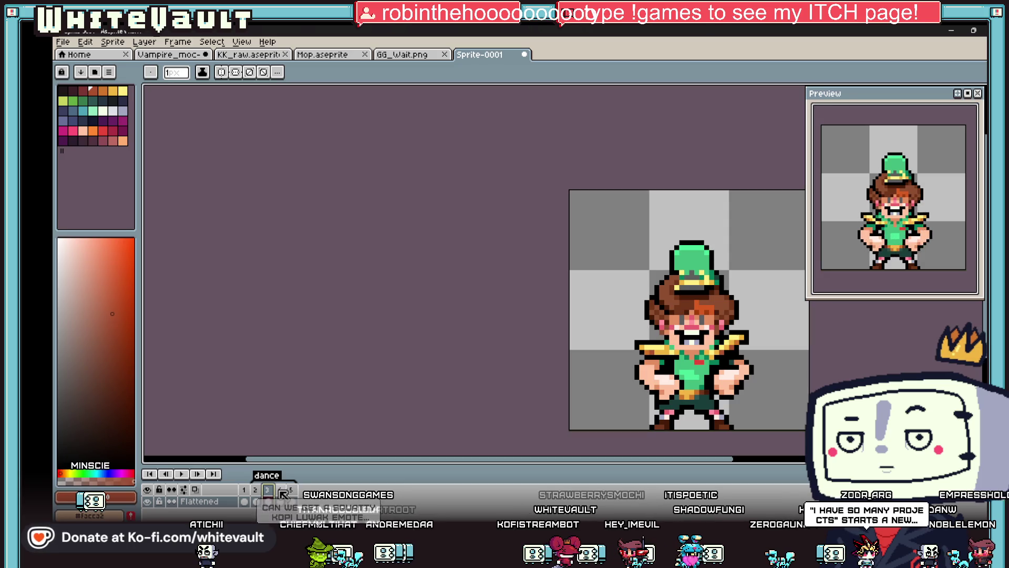
{"action": "left_click", "coordinate": [283, 494]}
Duplicate frame 3 as a new dance frame
{"action": "right_click", "coordinate": [276, 499]}
{"action": "left_click", "coordinate": [275, 503]}
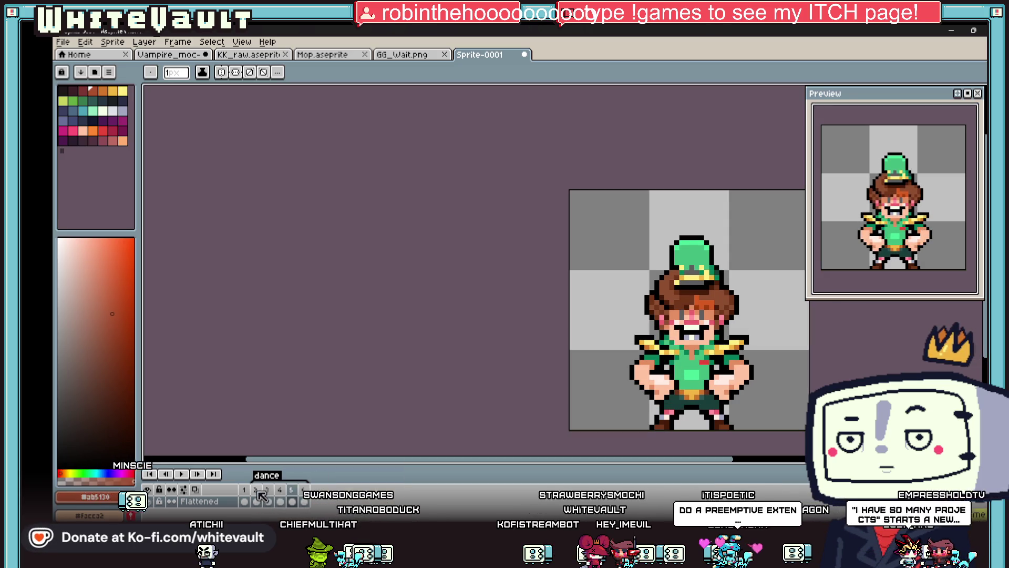
{"action": "right_click", "coordinate": [261, 495]}
{"action": "left_click", "coordinate": [276, 464]}
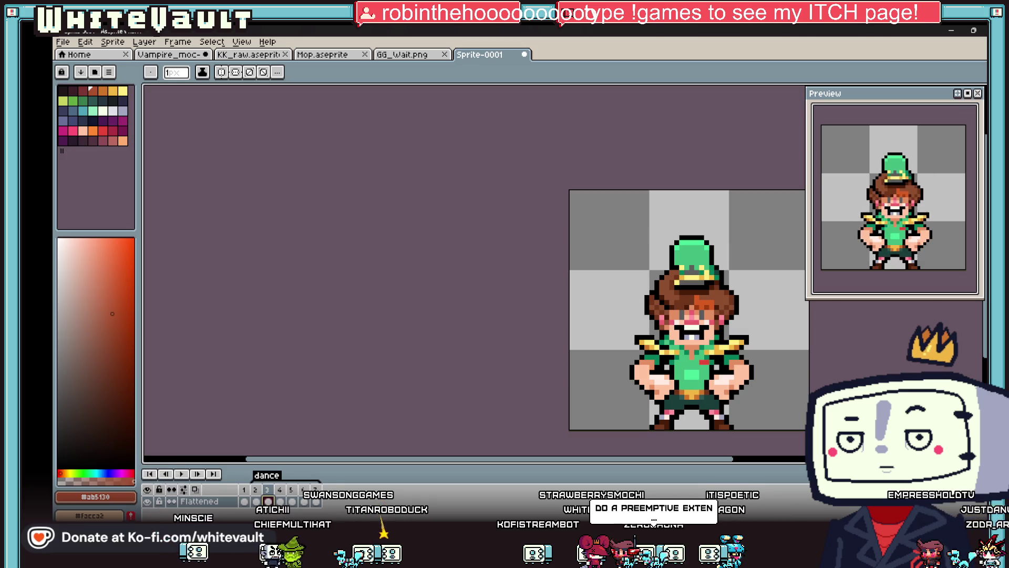
Move the whole character up one pixel on the new frame, then start undoing
{"action": "key", "text": "w"}
{"action": "key", "text": "ctrl+a"}
{"action": "key", "text": "Up"}
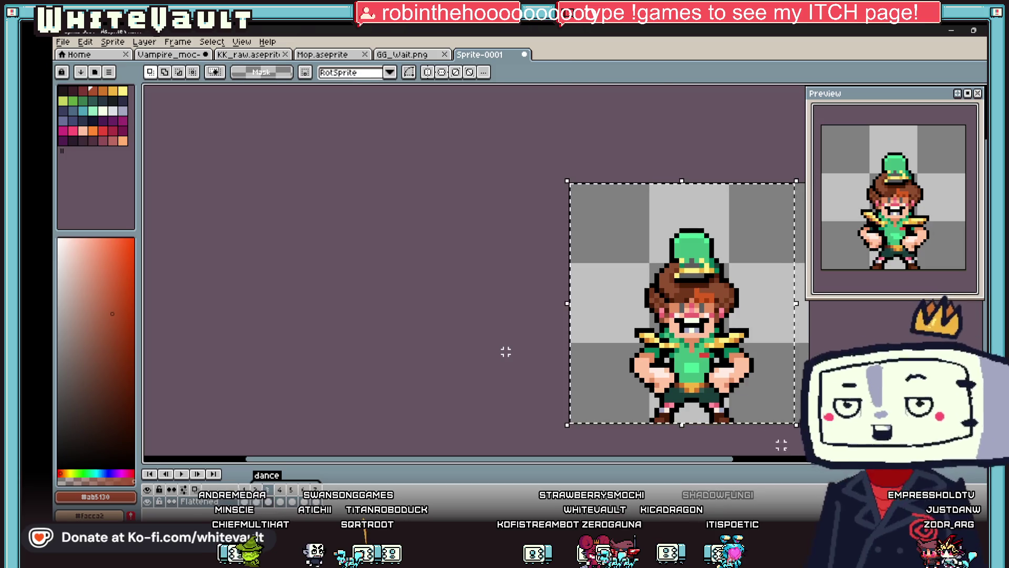
{"action": "key", "text": "ctrl+d"}
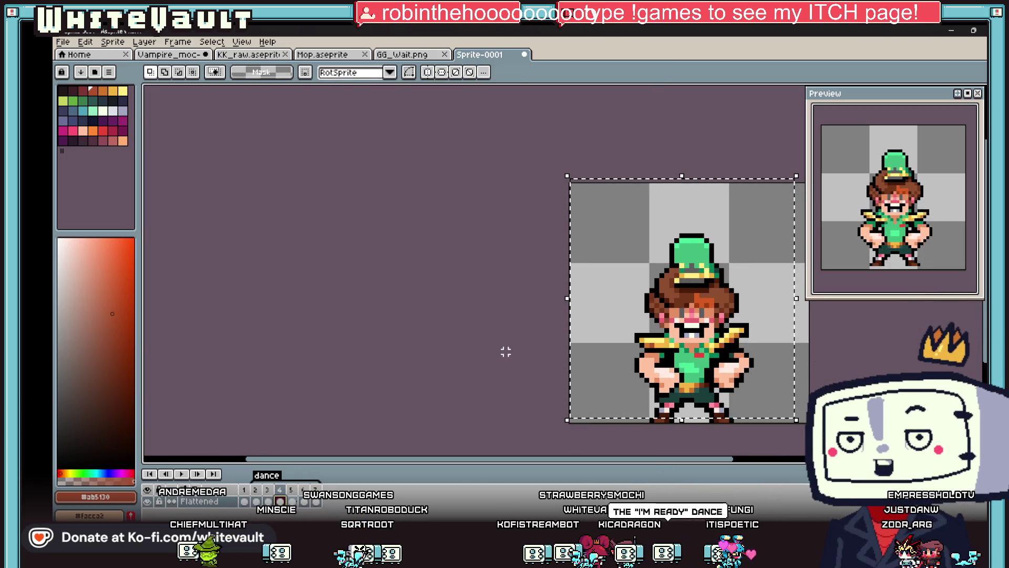
{"action": "key", "text": "ctrl+a"}
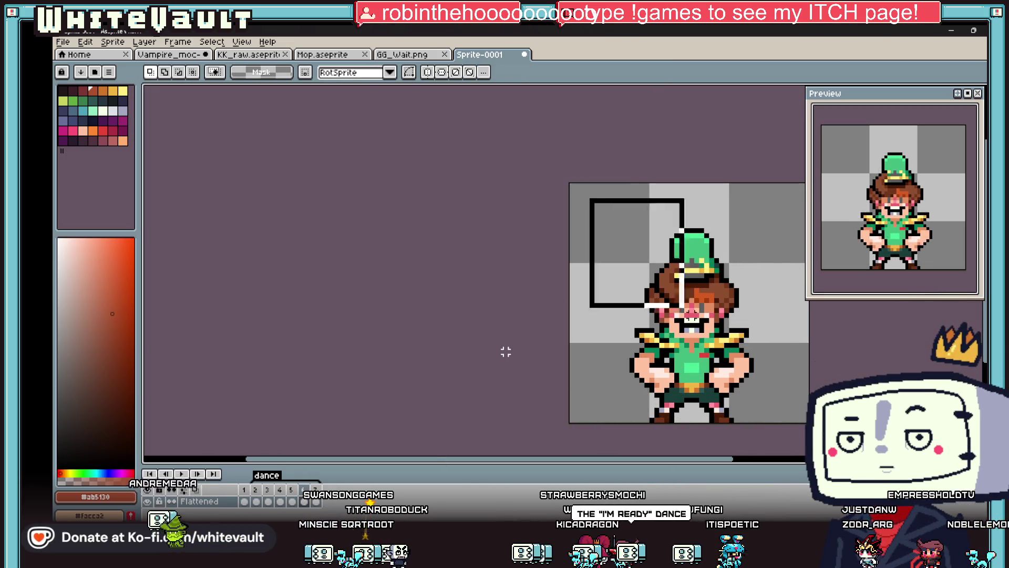
{"action": "key", "text": "Up"}
{"action": "key", "text": "ctrl+d"}
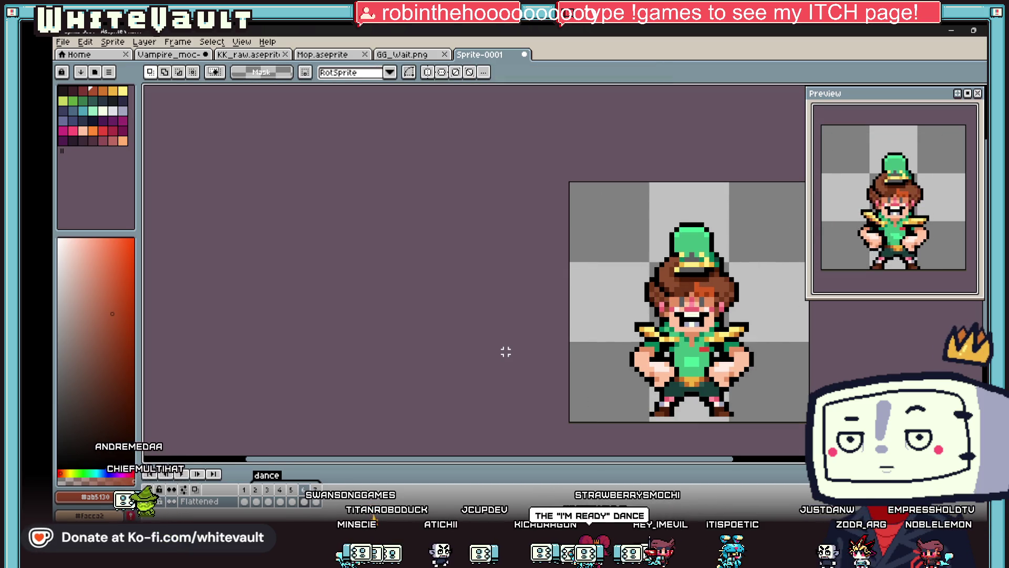
{"action": "scroll", "coordinate": [921, 261], "scroll_direction": "down", "scroll_amount": 1}
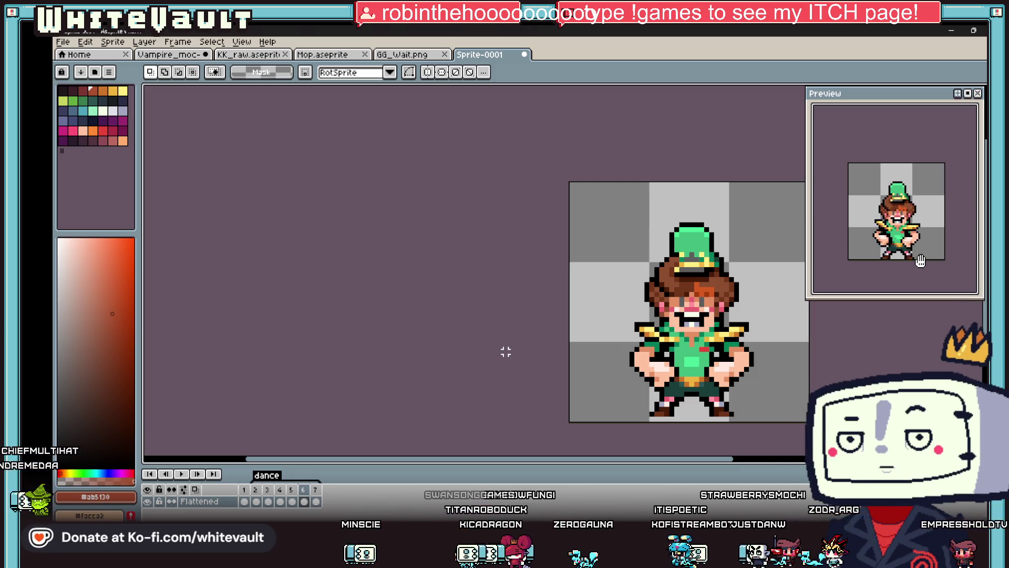
{"action": "key", "text": "ctrl+a"}
{"action": "key", "text": "ctrl+z"}
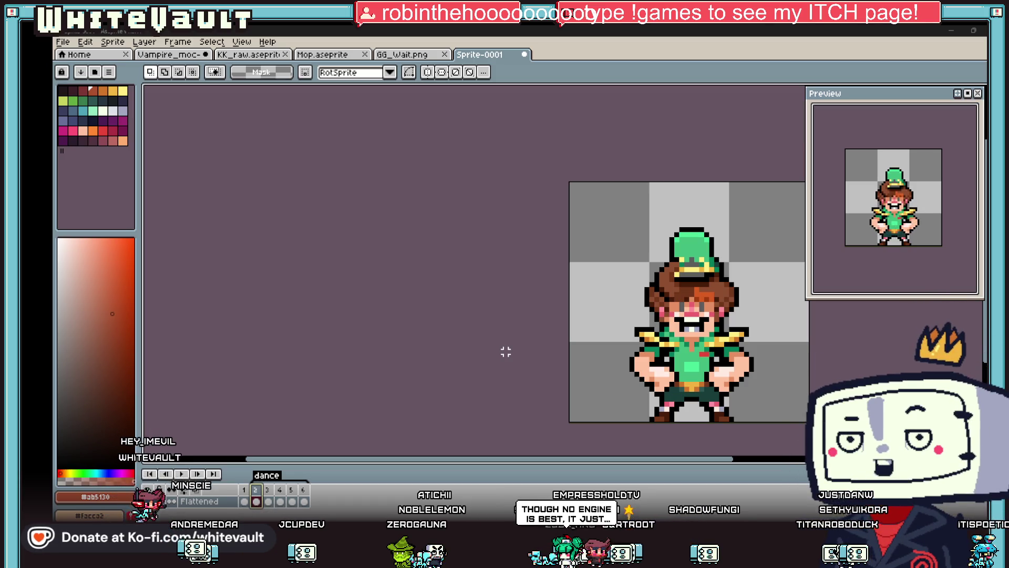
Glance at the itch.io jam page and return to the Aseprite sprite
{"action": "key", "text": "alt+Tab"}
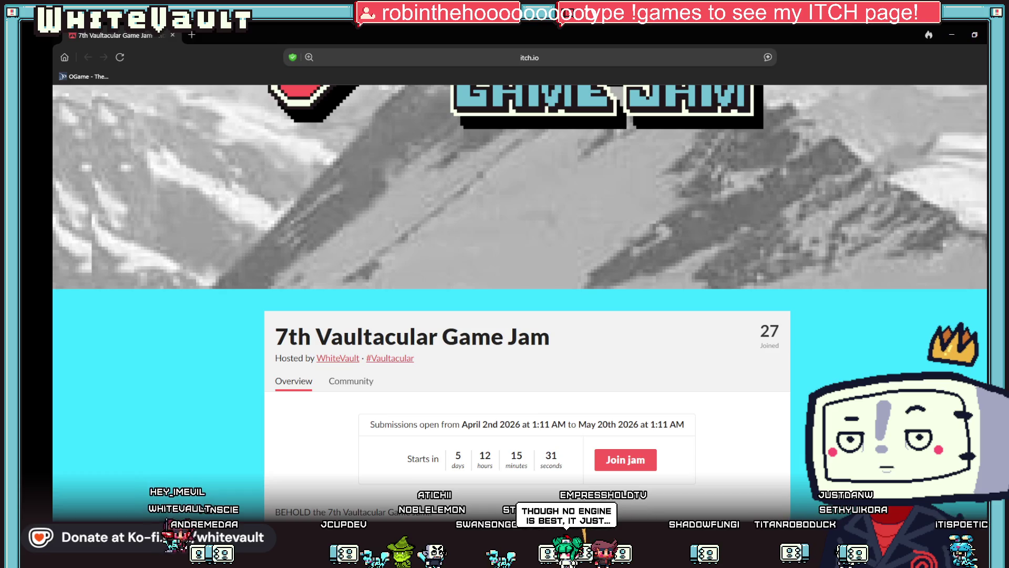
{"action": "key", "text": "alt+Tab"}
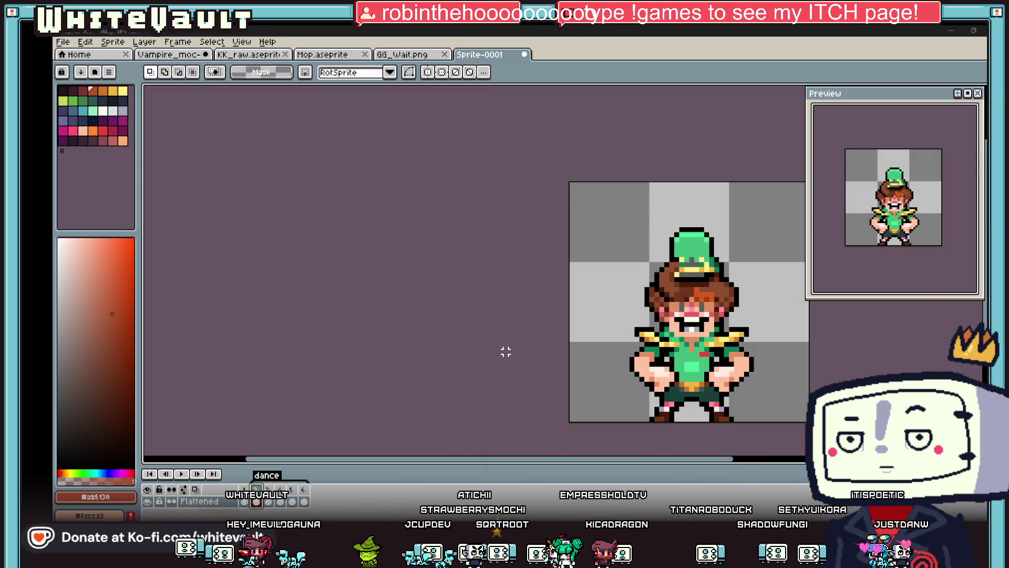
{"action": "key", "text": "super"}
{"action": "key", "text": "super"}
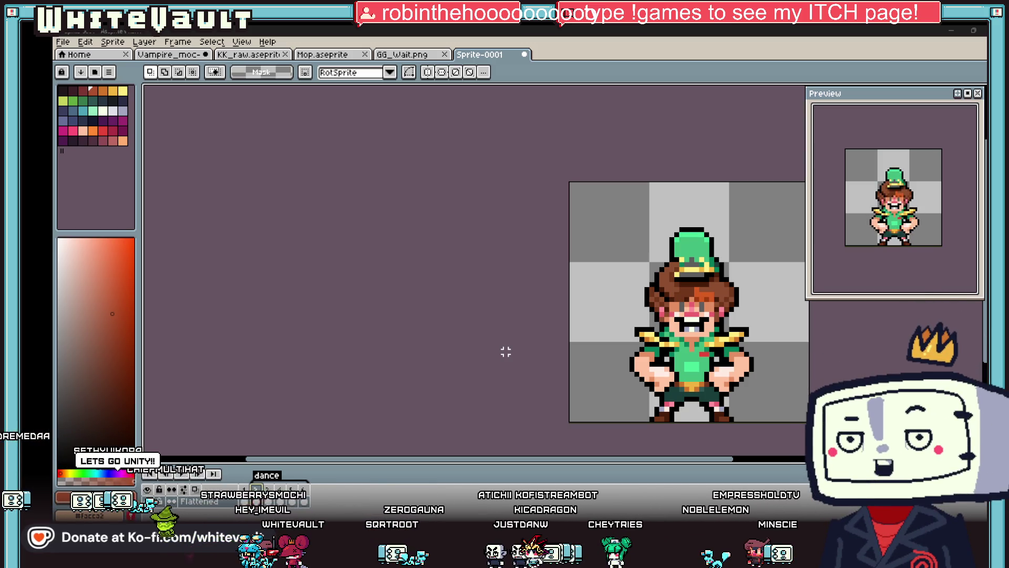
{"action": "scroll", "coordinate": [651, 283], "scroll_direction": "down", "scroll_amount": 1}
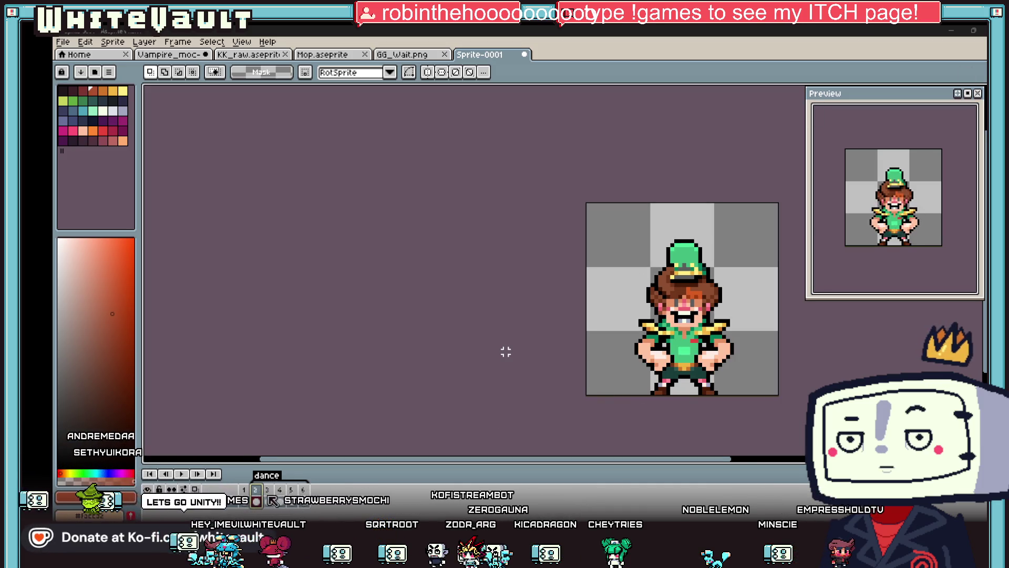
Paint grey over both eyes of the sprite and fix a stray pixel with skin colour
{"action": "scroll", "coordinate": [696, 299], "scroll_direction": "up", "scroll_amount": 1}
{"action": "scroll", "coordinate": [697, 300], "scroll_direction": "up", "scroll_amount": 2}
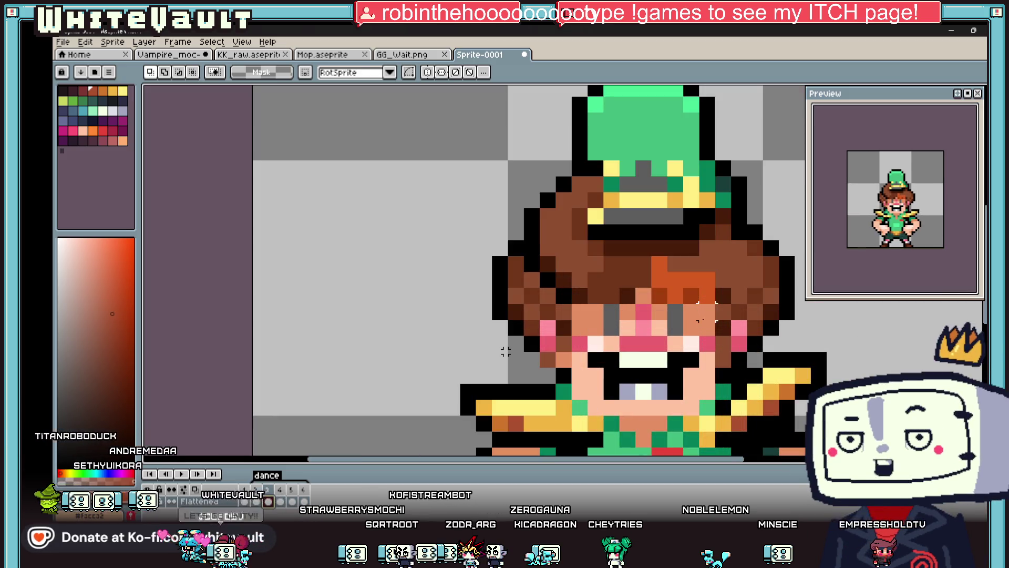
{"action": "left_click", "coordinate": [689, 314], "text": "alt"}
{"action": "left_click", "coordinate": [688, 314]}
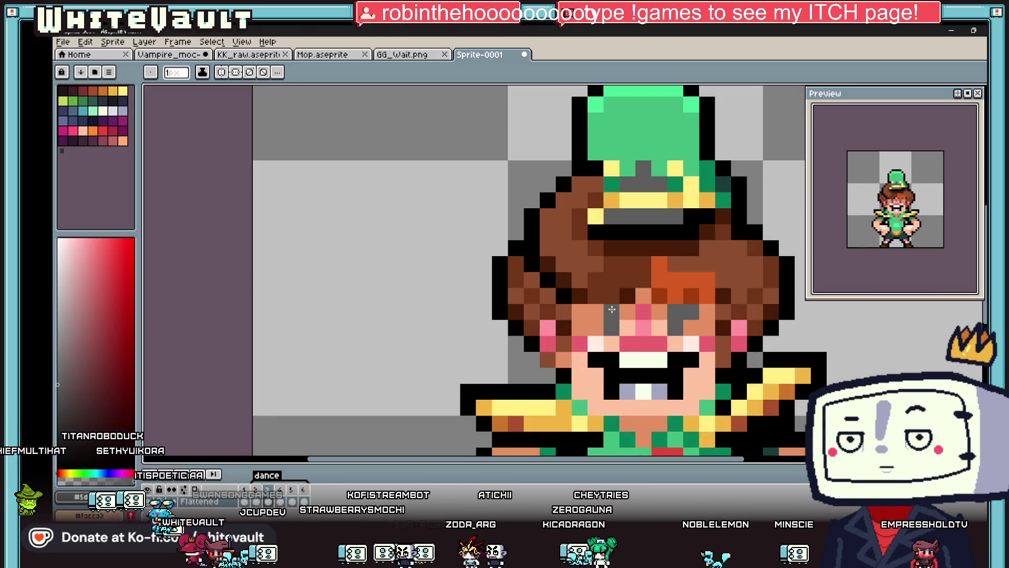
{"action": "left_click", "coordinate": [595, 312]}
{"action": "left_click", "coordinate": [594, 328], "text": "alt"}
{"action": "left_click", "coordinate": [609, 329]}
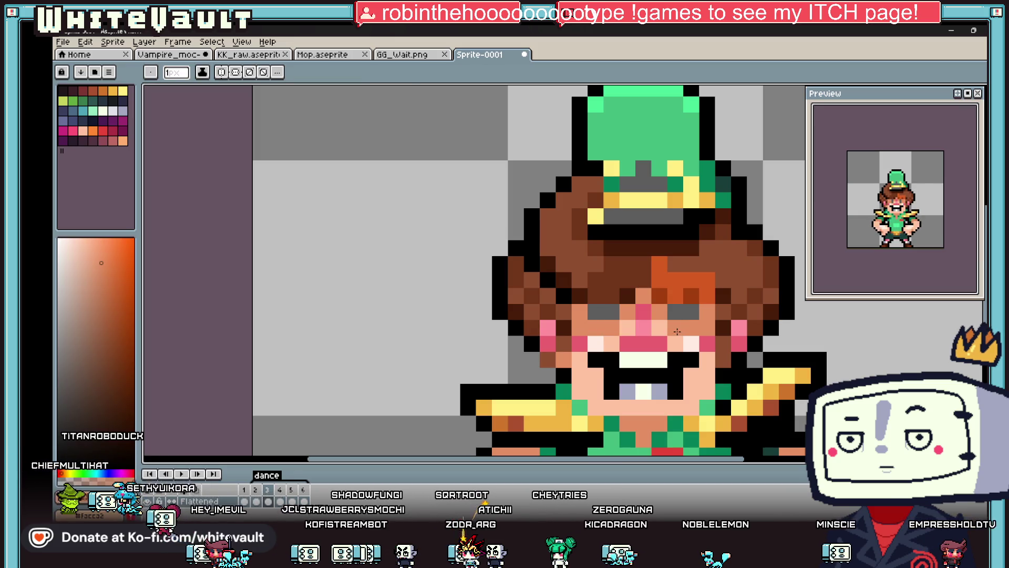
Marquee-select the mouth area, transform and commit it, then switch to Smile Game Builder
{"action": "scroll", "coordinate": [683, 344], "scroll_direction": "down", "scroll_amount": 3}
{"action": "scroll", "coordinate": [683, 345], "scroll_direction": "up", "scroll_amount": 2}
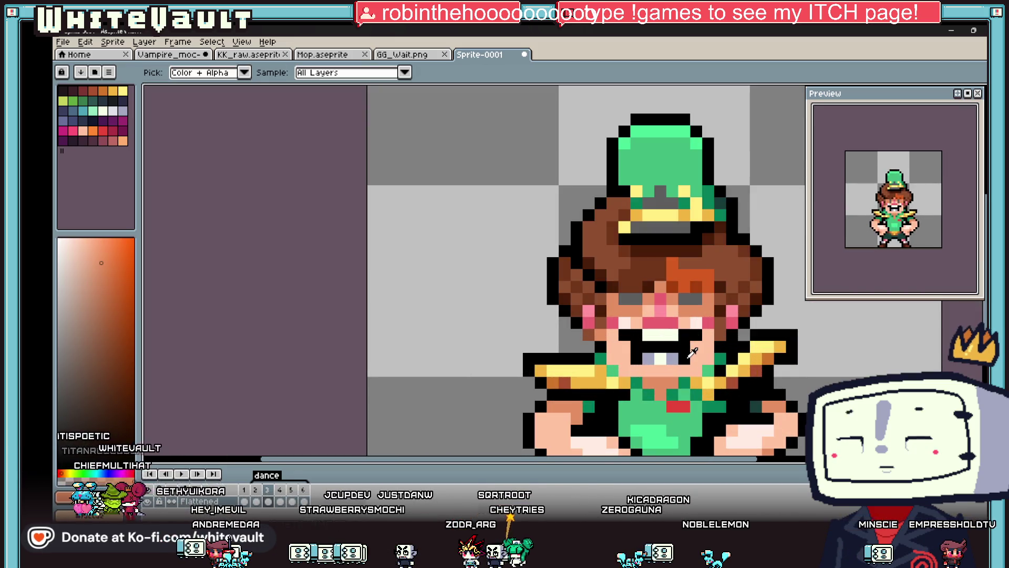
{"action": "key", "text": "m"}
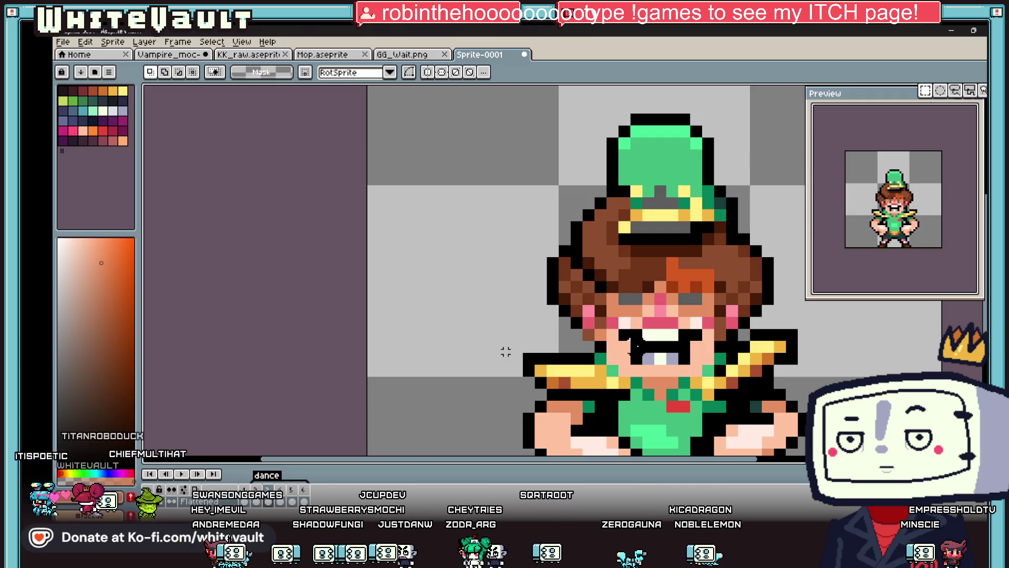
{"action": "left_click_drag", "start_coordinate": [628, 339], "coordinate": [692, 378]}
{"action": "mouse_move", "coordinate": [616, 338]}
{"action": "left_mouse_down"}
{"action": "mouse_move", "coordinate": [679, 379]}
{"action": "mouse_move", "coordinate": [705, 379]}
{"action": "mouse_move", "coordinate": [703, 389]}
{"action": "left_mouse_up"}
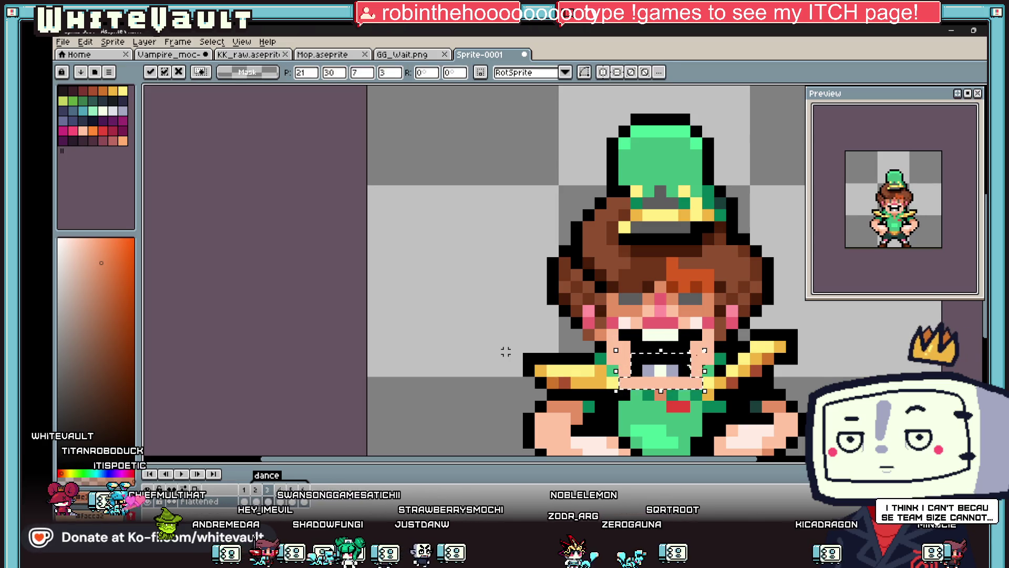
{"action": "left_click", "coordinate": [839, 370]}
{"action": "key", "text": "alt+Tab"}
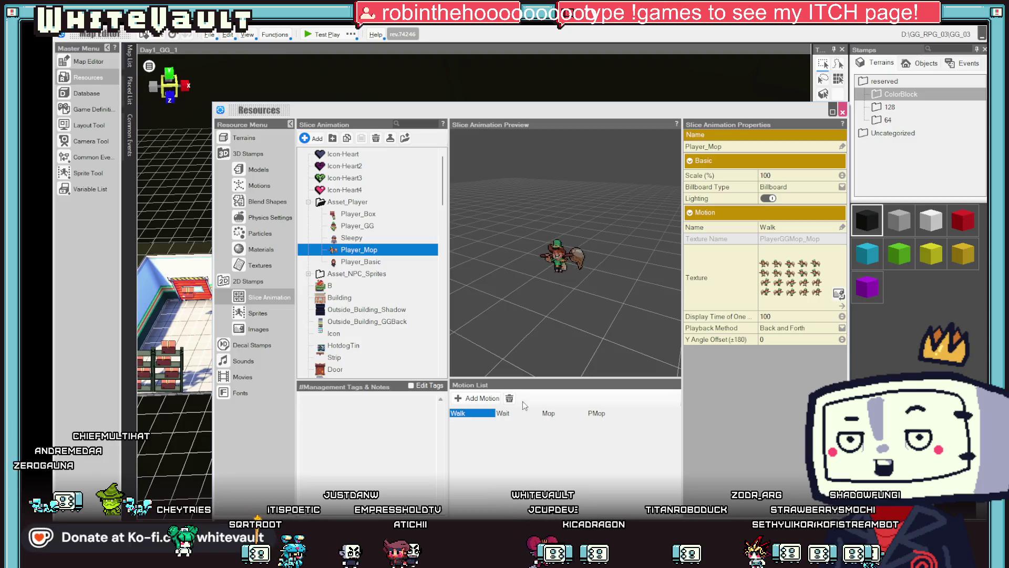
Add a new Player_Mop motion from the local file PlayerGGState_Dance.png
{"action": "left_click", "coordinate": [478, 399]}
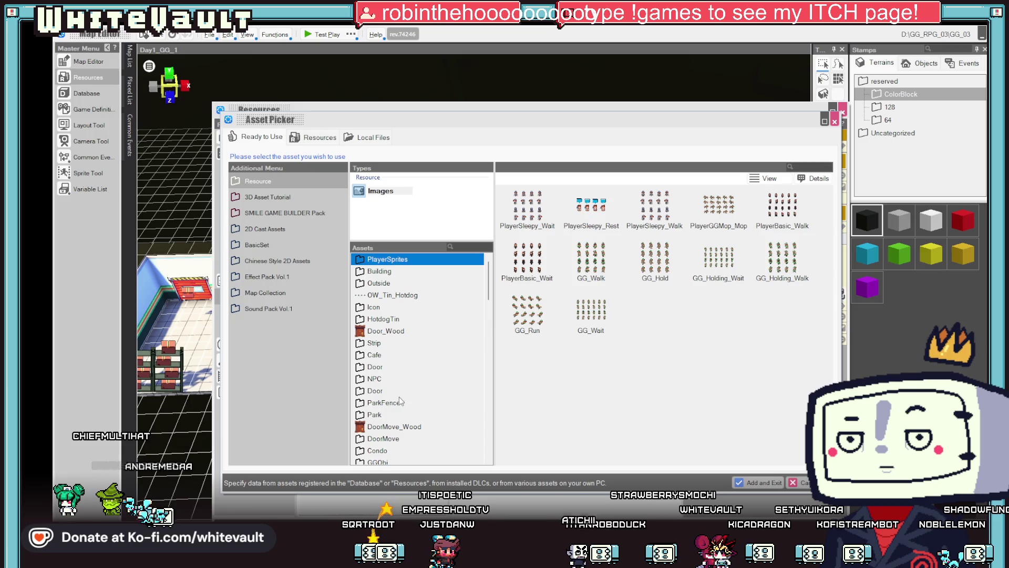
{"action": "left_click", "coordinate": [332, 137]}
{"action": "left_click", "coordinate": [371, 136]}
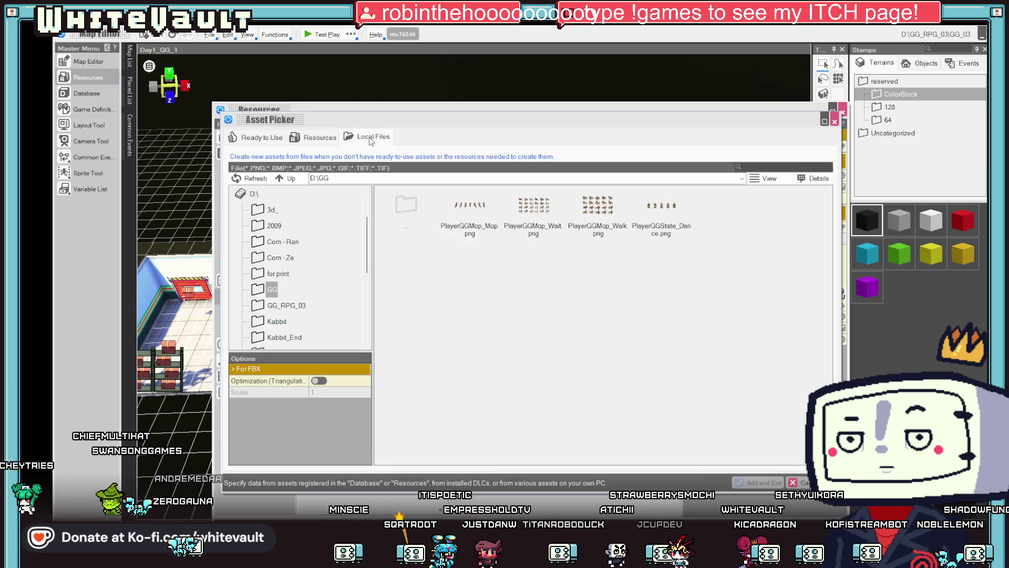
{"action": "double_click", "coordinate": [662, 207]}
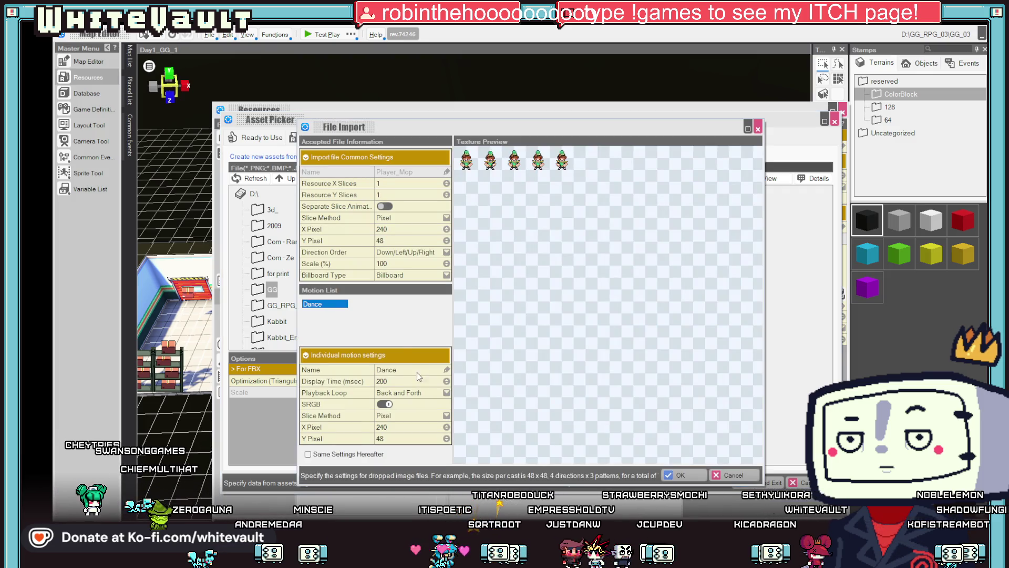
Keep back-and-forth playback, slice the sheet by Frame with 5 frames across, and finish importing
{"action": "left_click", "coordinate": [444, 394]}
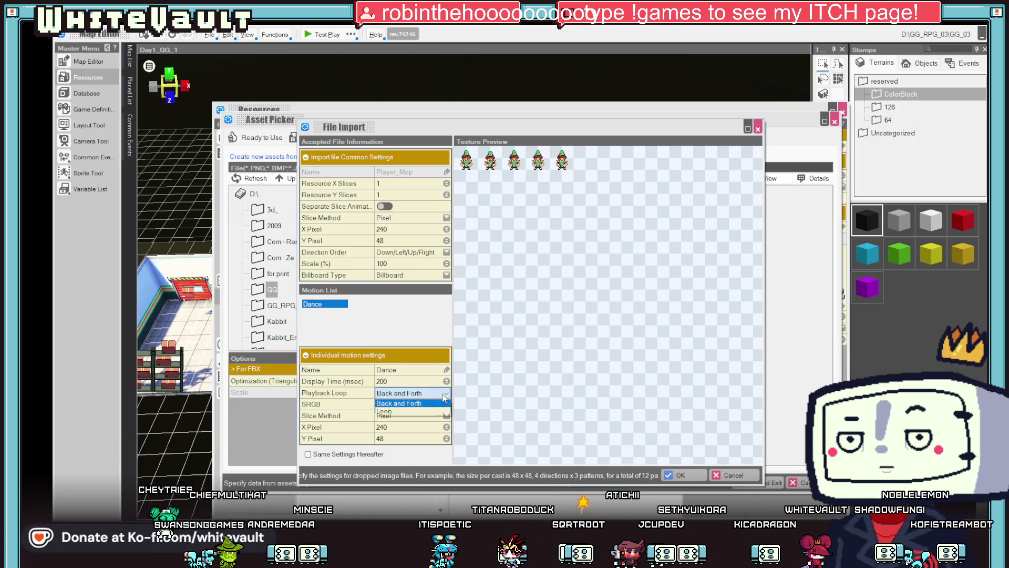
{"action": "left_click", "coordinate": [410, 427]}
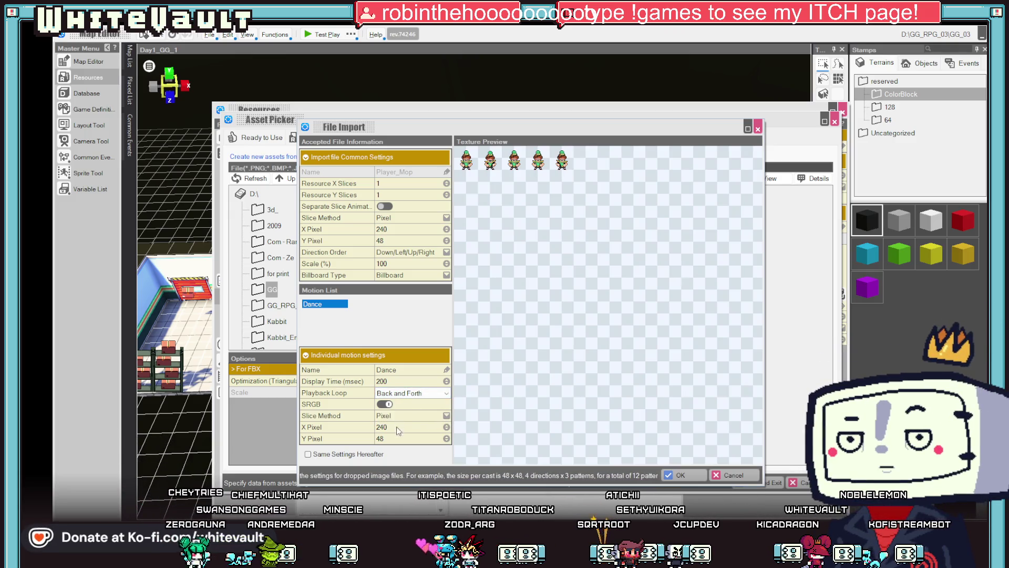
{"action": "left_click", "coordinate": [405, 416]}
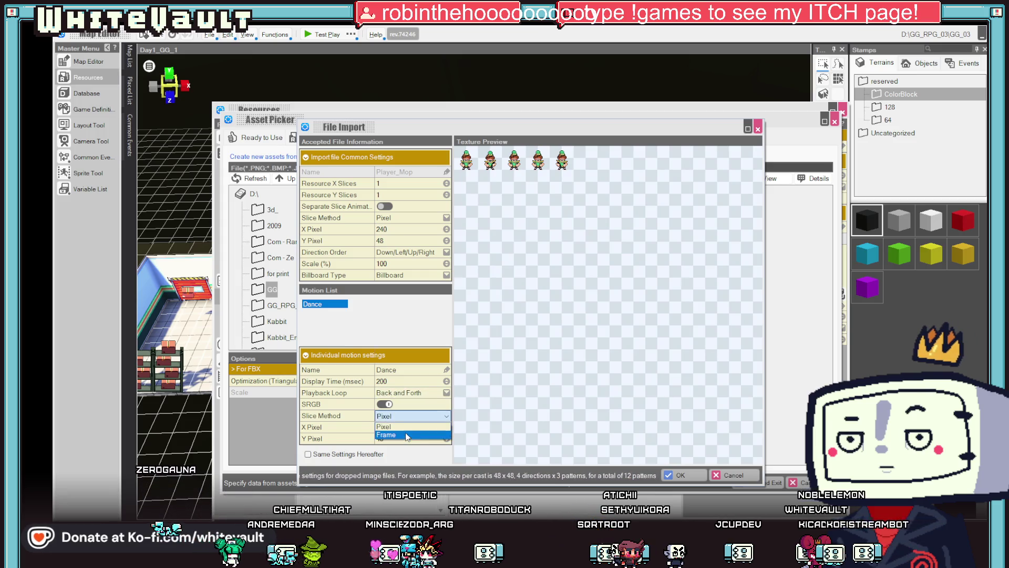
{"action": "left_click", "coordinate": [407, 435]}
{"action": "left_click", "coordinate": [396, 428]}
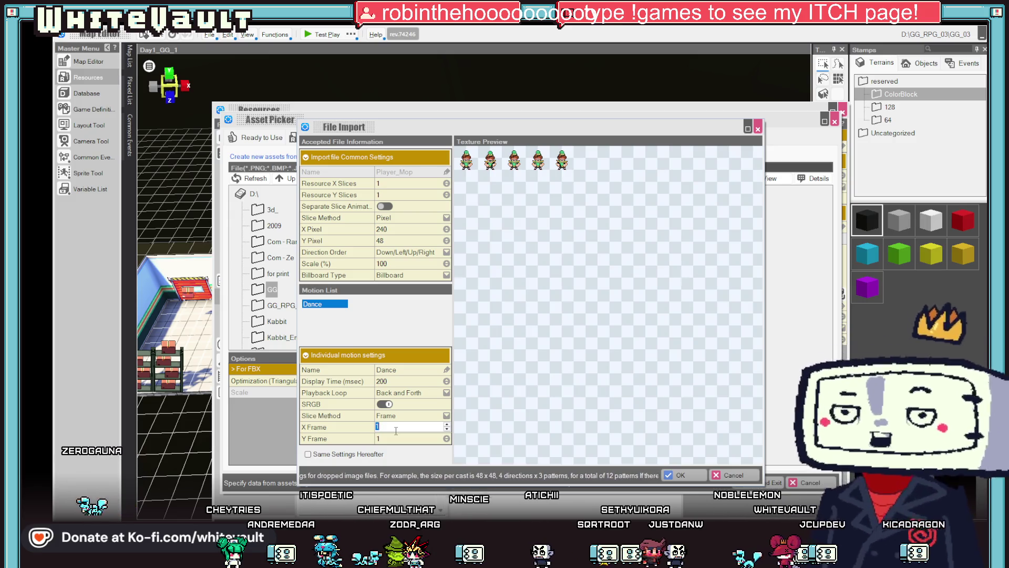
{"action": "type", "text": "5"}
{"action": "key", "text": "Return"}
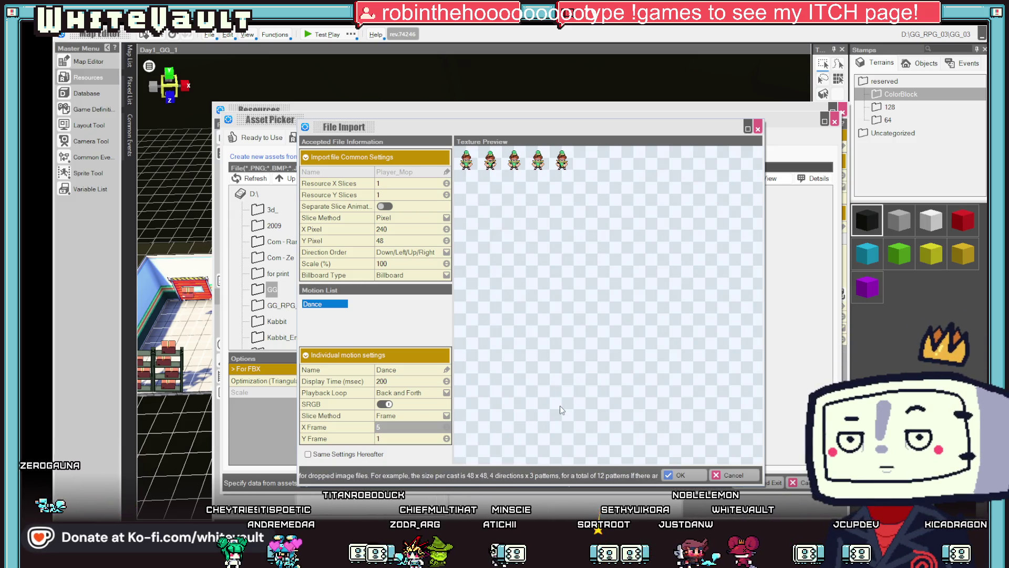
{"action": "left_click", "coordinate": [686, 476]}
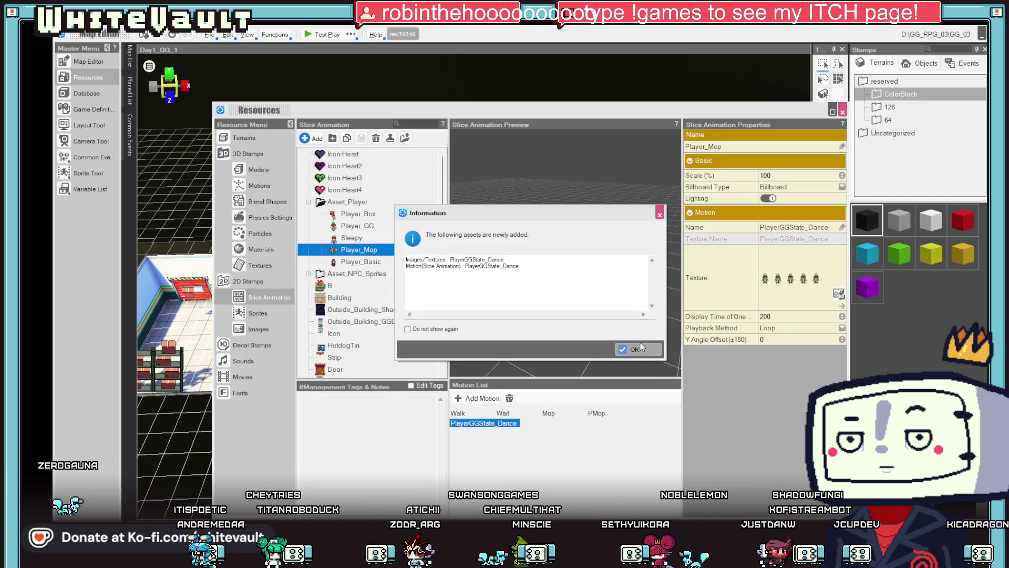
Try renaming the new motion to Dance, accept the duplicate-name warning, and close Resources
{"action": "left_click", "coordinate": [638, 348]}
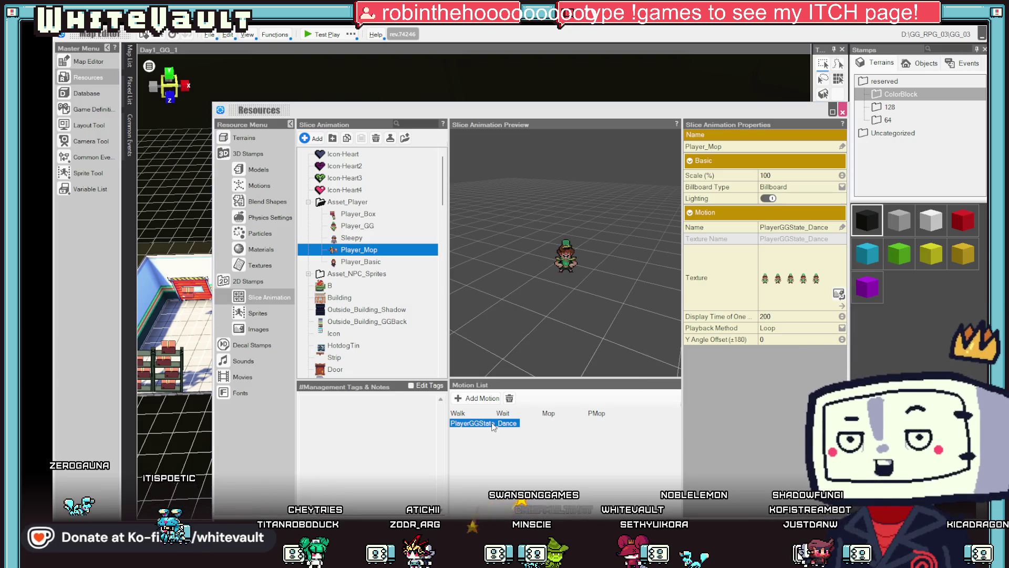
{"action": "left_click", "coordinate": [805, 227]}
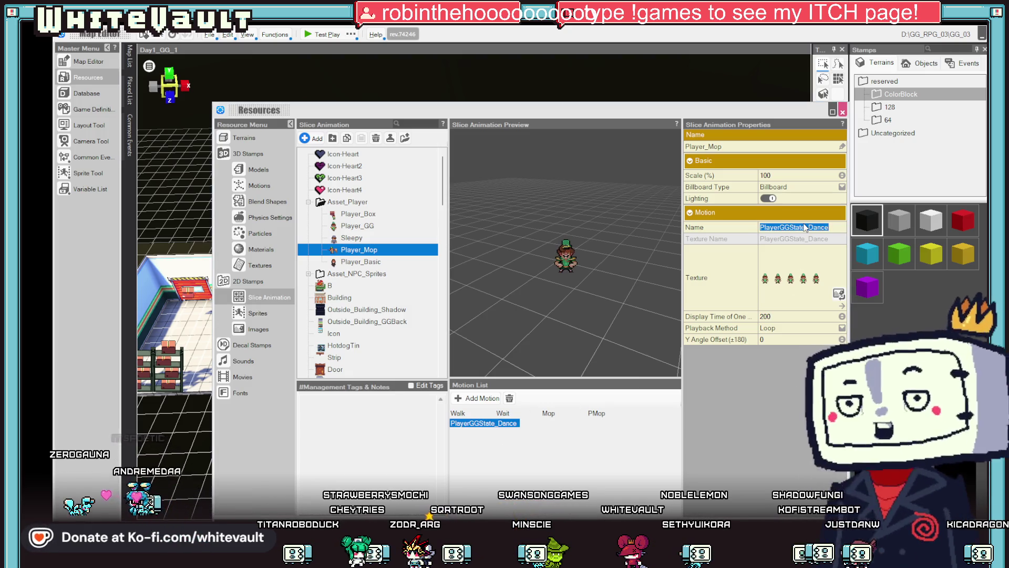
{"action": "type", "text": "Dance"}
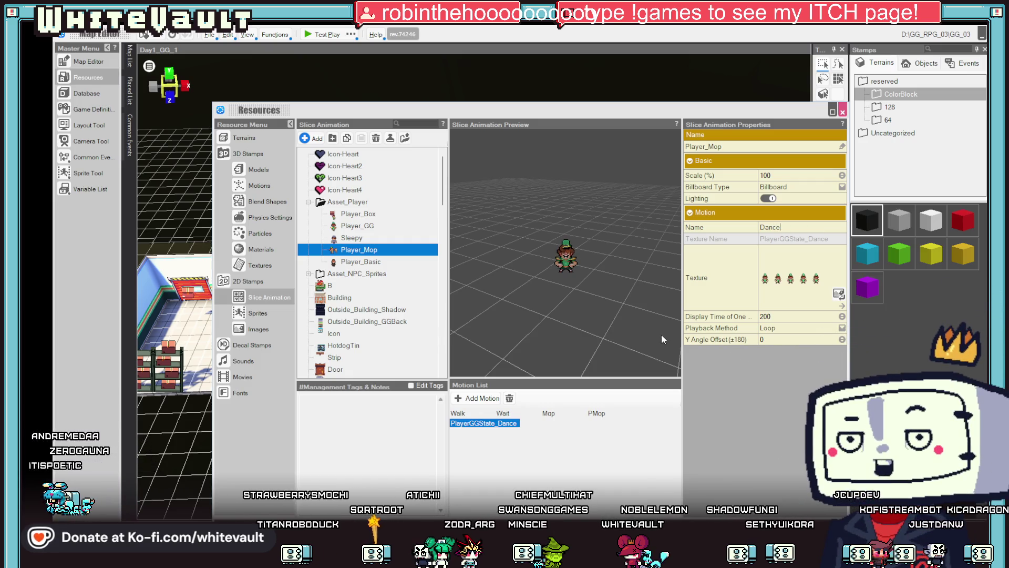
{"action": "key", "text": "Return"}
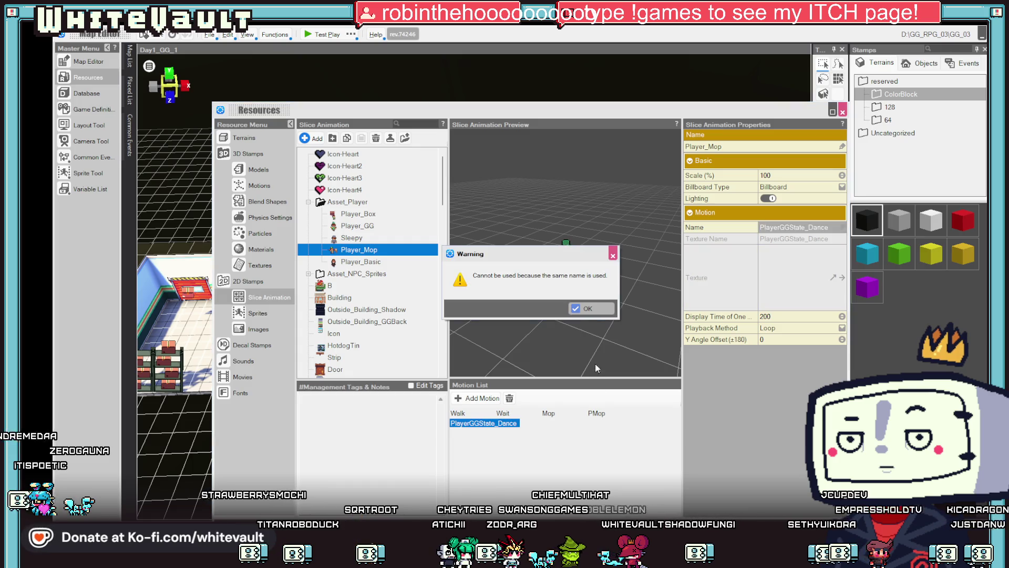
{"action": "left_click", "coordinate": [613, 255]}
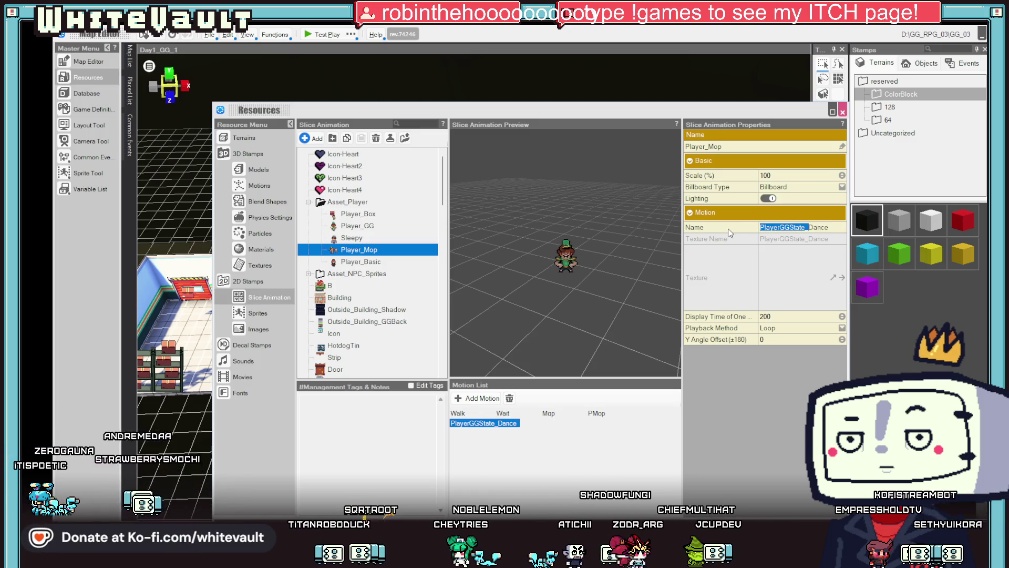
{"action": "key", "text": "Escape"}
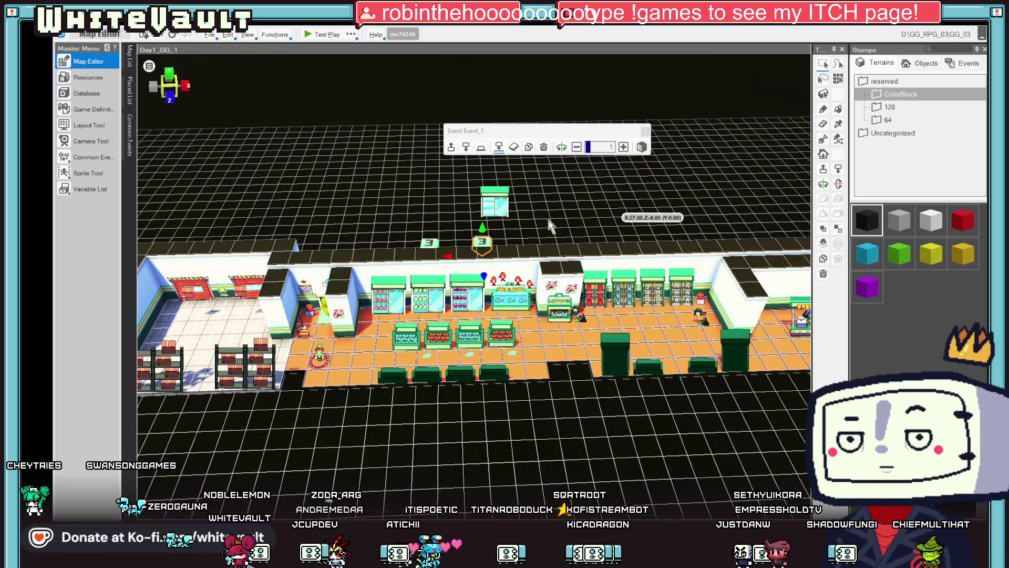
Insert a Change Player Motion command at the start of Event_1 and browse the slice animations
{"action": "double_click", "coordinate": [482, 245]}
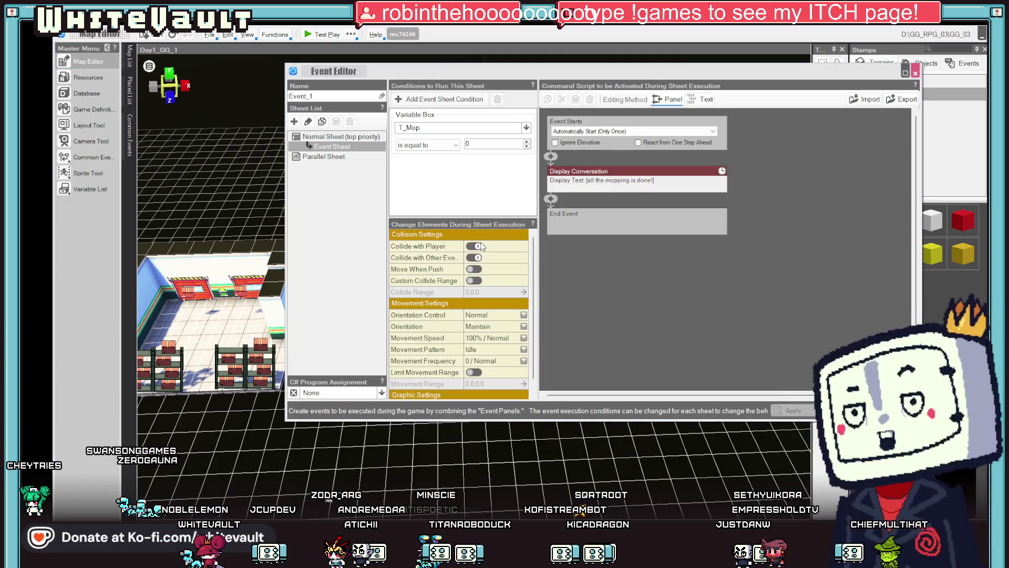
{"action": "left_click", "coordinate": [552, 157]}
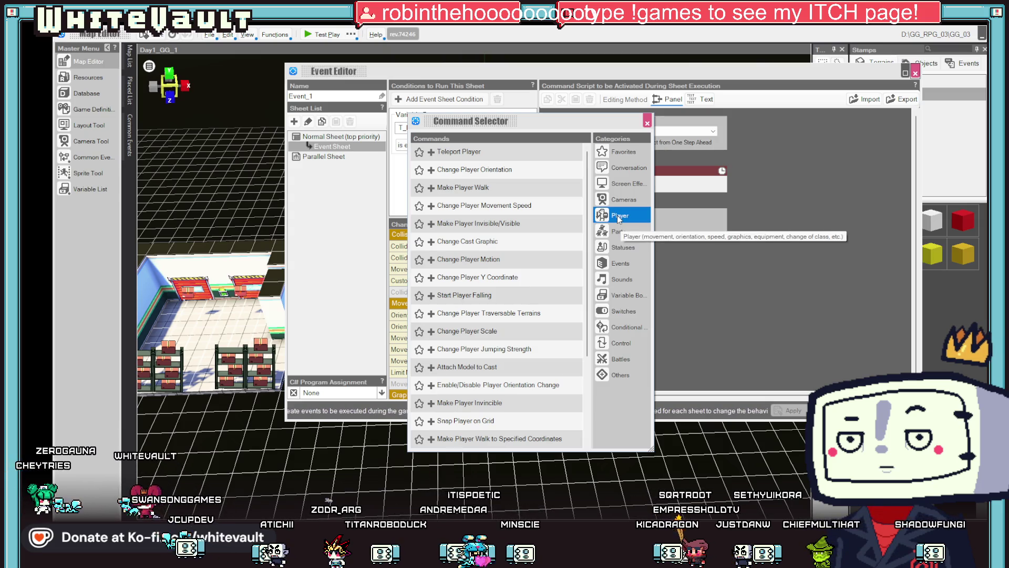
{"action": "left_click", "coordinate": [506, 259]}
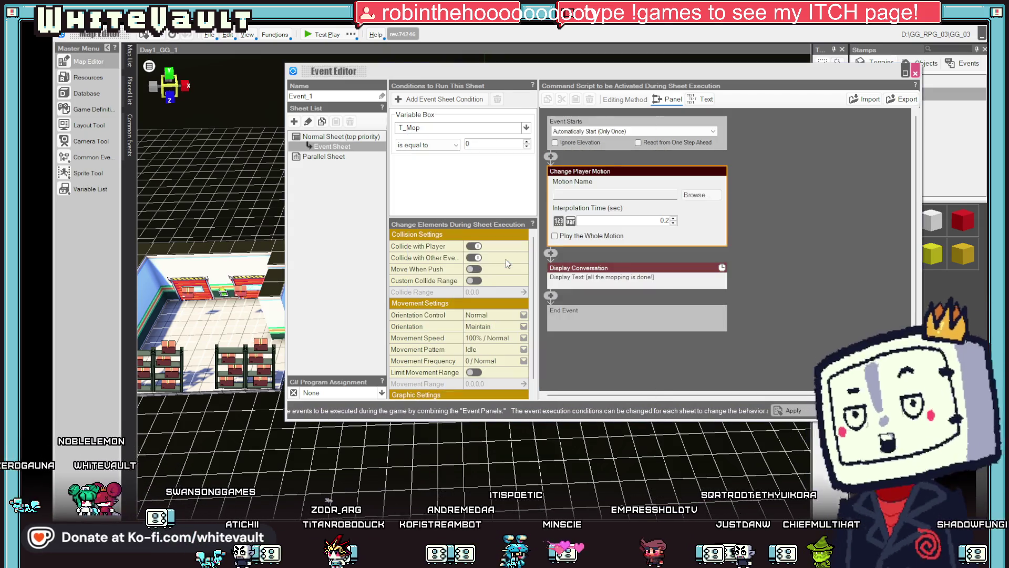
{"action": "left_click", "coordinate": [692, 199]}
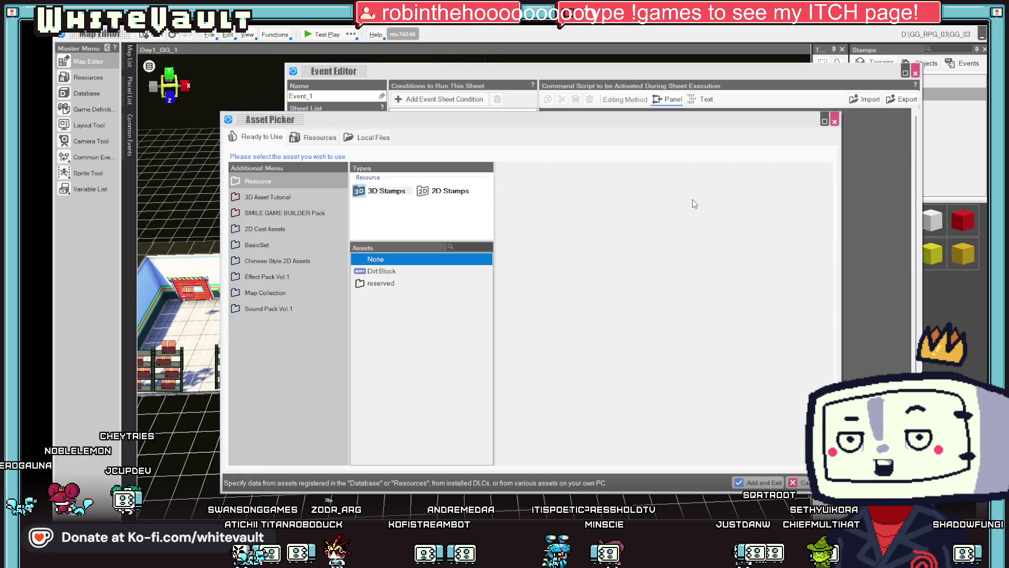
{"action": "left_click", "coordinate": [318, 137]}
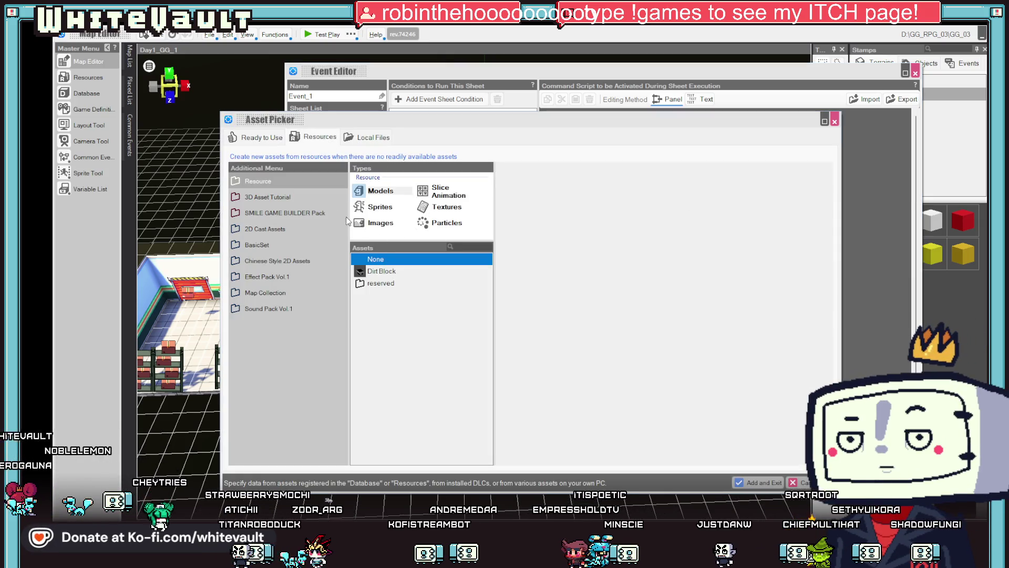
{"action": "left_click", "coordinate": [435, 190]}
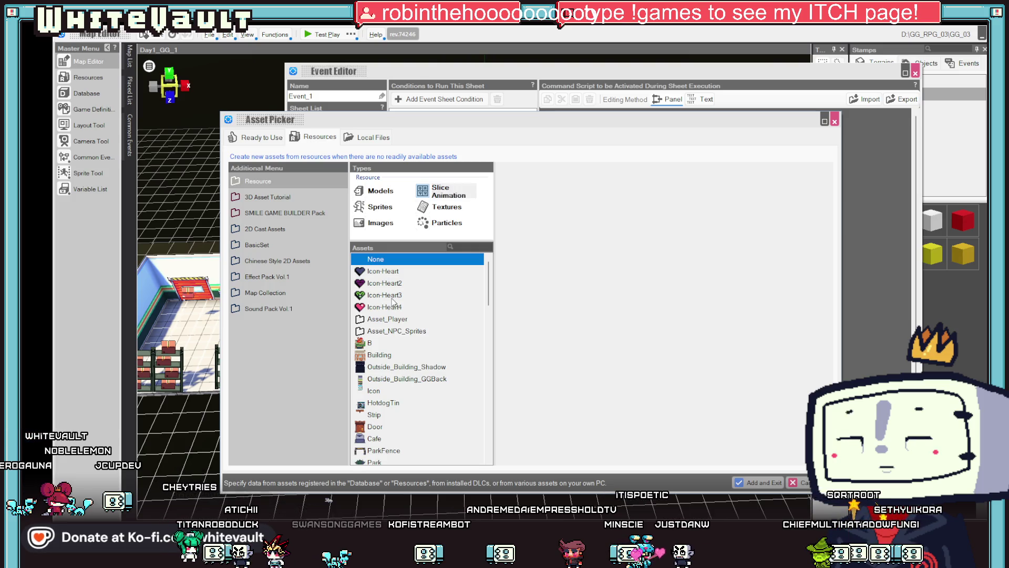
Search 'mop', select Player_Mop, and add its Dance motion to the step
{"action": "left_click", "coordinate": [393, 296]}
{"action": "scroll", "coordinate": [415, 368], "scroll_direction": "down", "scroll_amount": 15}
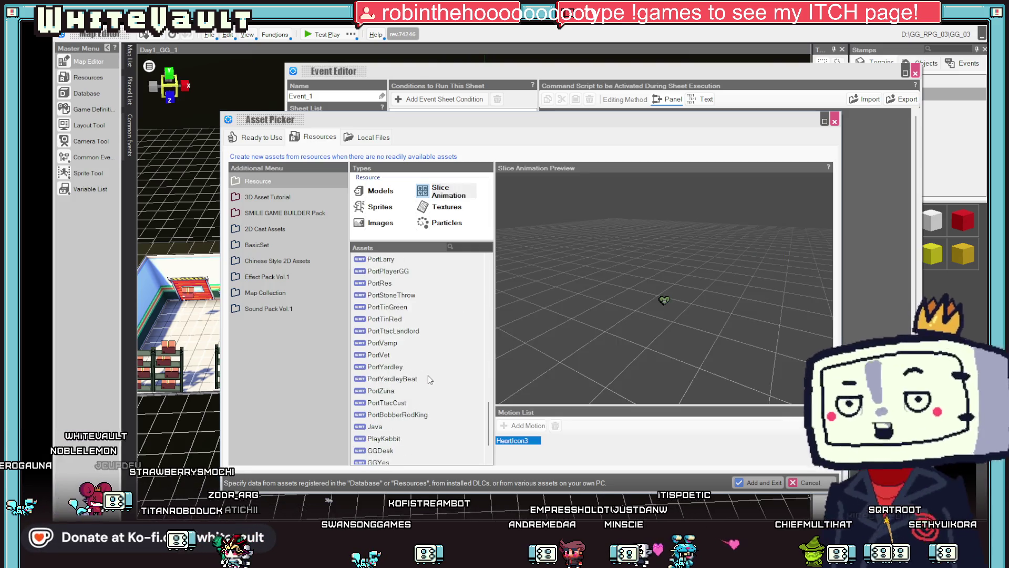
{"action": "scroll", "coordinate": [430, 379], "scroll_direction": "down", "scroll_amount": 2}
{"action": "scroll", "coordinate": [421, 374], "scroll_direction": "up", "scroll_amount": 10}
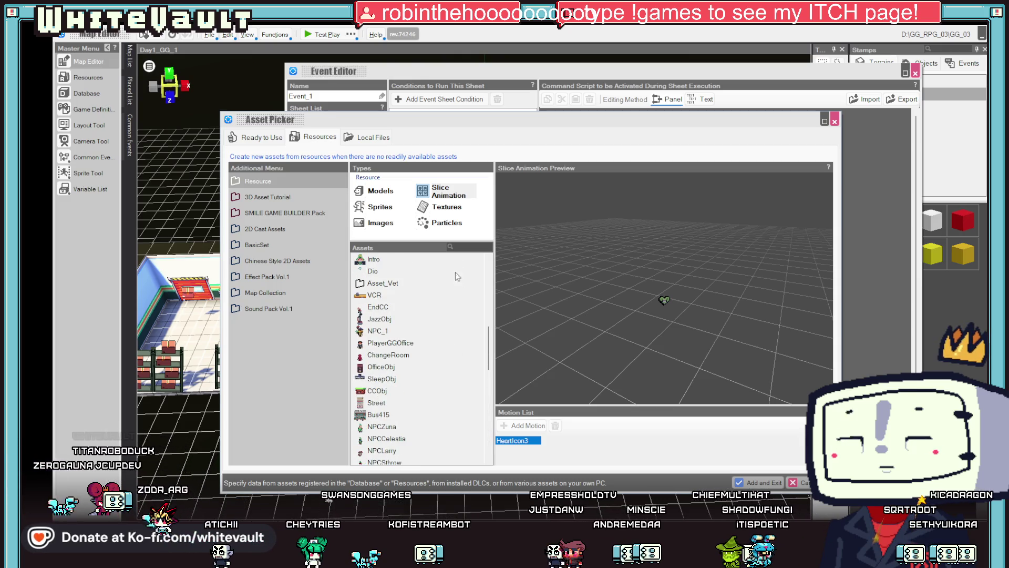
{"action": "scroll", "coordinate": [458, 268], "scroll_direction": "up", "scroll_amount": 5}
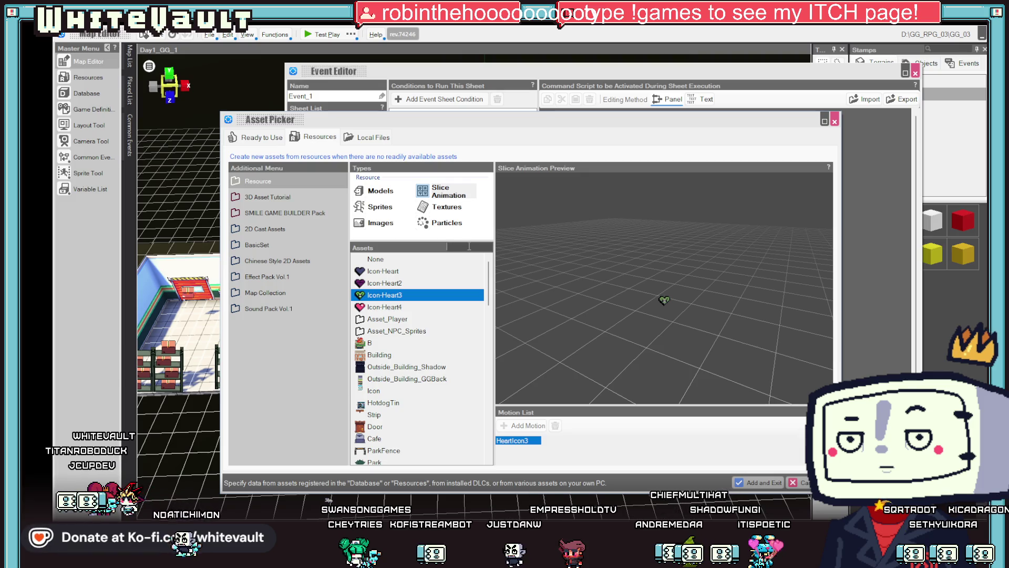
{"action": "left_click", "coordinate": [469, 247]}
{"action": "type", "text": "mop"}
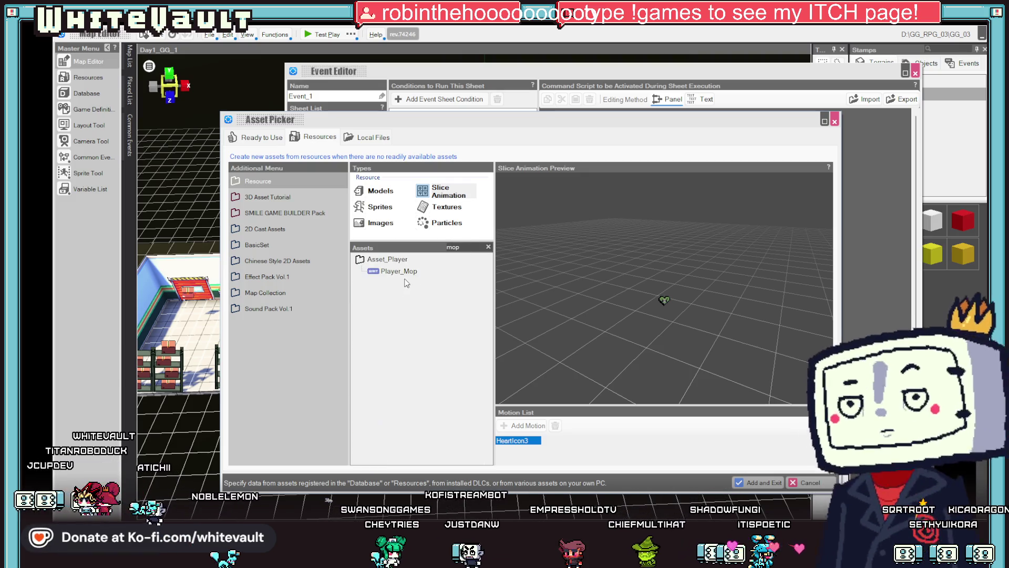
{"action": "left_click", "coordinate": [400, 271]}
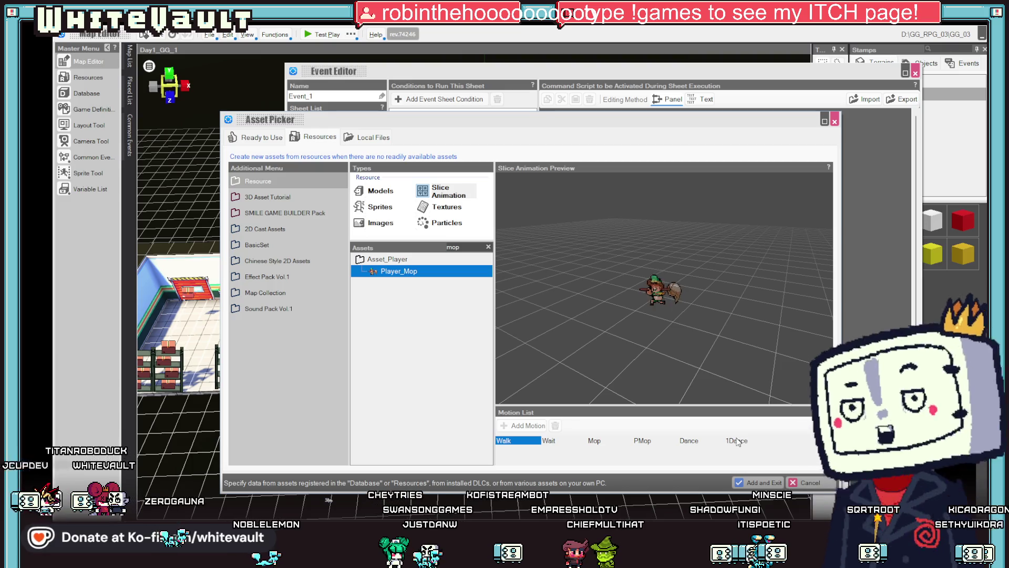
{"action": "left_click", "coordinate": [685, 443]}
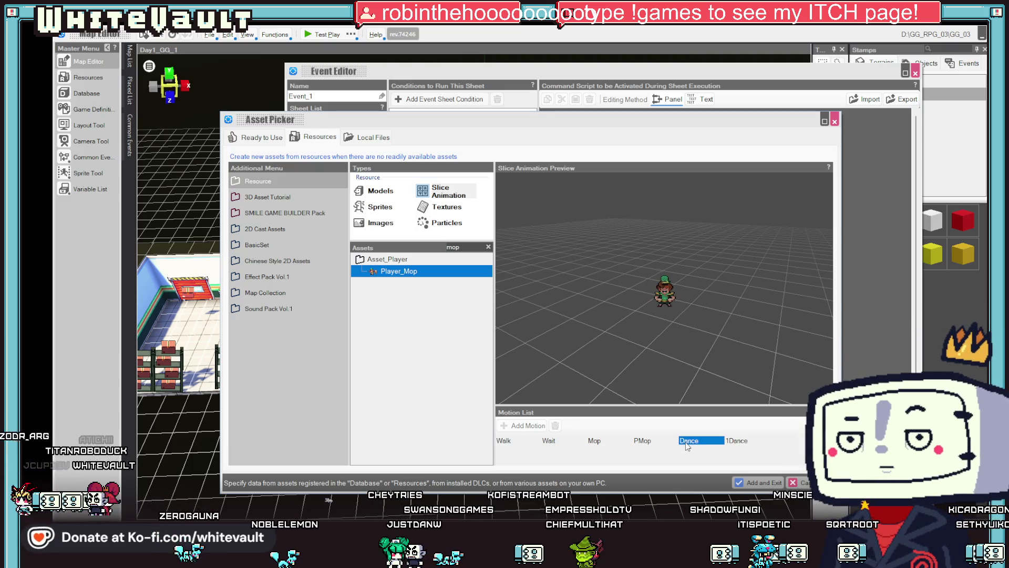
{"action": "left_click", "coordinate": [736, 440]}
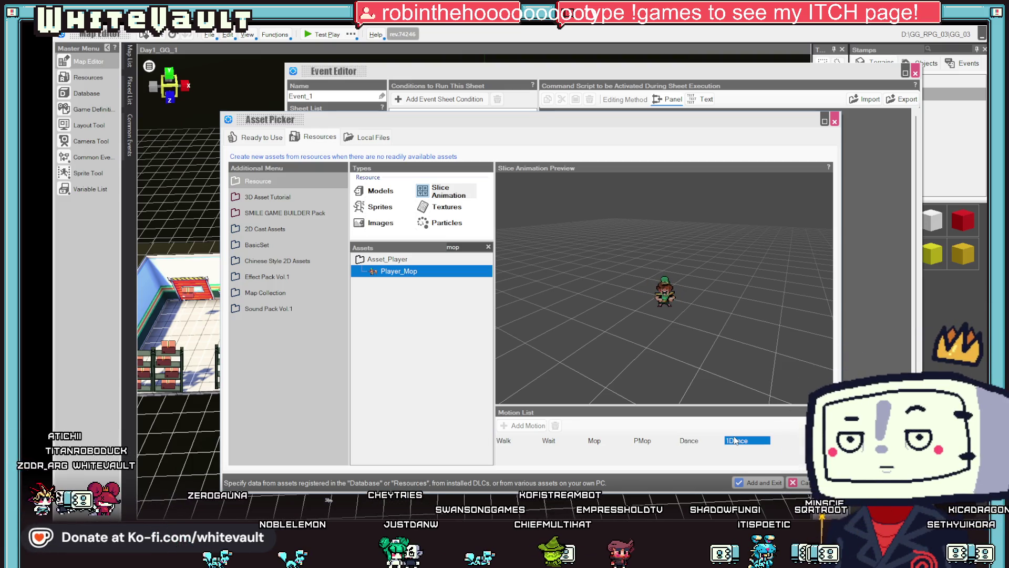
{"action": "left_click", "coordinate": [691, 442]}
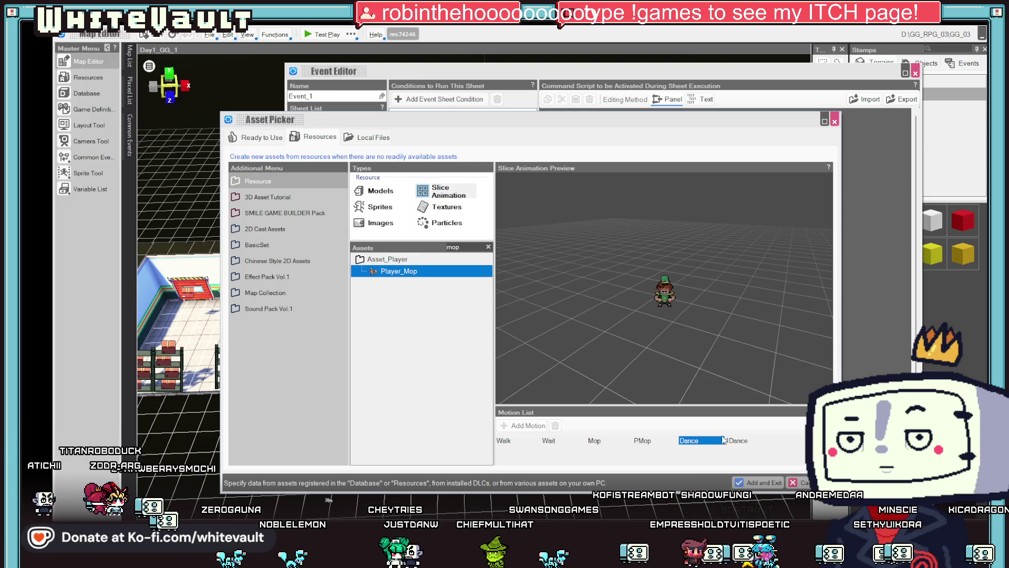
{"action": "left_click", "coordinate": [750, 485]}
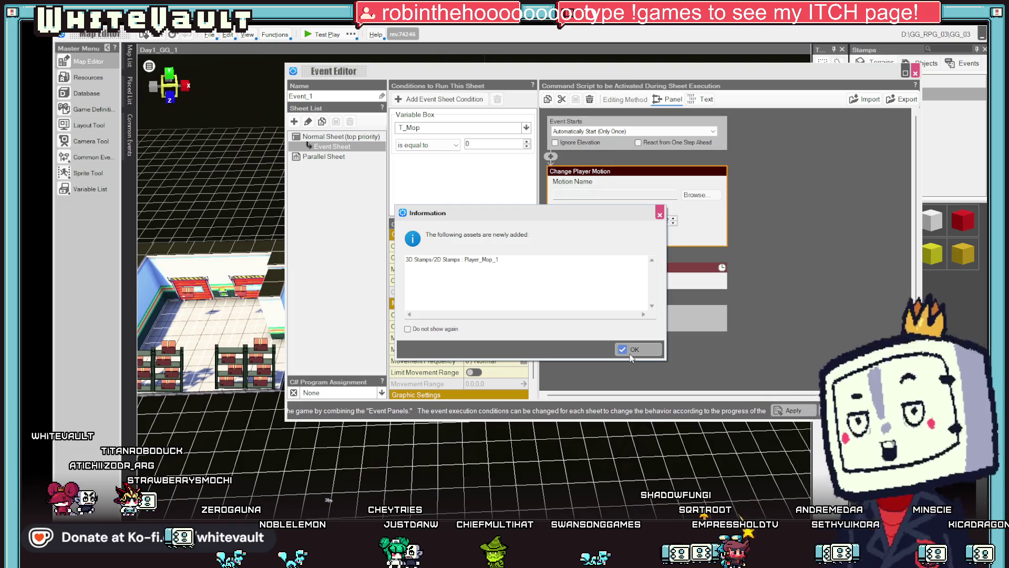
Copy the player motion step and paste it after the Display Conversation step
{"action": "left_click", "coordinate": [629, 350]}
{"action": "right_click", "coordinate": [619, 173]}
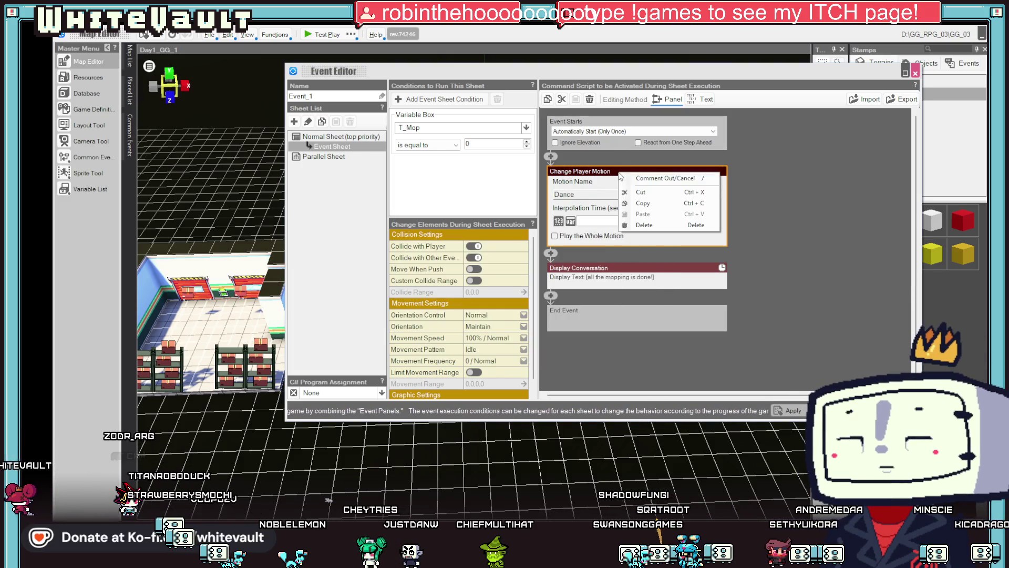
{"action": "left_click", "coordinate": [646, 204]}
{"action": "right_click", "coordinate": [551, 292]}
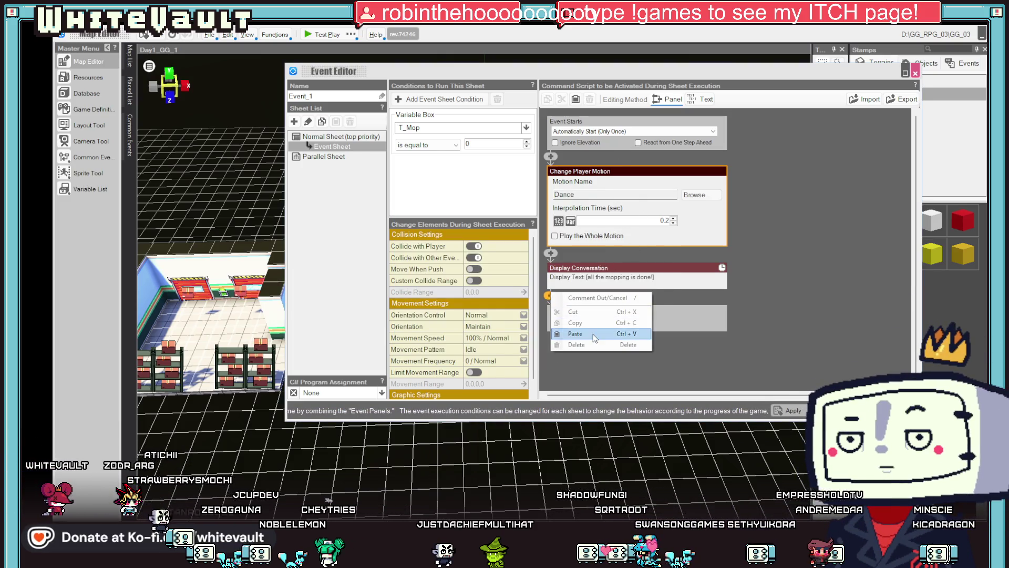
{"action": "left_click", "coordinate": [584, 335]}
Set the pasted step to Player_GG's Wait motion, found by searching 'pl' in slice animations
{"action": "left_click", "coordinate": [701, 279]}
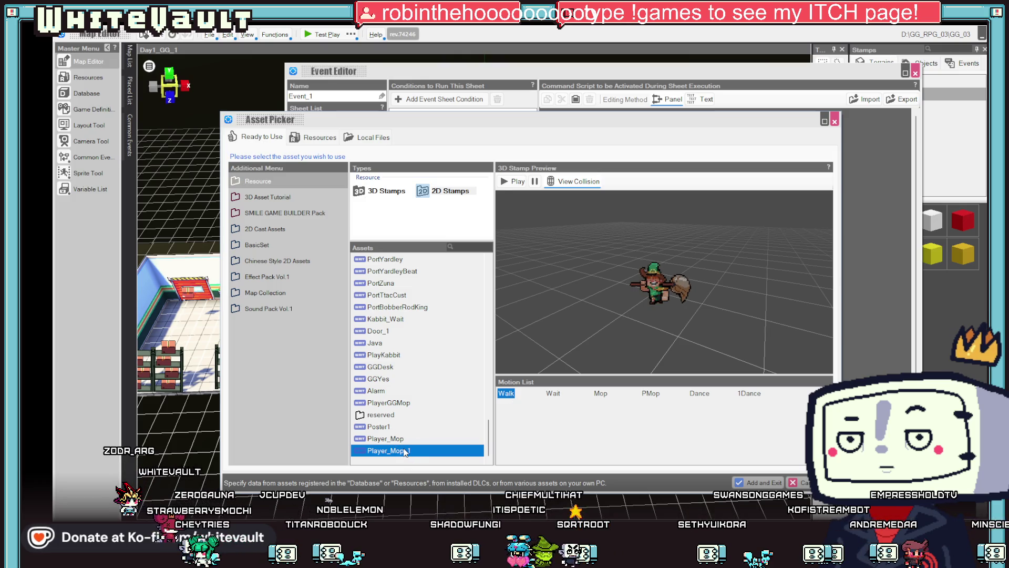
{"action": "scroll", "coordinate": [427, 430], "scroll_direction": "up", "scroll_amount": 5}
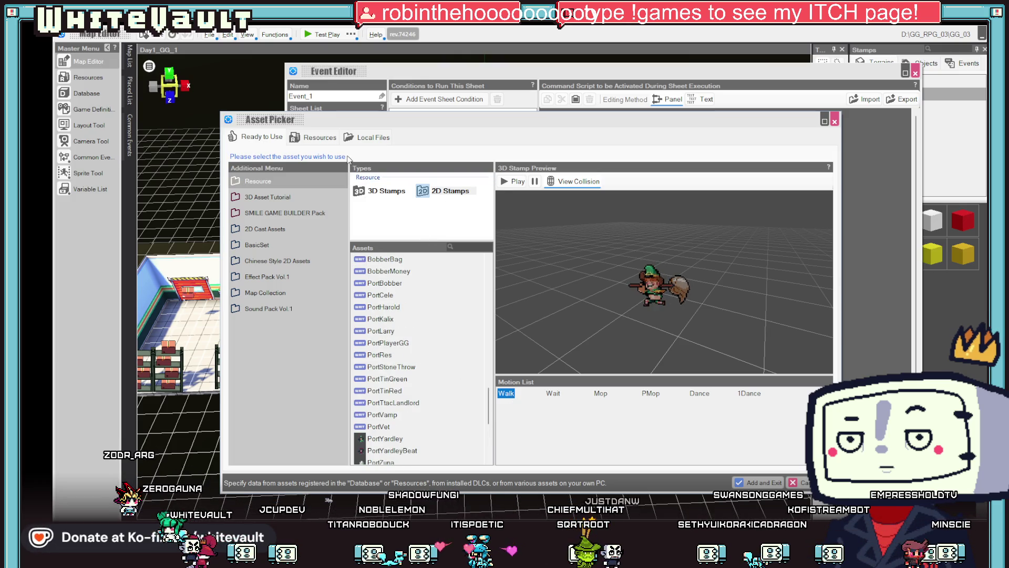
{"action": "left_click", "coordinate": [316, 137]}
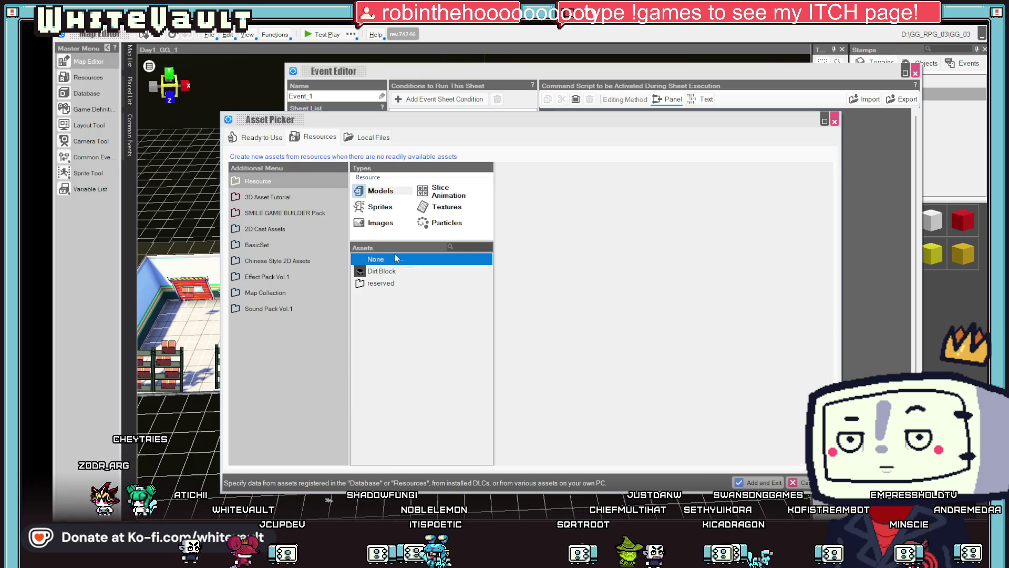
{"action": "left_click", "coordinate": [442, 191]}
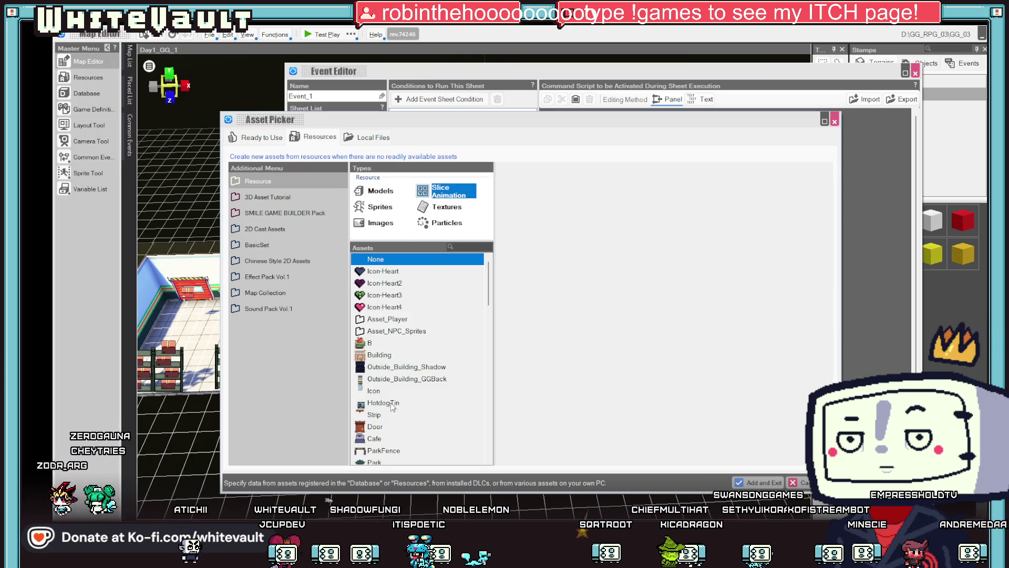
{"action": "scroll", "coordinate": [407, 409], "scroll_direction": "down", "scroll_amount": 15}
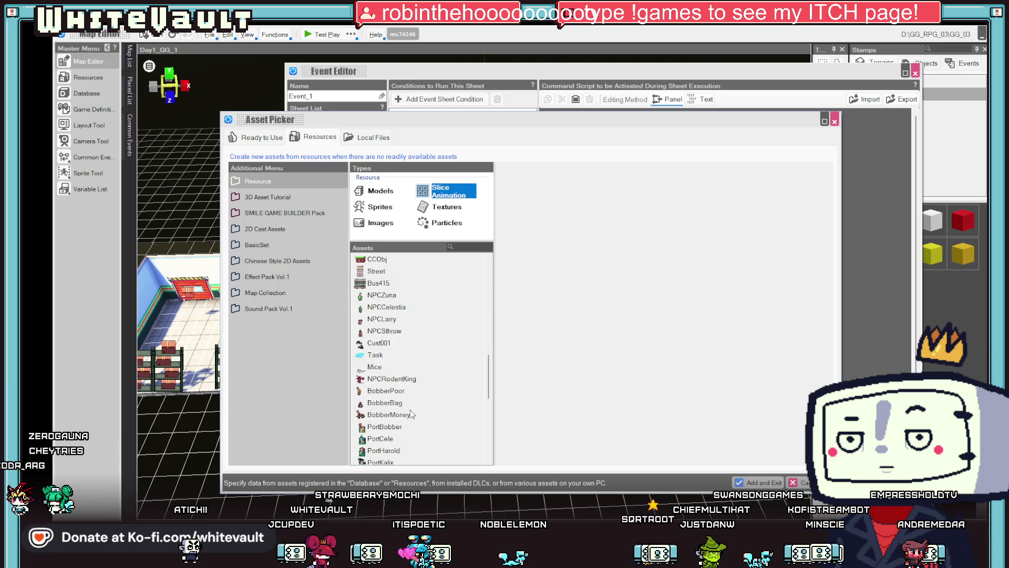
{"action": "scroll", "coordinate": [411, 415], "scroll_direction": "down", "scroll_amount": 5}
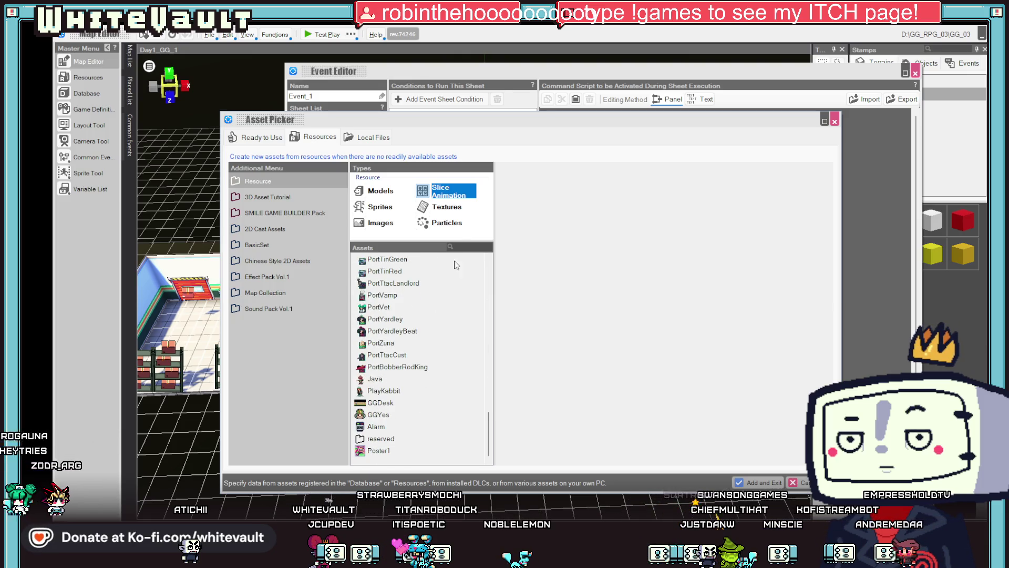
{"action": "left_click", "coordinate": [474, 245]}
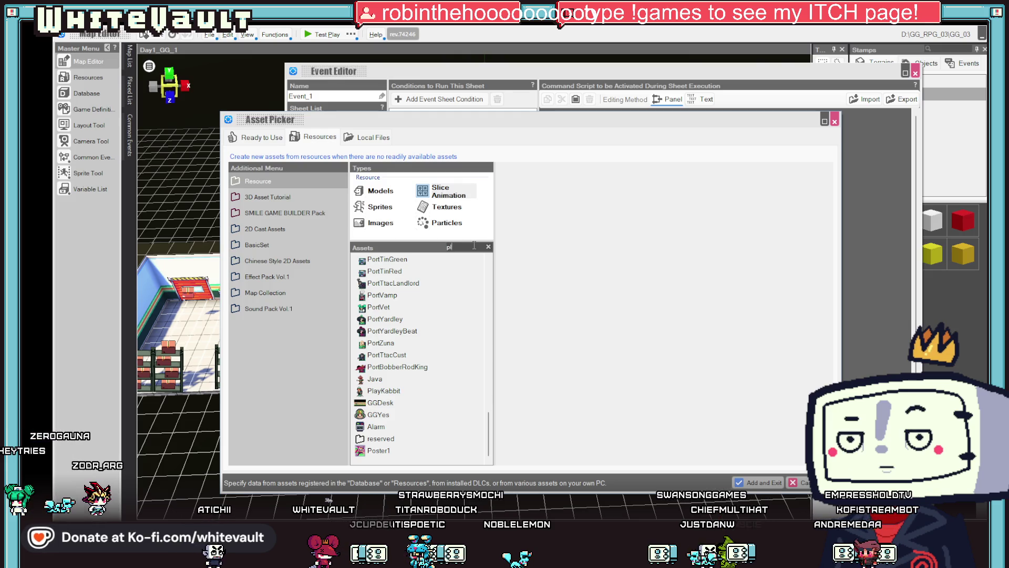
{"action": "type", "text": "pl"}
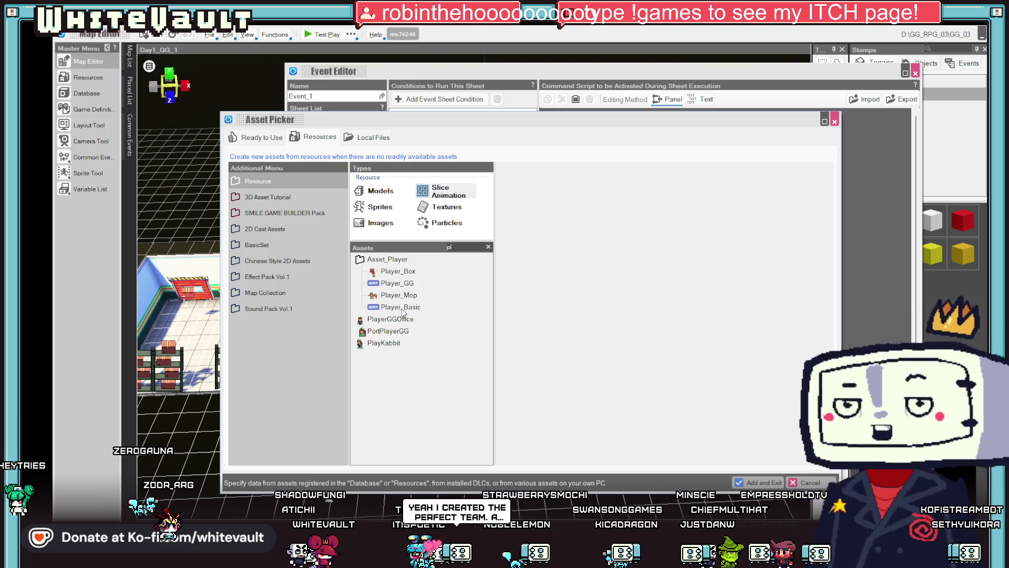
{"action": "left_click", "coordinate": [397, 283]}
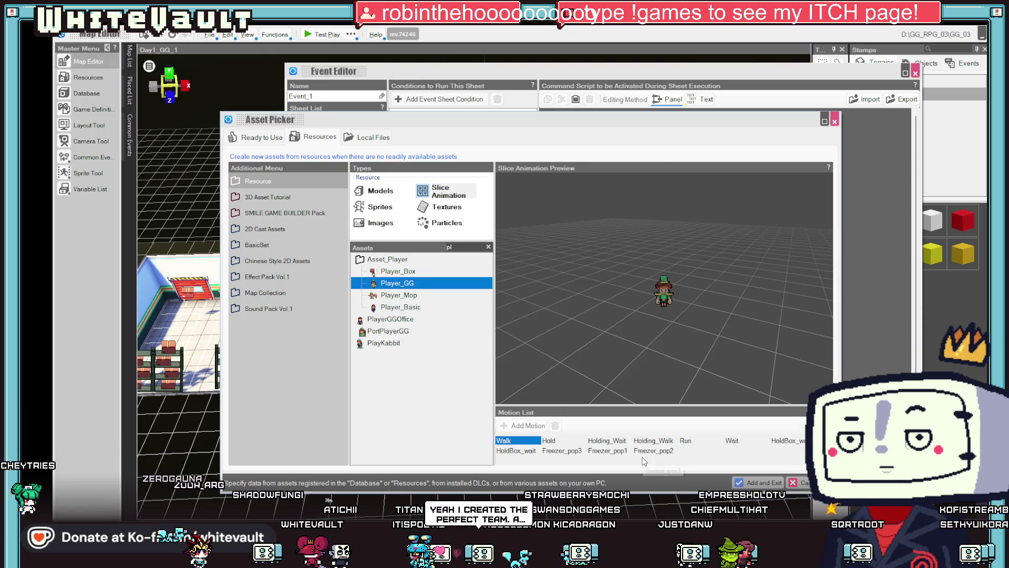
{"action": "left_click", "coordinate": [557, 440]}
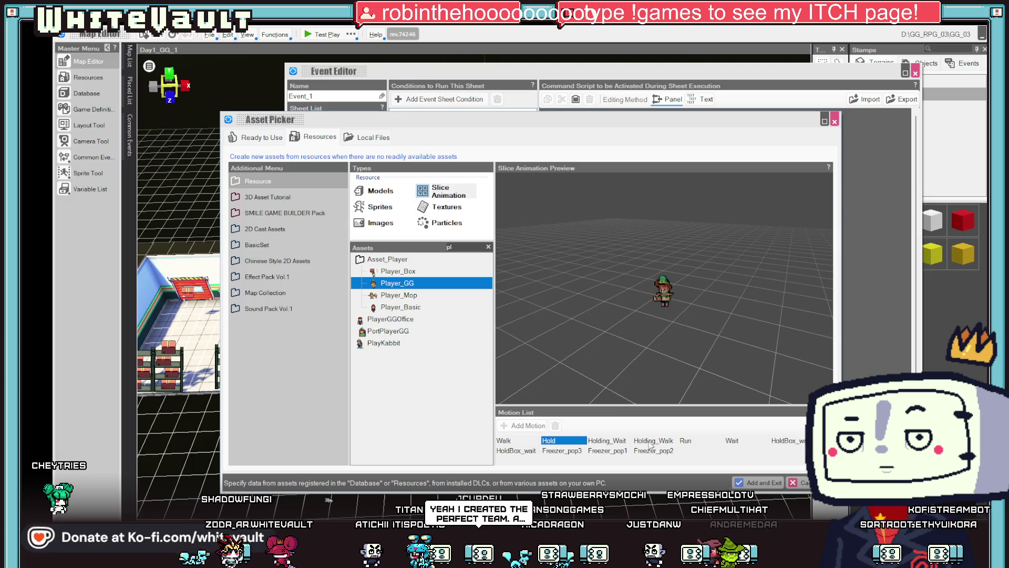
{"action": "left_click", "coordinate": [732, 442]}
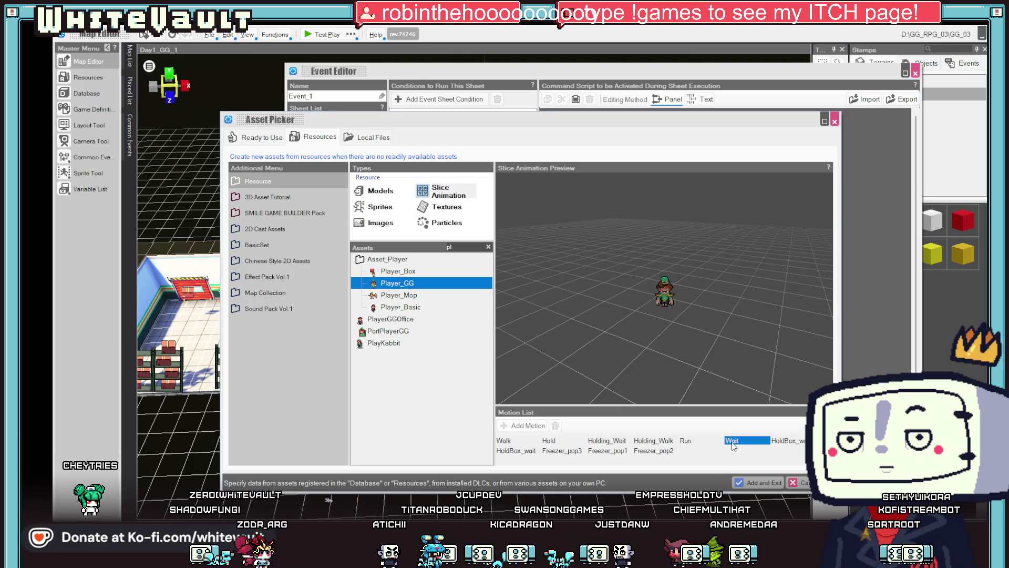
{"action": "left_click", "coordinate": [759, 484]}
{"action": "left_click", "coordinate": [642, 348]}
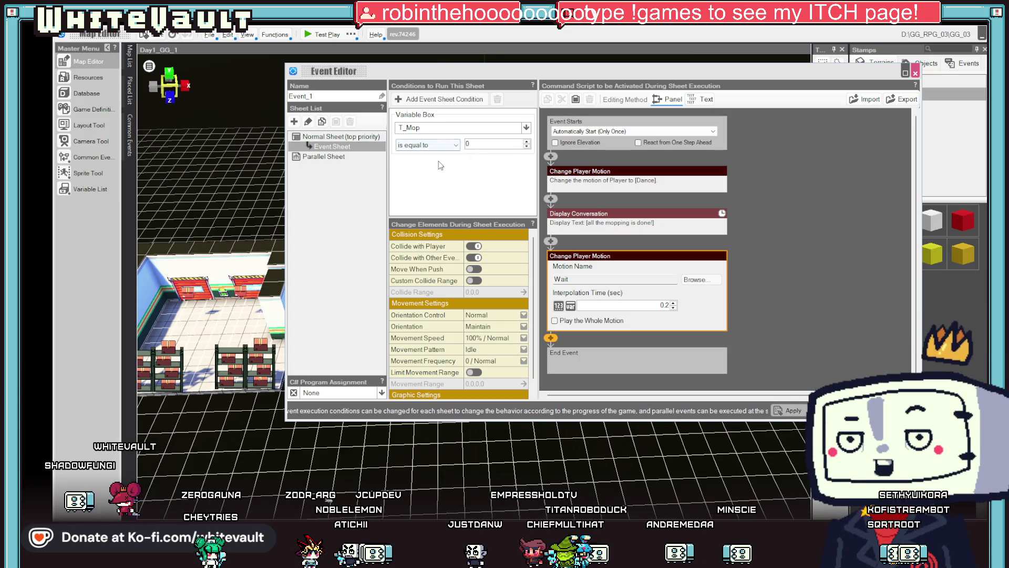
Collapse the second motion step, close the Event Editor, and launch Test Play
{"action": "left_click", "coordinate": [789, 236]}
{"action": "key", "text": "Escape"}
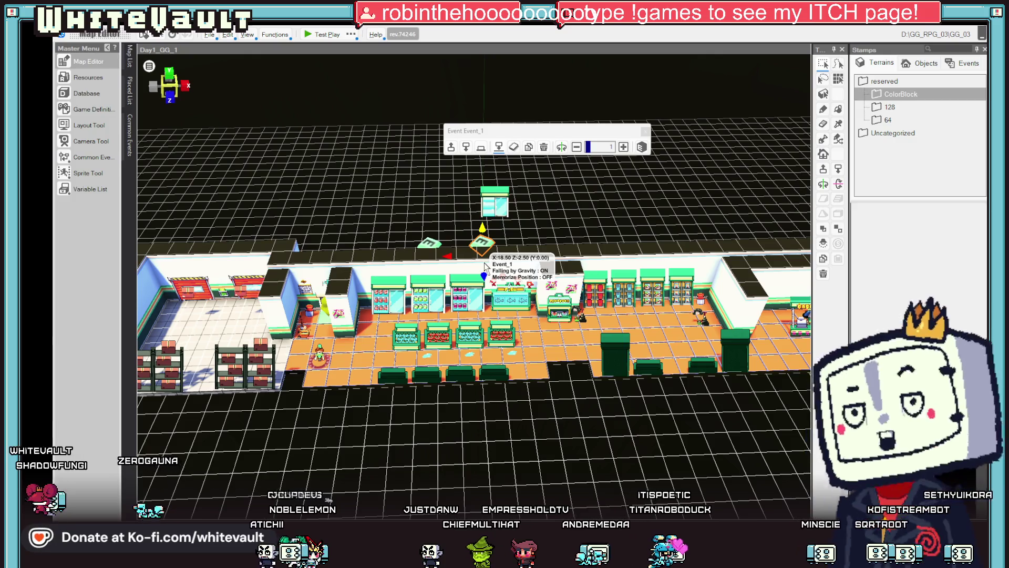
{"action": "left_click", "coordinate": [321, 36]}
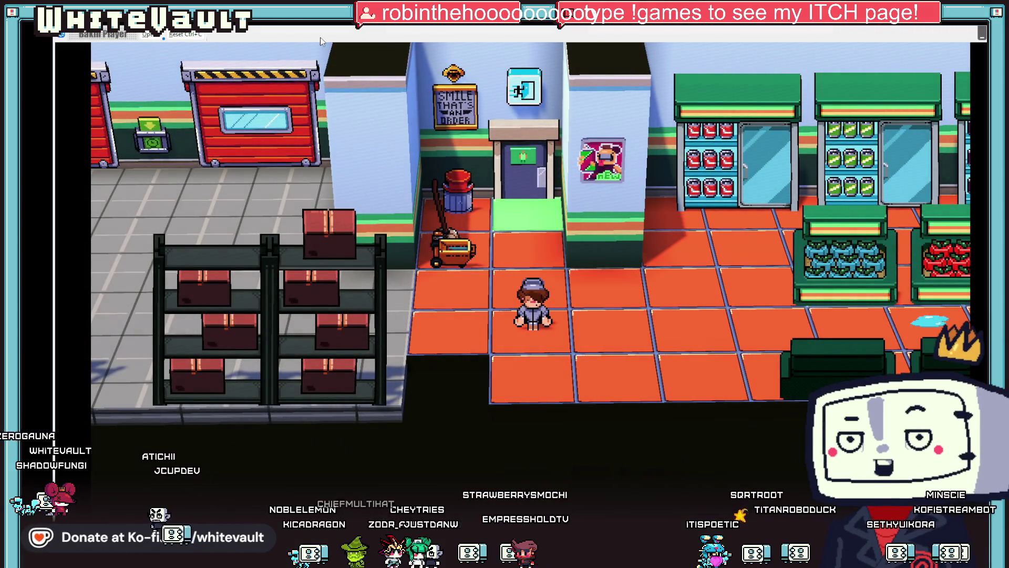
Walk the character left, up and right through the shop, then dismiss the mopping-done message
{"action": "key", "text": "Left"}
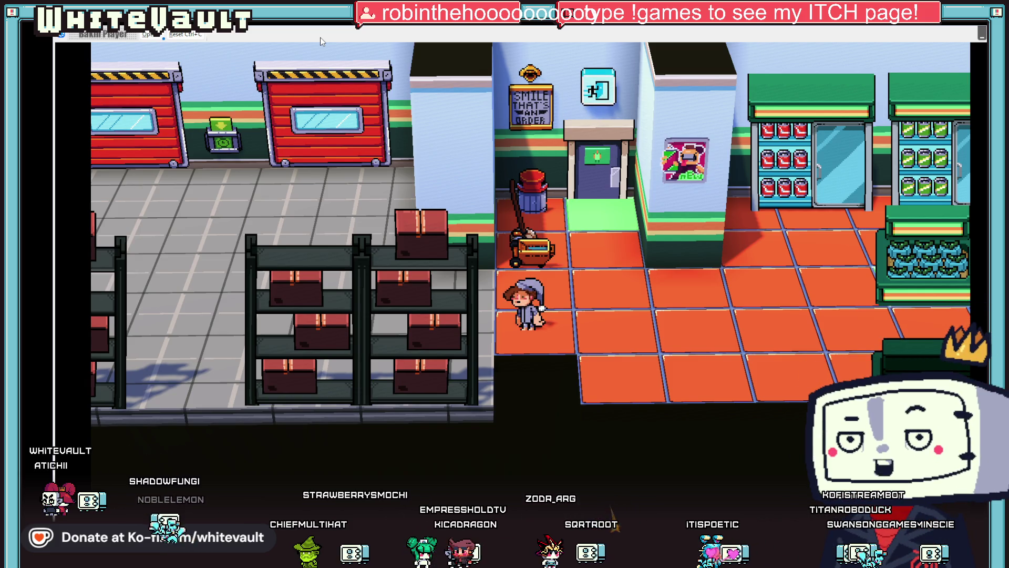
{"action": "key", "text": "Up"}
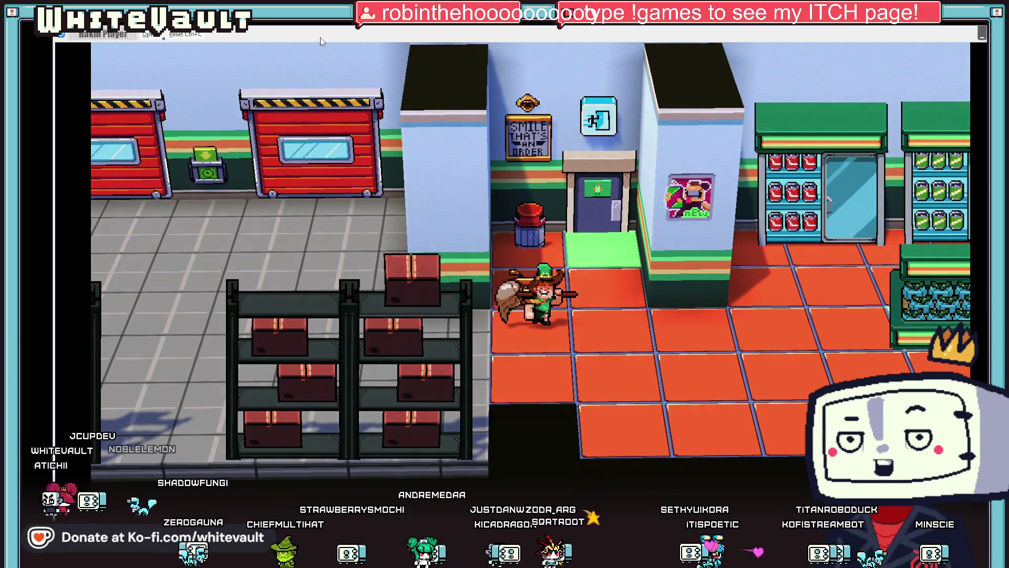
{"action": "key", "text": "Right"}
{"action": "key", "text": "Right"}
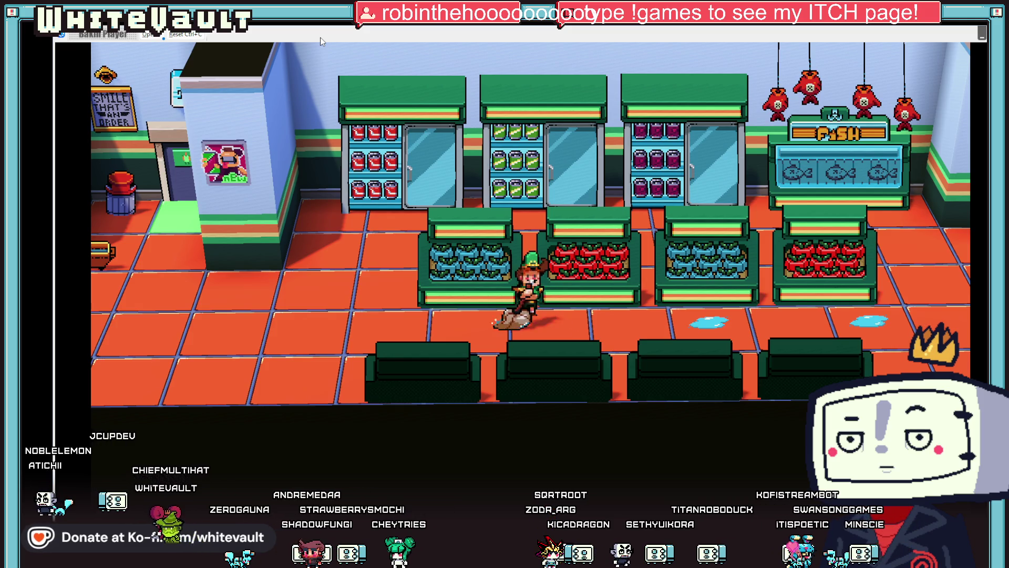
{"action": "key", "text": "Right"}
{"action": "key", "text": "Right"}
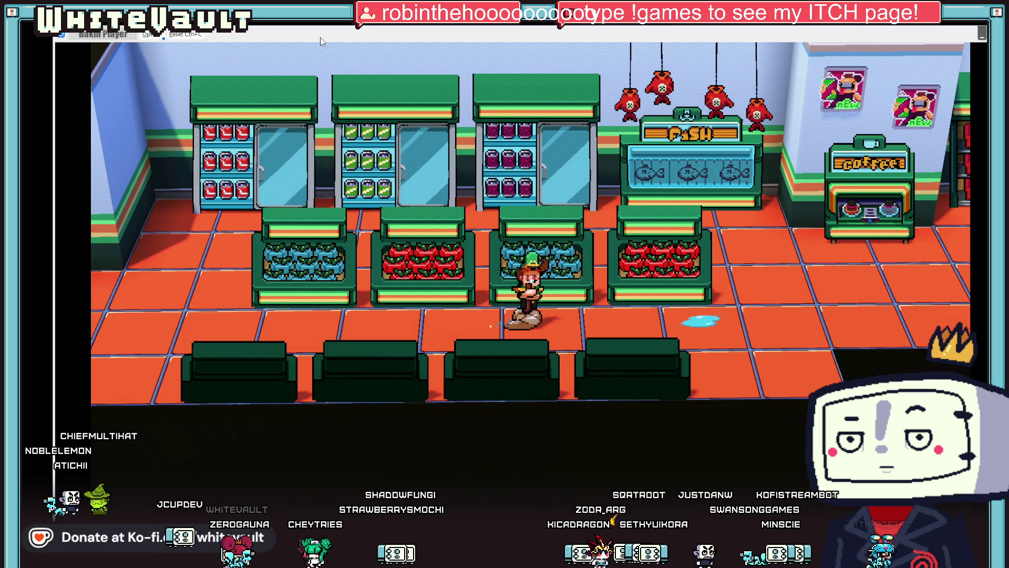
{"action": "key", "text": "Right"}
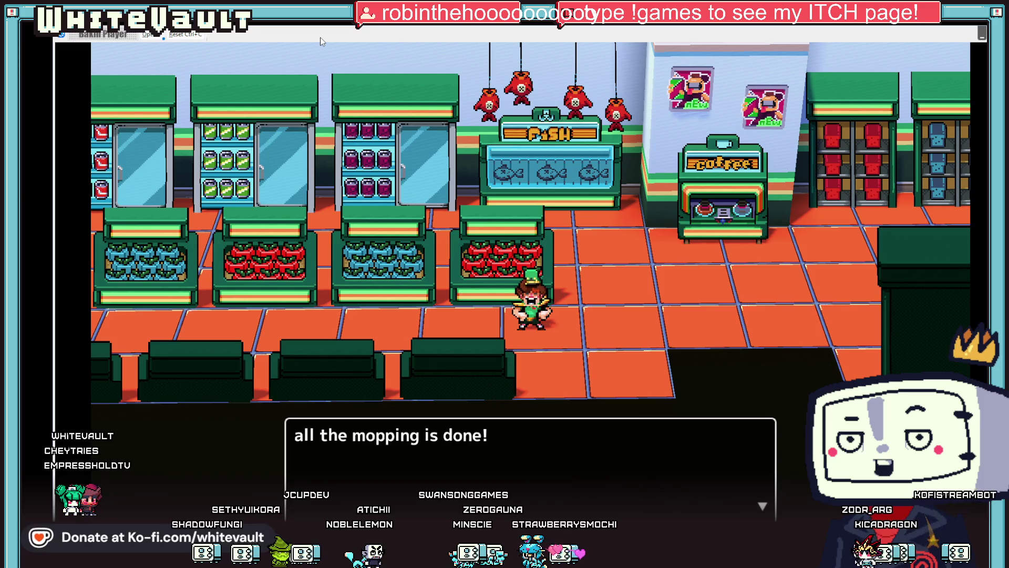
{"action": "key", "text": "Return"}
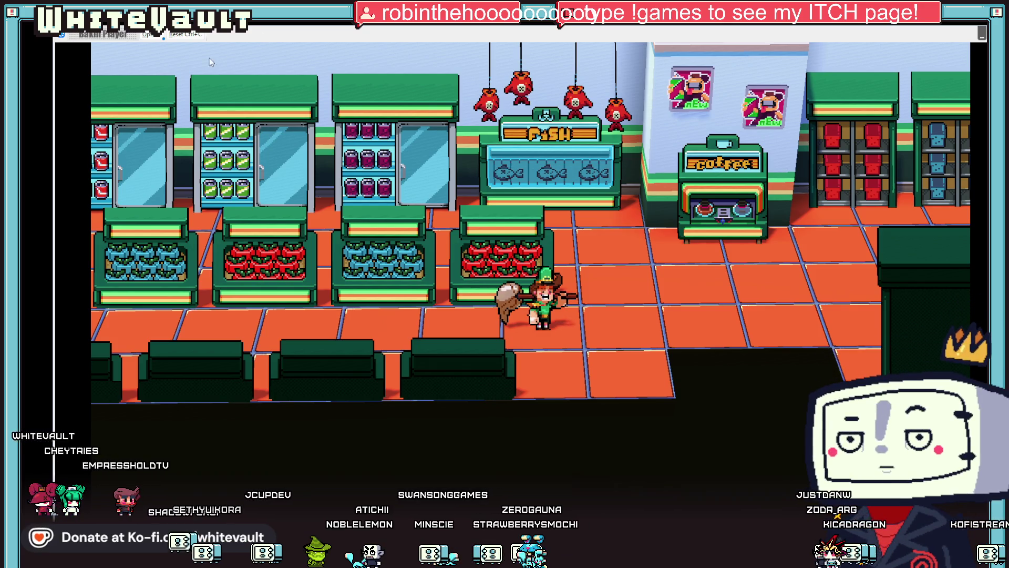
Walk back left, end the test play, and reopen Event_1 on the map
{"action": "key", "text": "Left"}
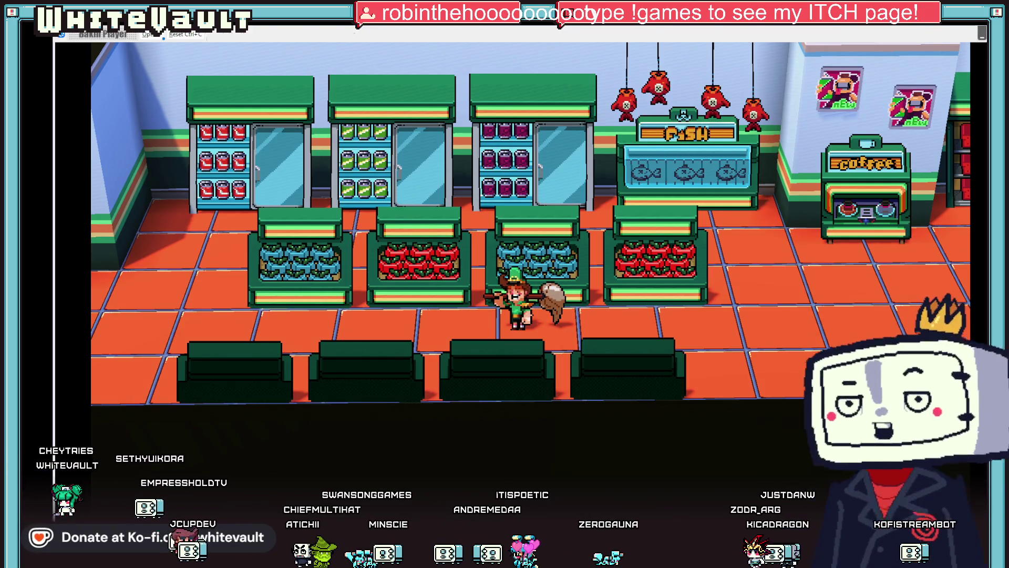
{"action": "key", "text": "Escape"}
{"action": "double_click", "coordinate": [486, 243]}
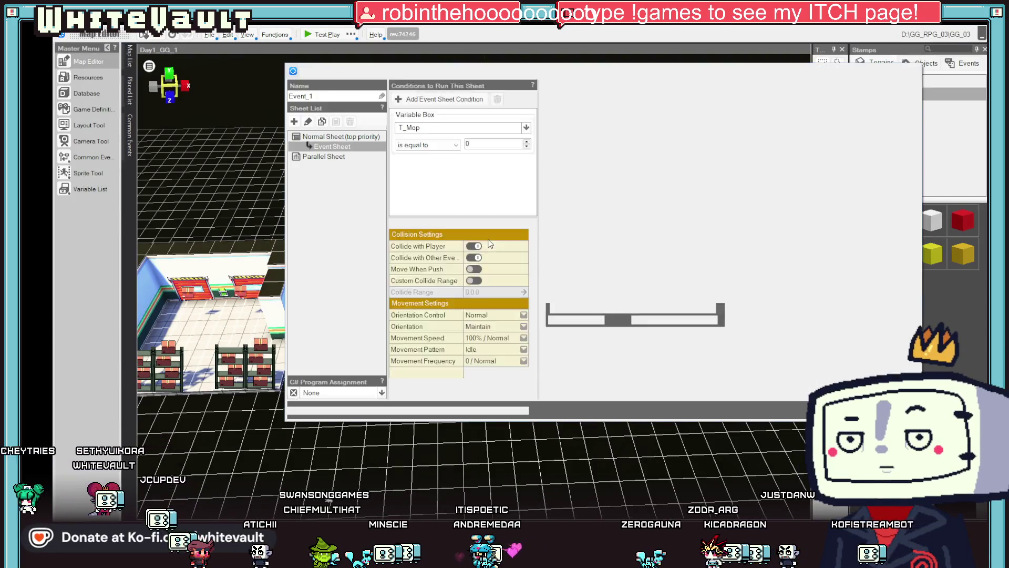
Add a Variable Box assignment setting G_State_Clothing to 10 after the message, then close the editor
{"action": "left_click", "coordinate": [550, 241]}
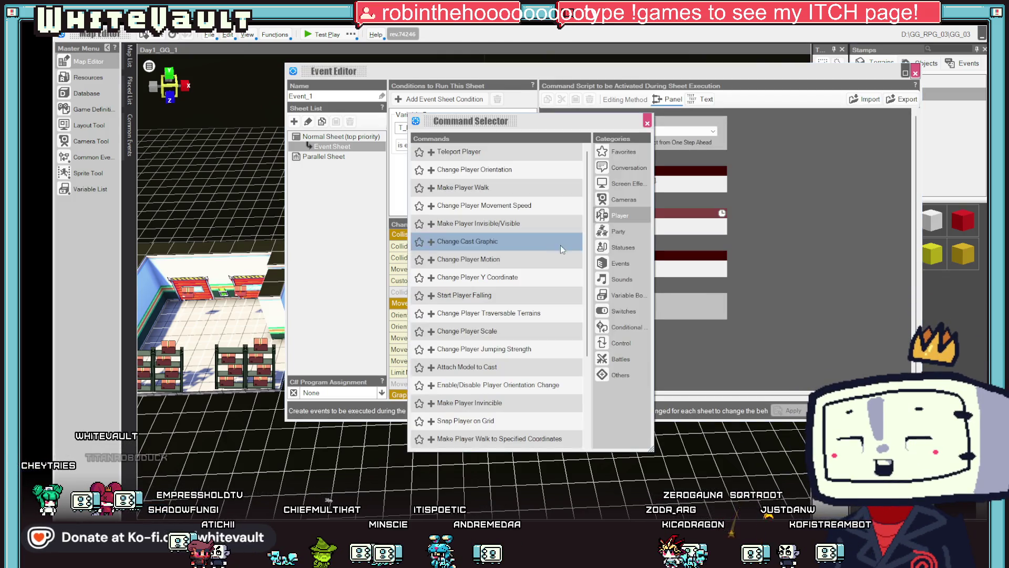
{"action": "left_click", "coordinate": [621, 295]}
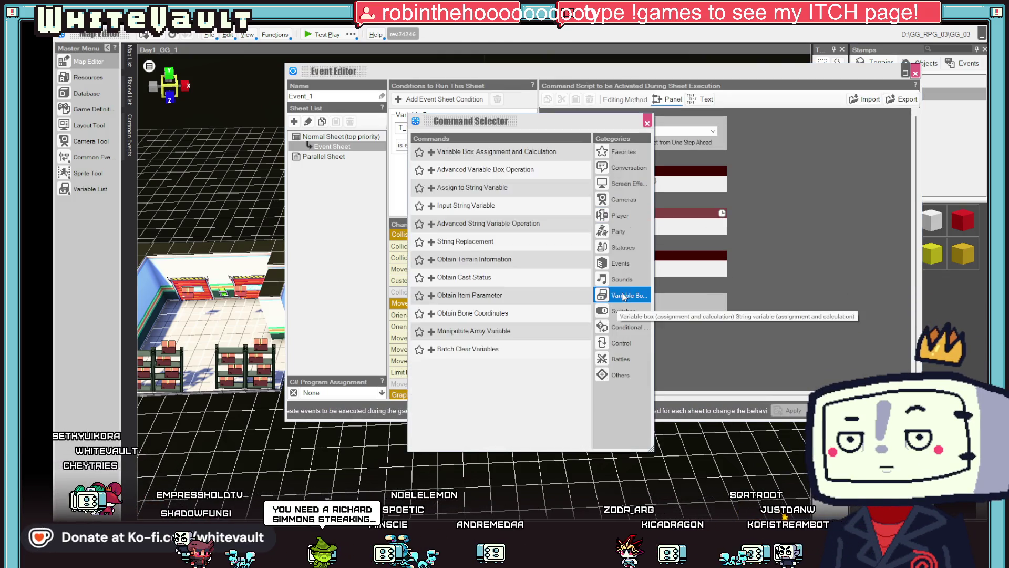
{"action": "left_click", "coordinate": [475, 152]}
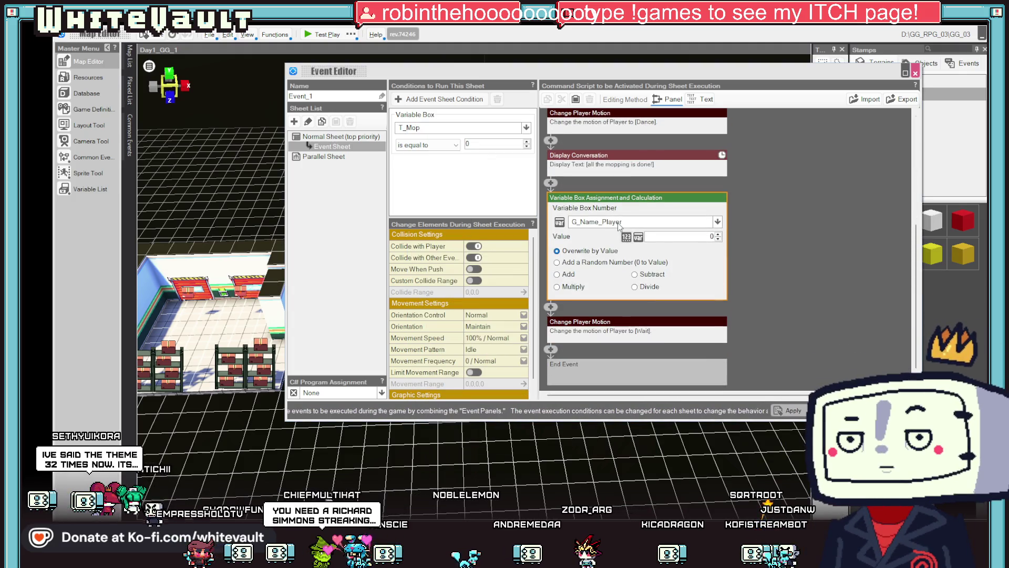
{"action": "left_click", "coordinate": [657, 221]}
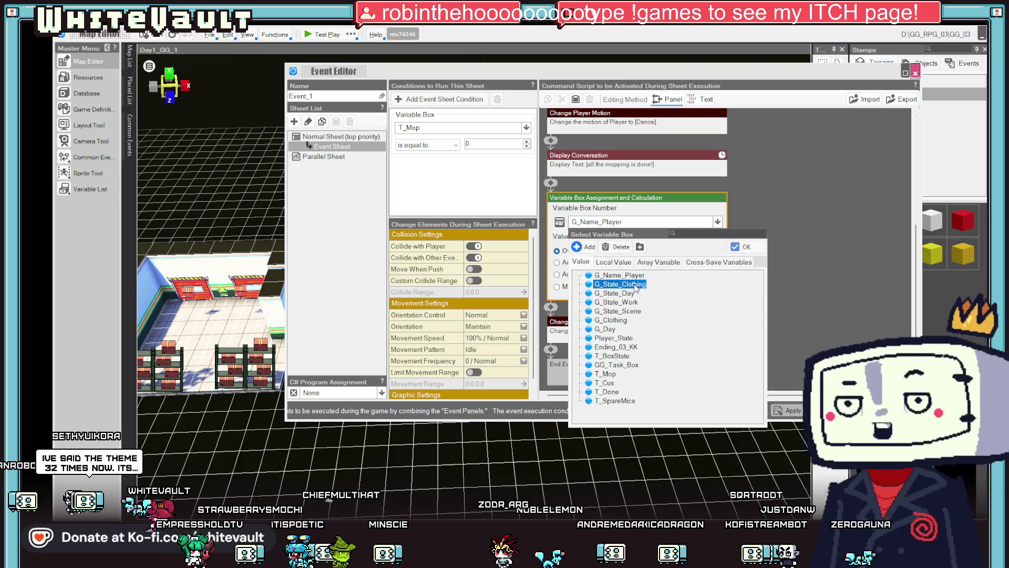
{"action": "double_click", "coordinate": [626, 284]}
{"action": "type", "text": "10"}
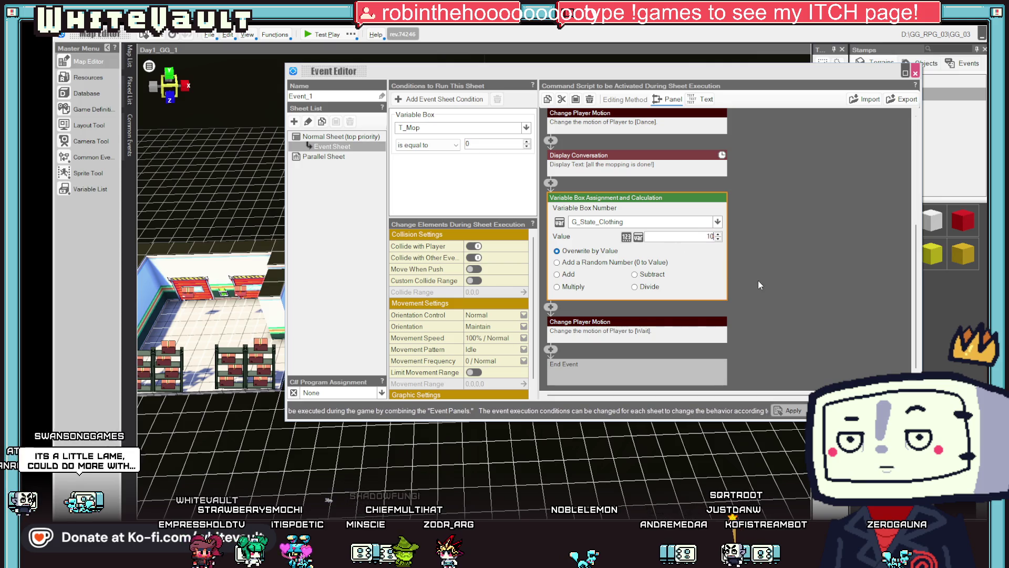
{"action": "left_click", "coordinate": [758, 284]}
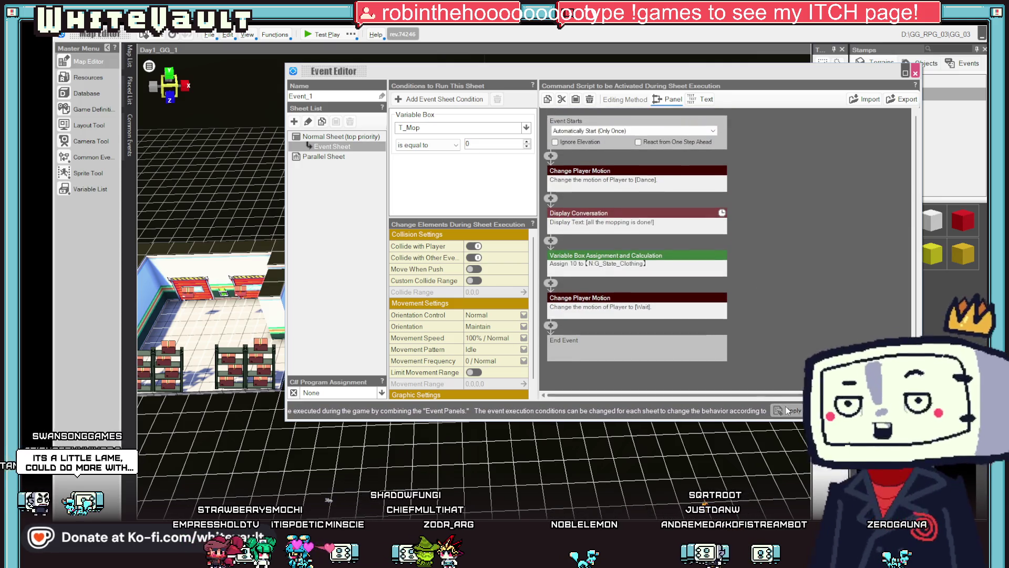
{"action": "left_click", "coordinate": [831, 411]}
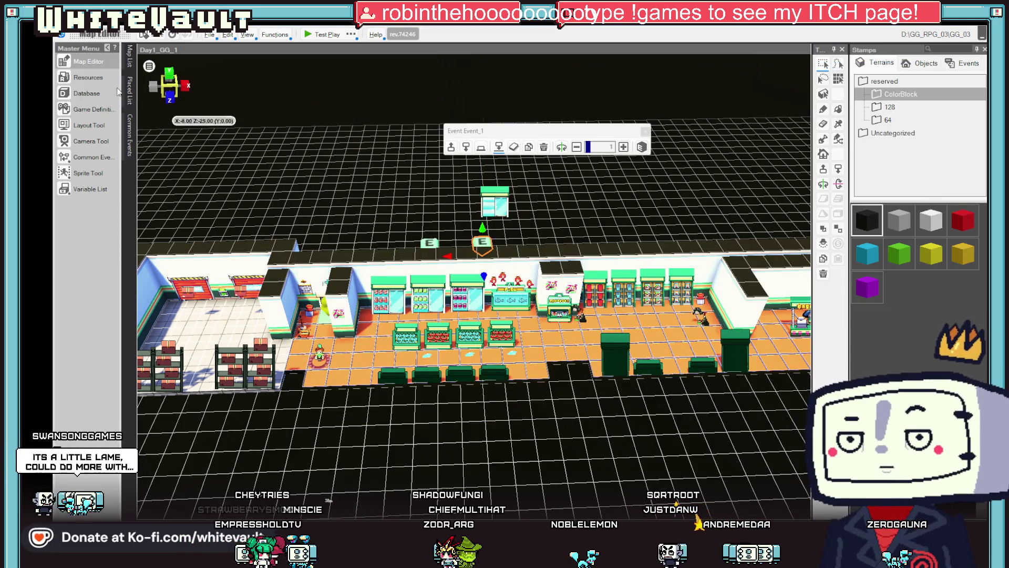
Open Resources from the Master Menu to the Player_Mop slice animation
{"action": "left_click", "coordinate": [85, 71]}
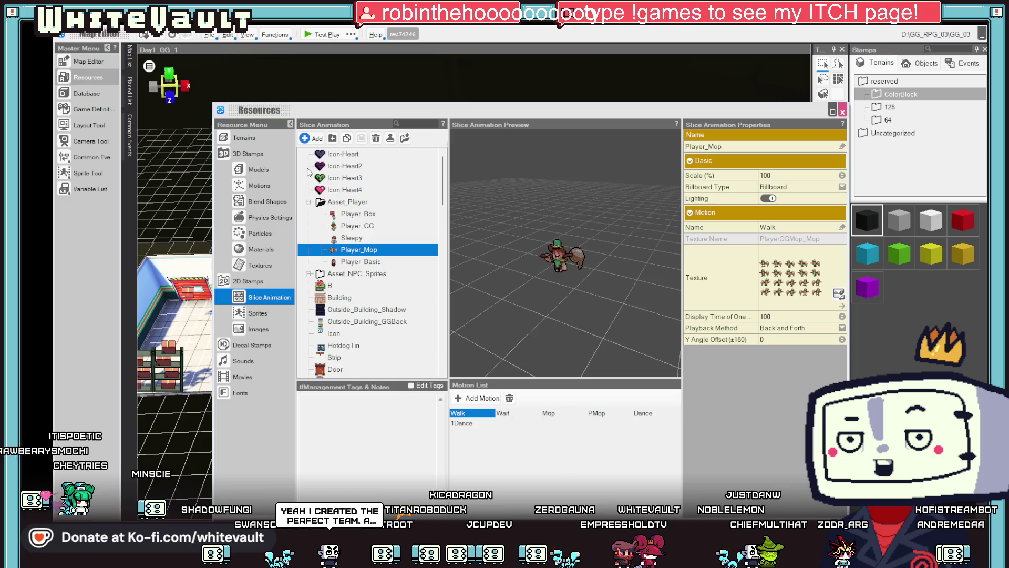
Set Player_Mop's Dance motion to Loop with a display time of 125, then close Resources
{"action": "left_click", "coordinate": [649, 413]}
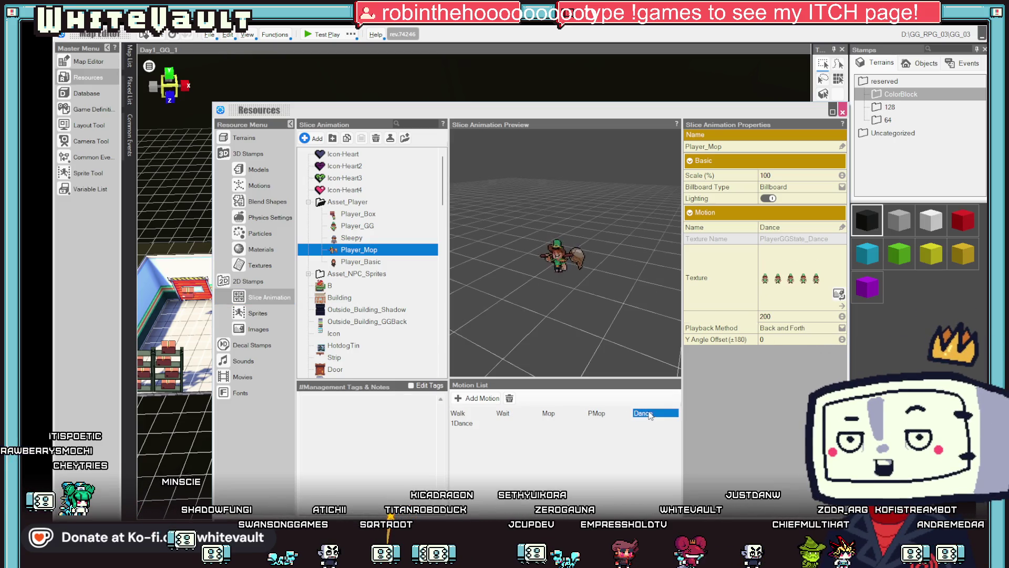
{"action": "left_click", "coordinate": [812, 330]}
{"action": "left_click", "coordinate": [819, 353]}
{"action": "left_click", "coordinate": [792, 316]}
{"action": "type", "text": "125"}
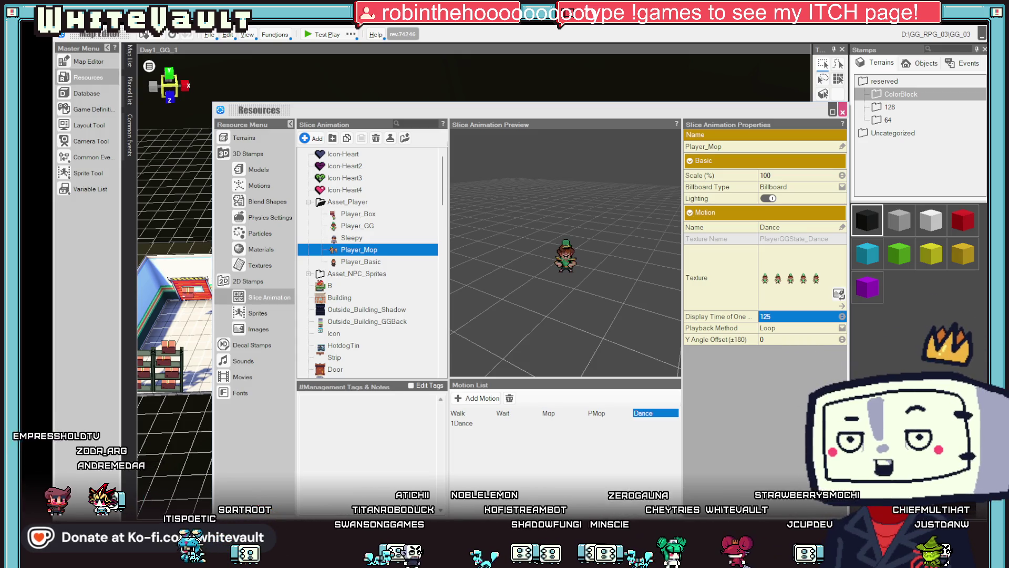
{"action": "key", "text": "Escape"}
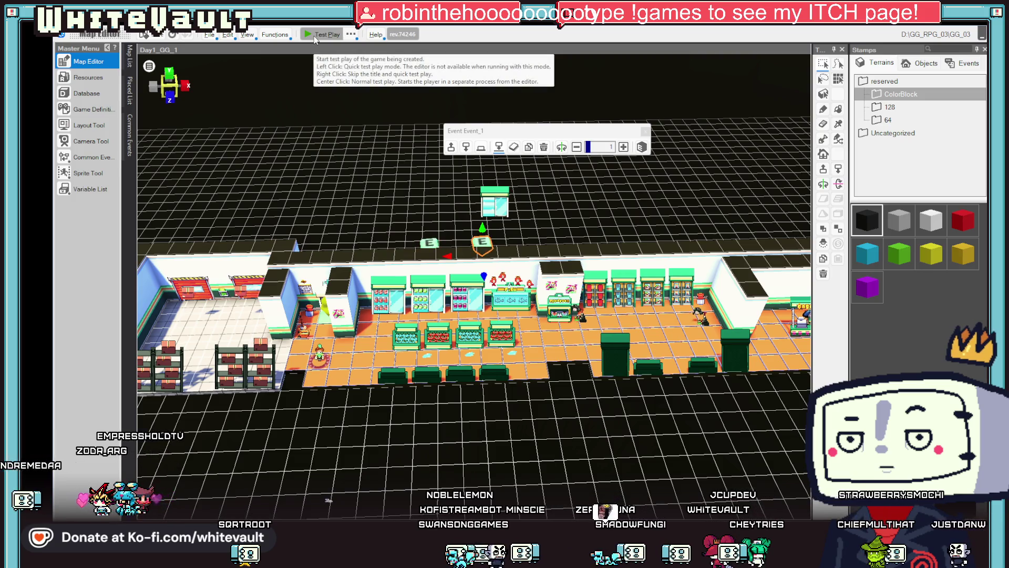
Start a test play and walk the character around to just below the back door
{"action": "left_click", "coordinate": [315, 37]}
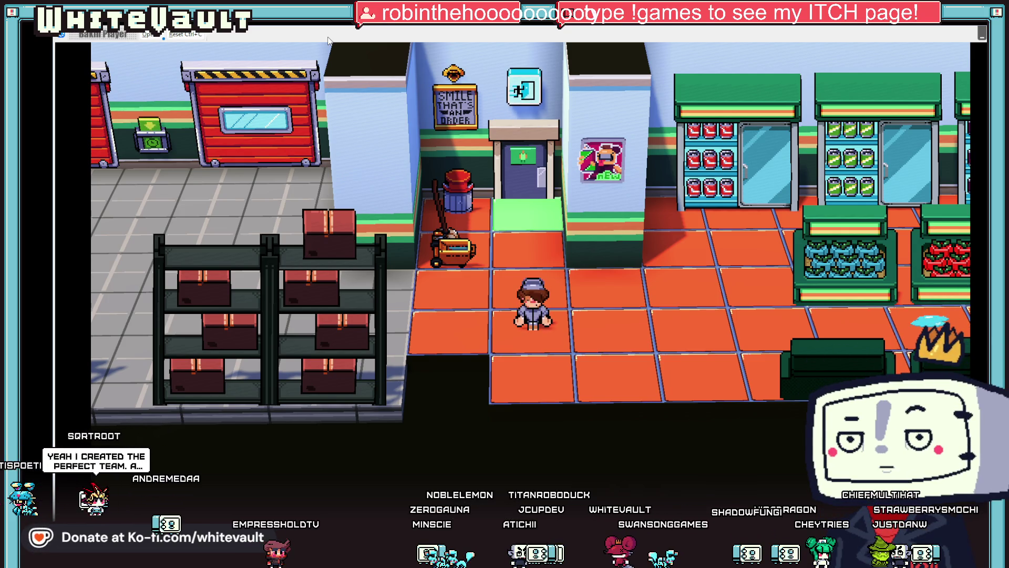
{"action": "key", "text": "Right"}
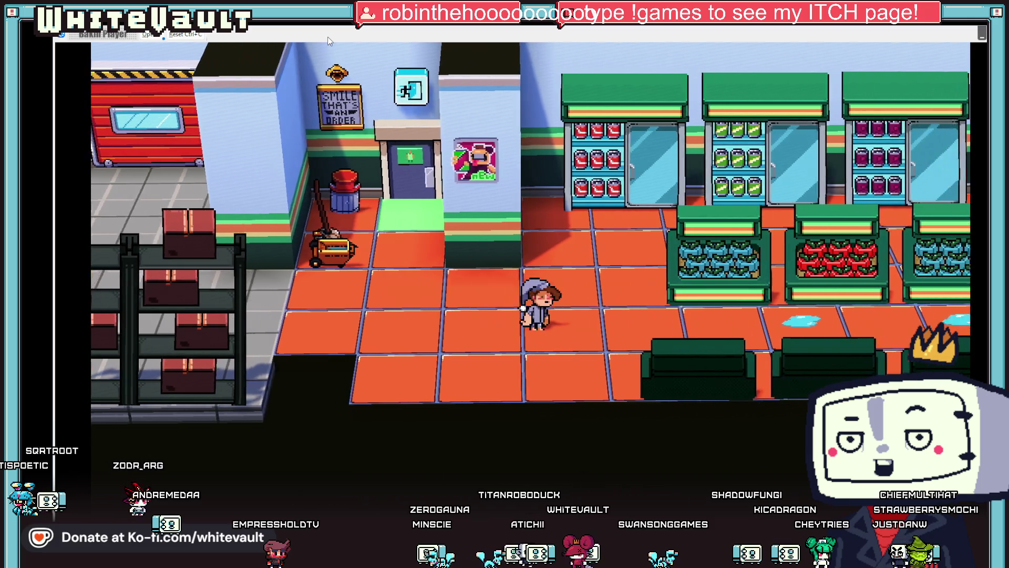
{"action": "key", "text": "Left"}
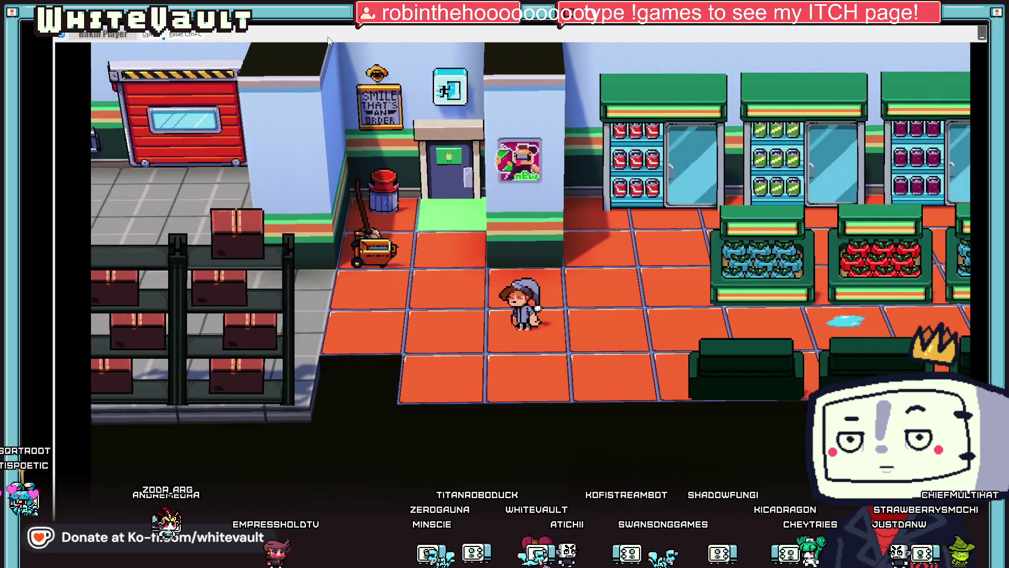
{"action": "key", "text": "Up"}
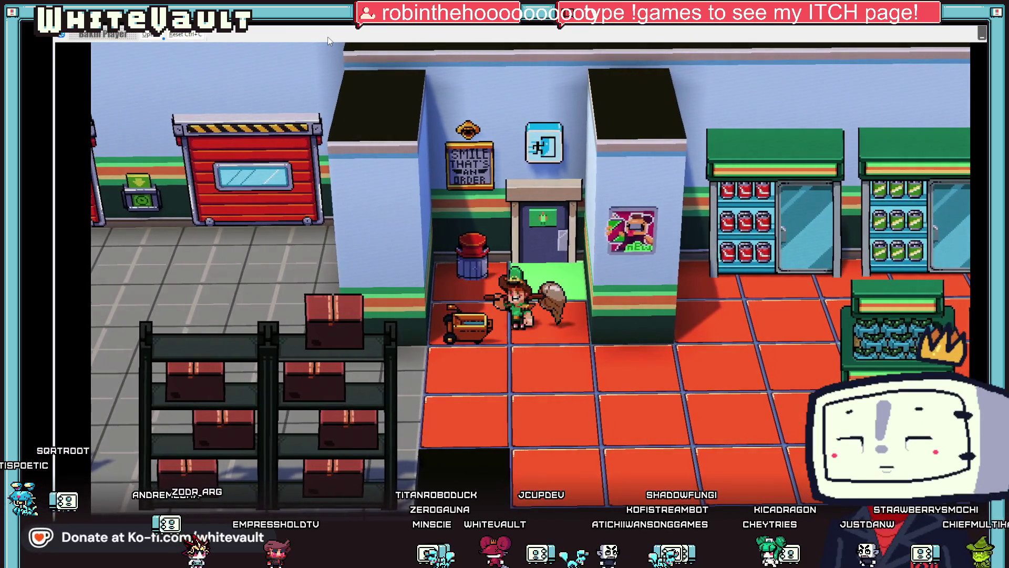
{"action": "key", "text": "Down"}
{"action": "key", "text": "Right"}
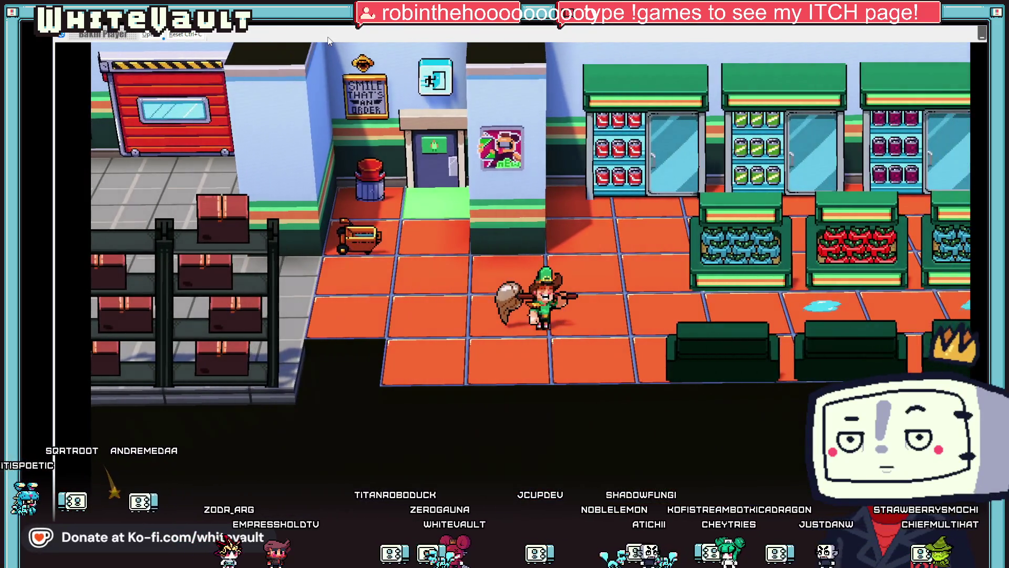
{"action": "key", "text": "Left"}
{"action": "key", "text": "Up"}
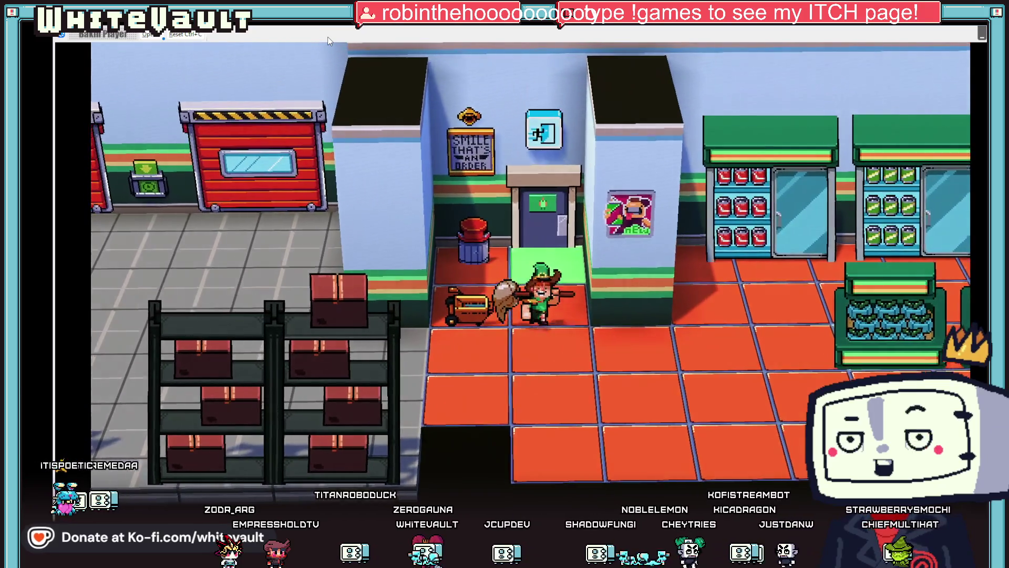
Set the mop down by the cart, then carry it into the aisle and mop the puddle
{"action": "key", "text": "e"}
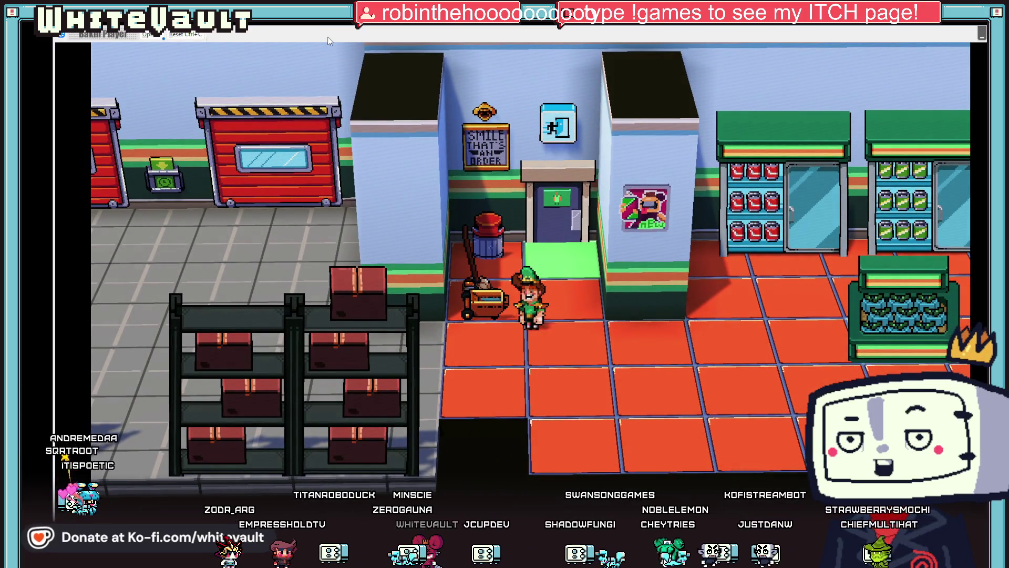
{"action": "key", "text": "e"}
{"action": "key", "text": "Right"}
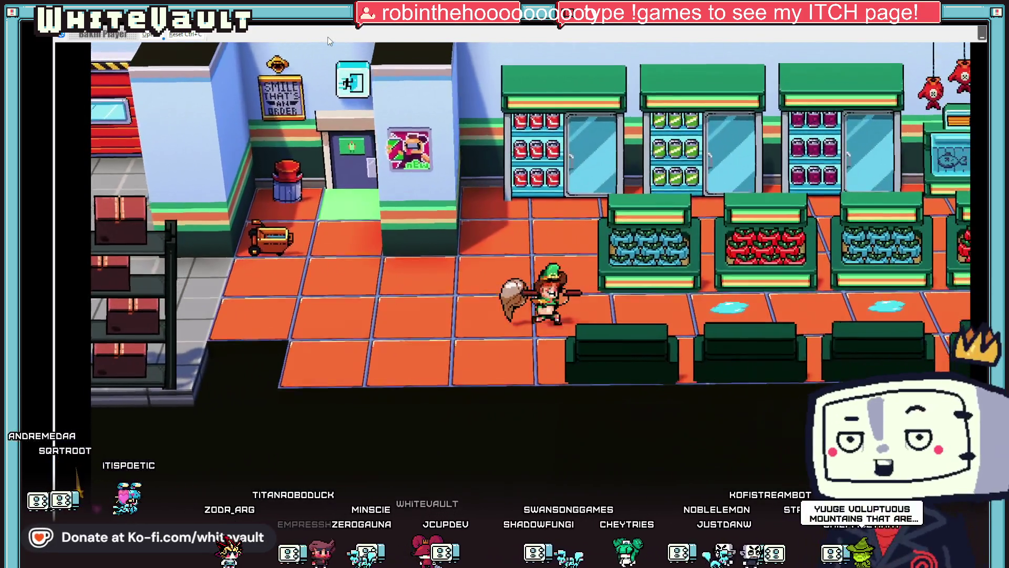
{"action": "key", "text": "Right"}
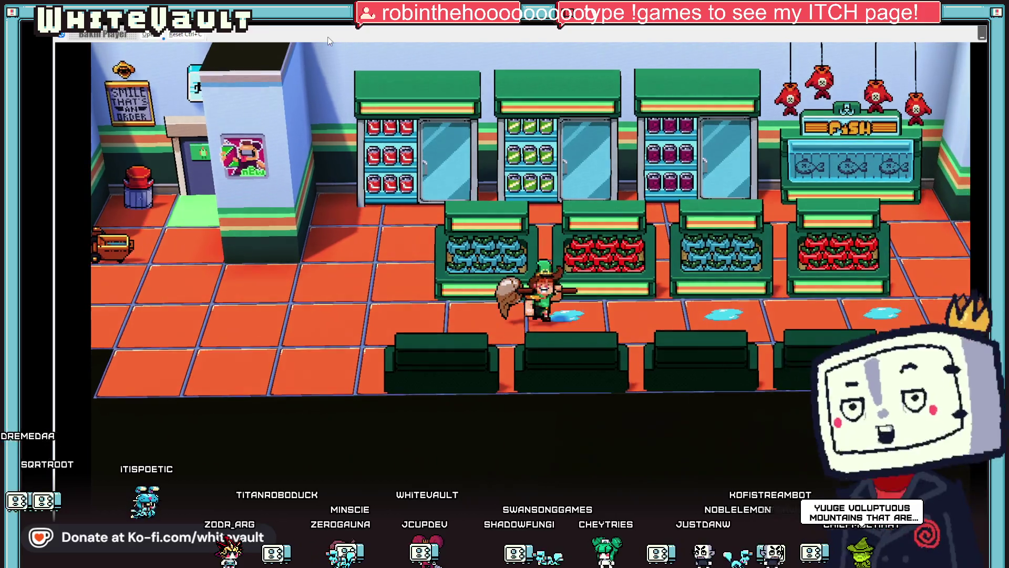
{"action": "key", "text": "space"}
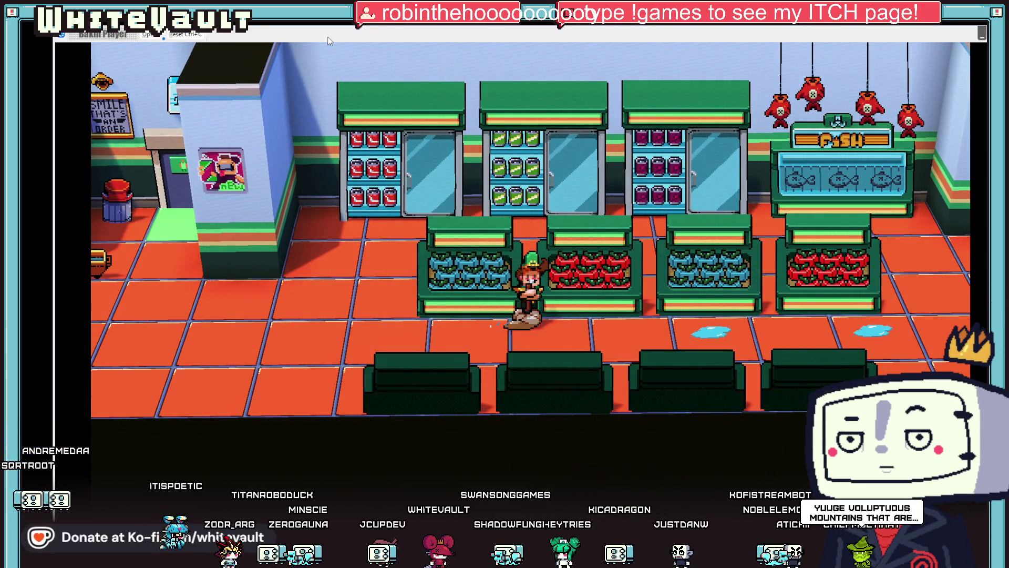
Keep walking right through the store, swinging the mop over the floor again
{"action": "key", "text": "Right"}
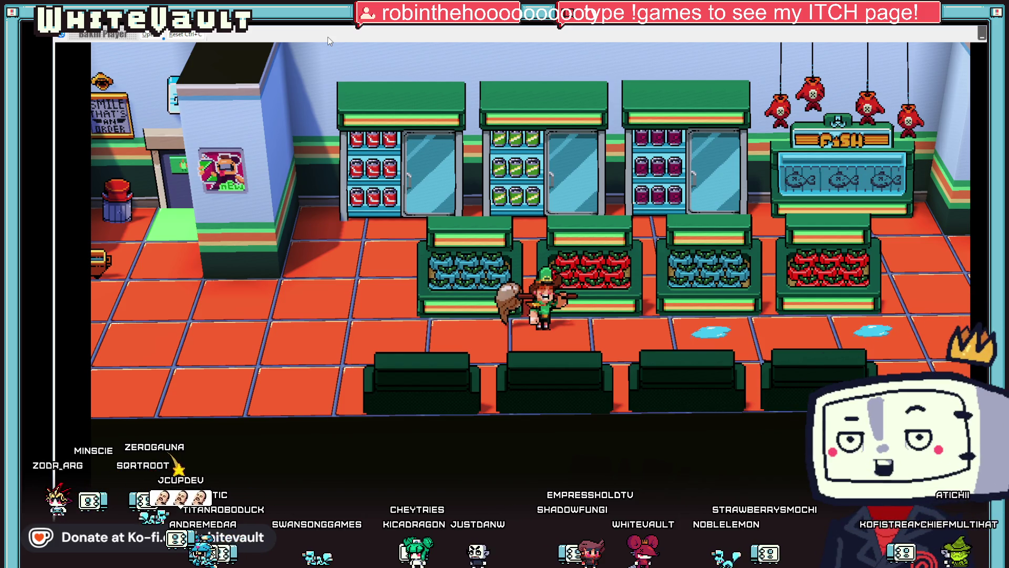
{"action": "key", "text": "Right"}
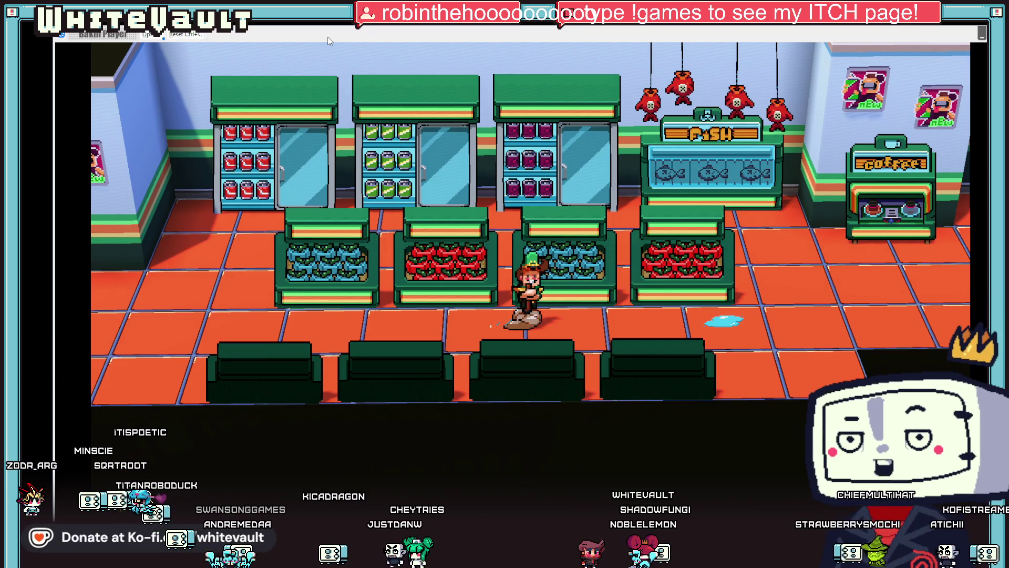
{"action": "key", "text": "Right"}
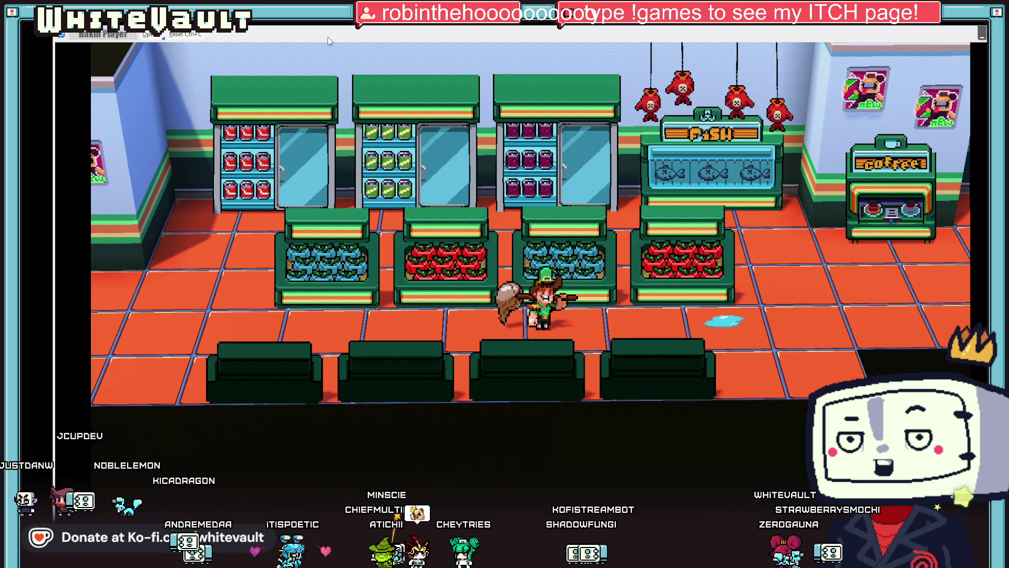
{"action": "key", "text": "Right"}
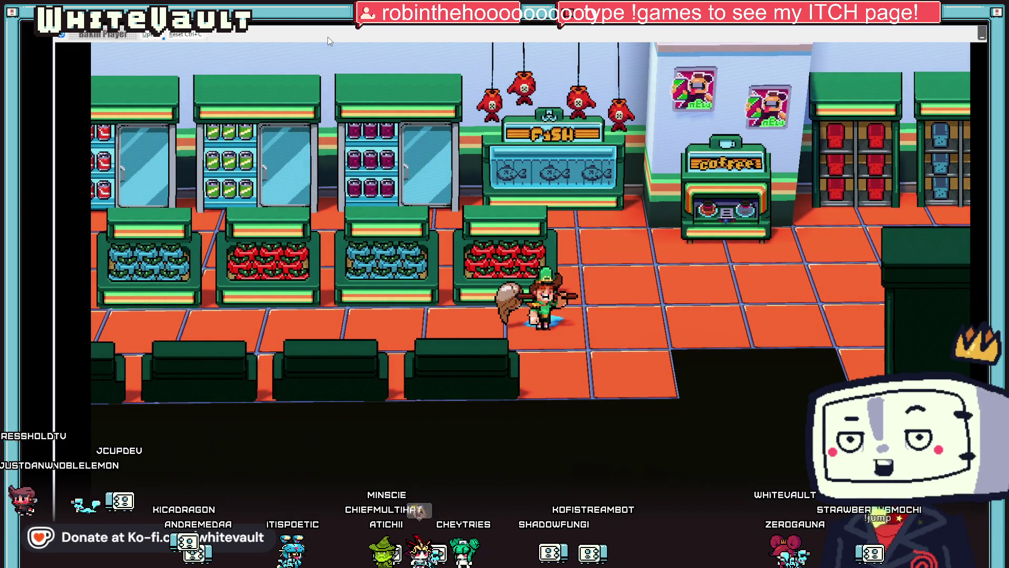
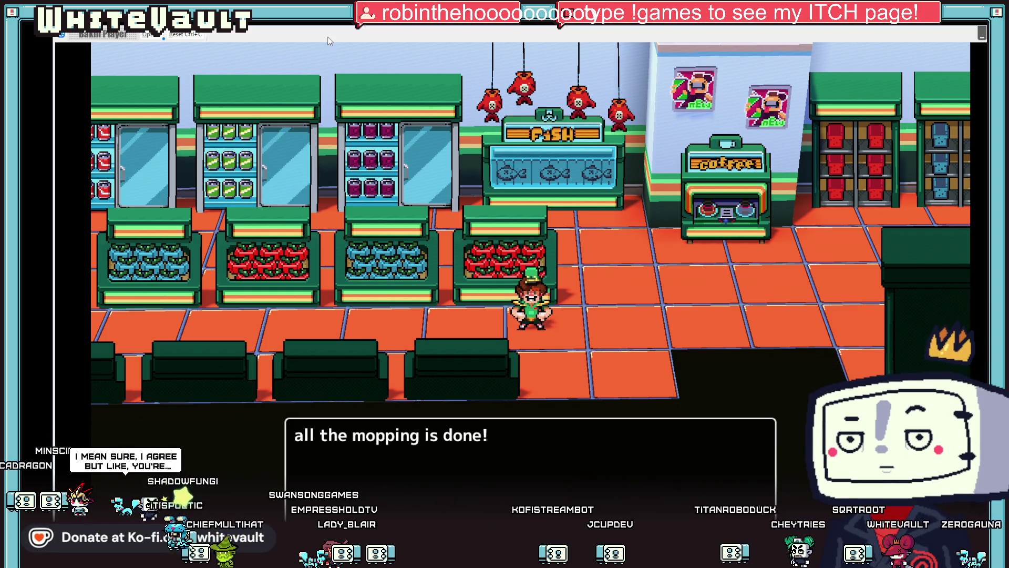
Dismiss the mopping-done message, walk left through the store, and end the test play
{"action": "key", "text": "Return"}
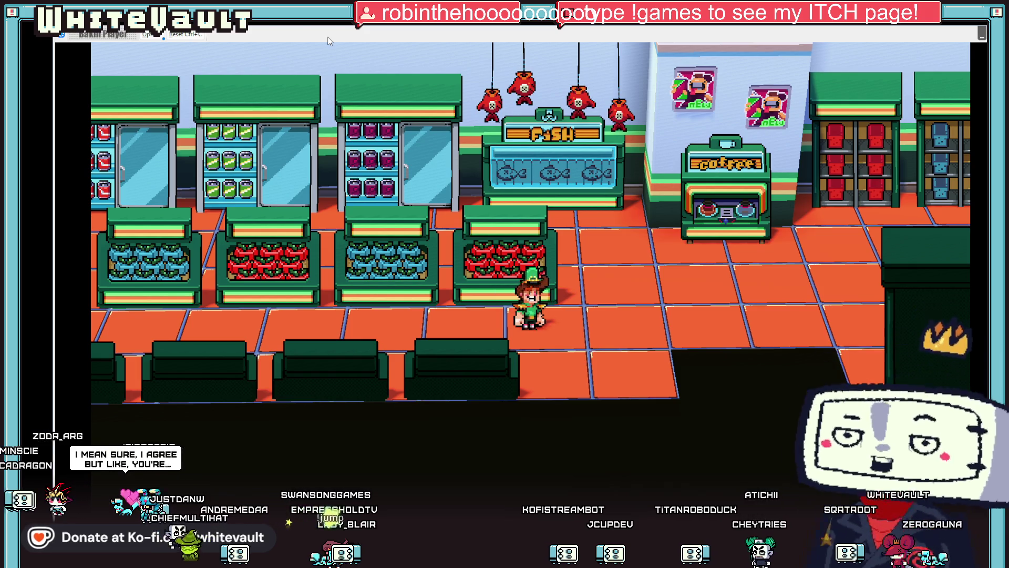
{"action": "key", "text": "Left"}
{"action": "key", "text": "Left"}
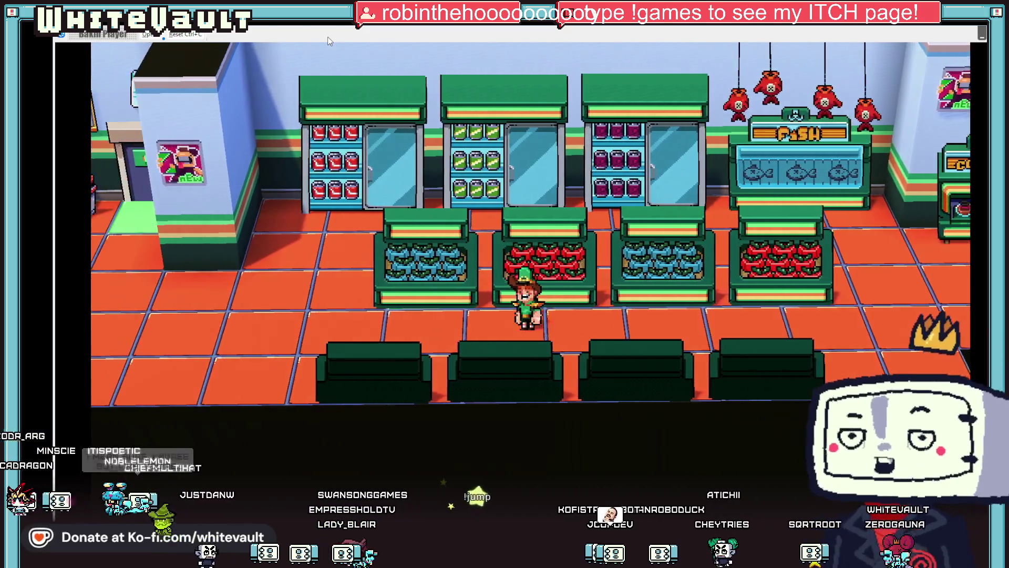
{"action": "key", "text": "Left"}
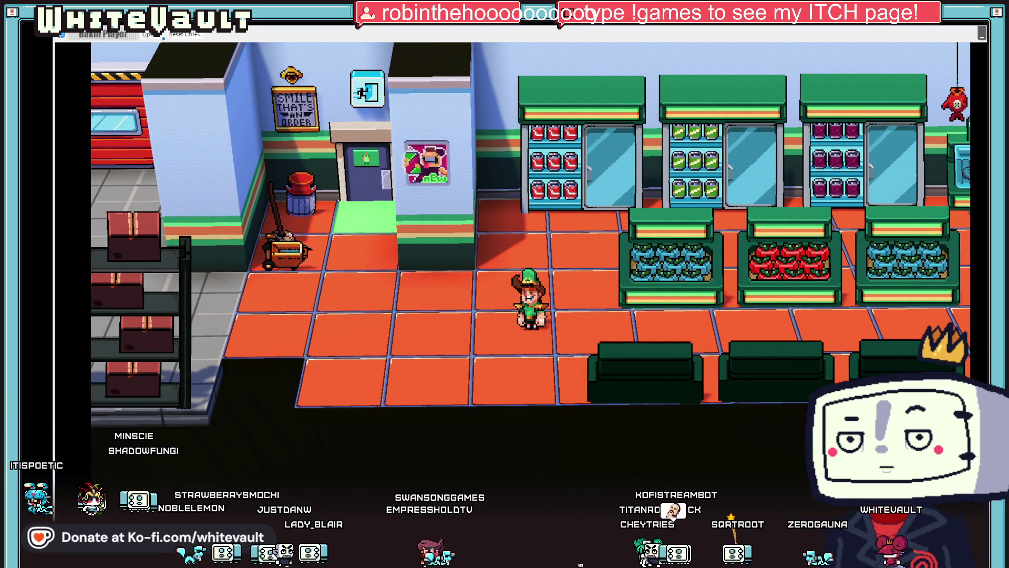
{"action": "key", "text": "alt+F4"}
{"action": "right_click", "coordinate": [482, 243]}
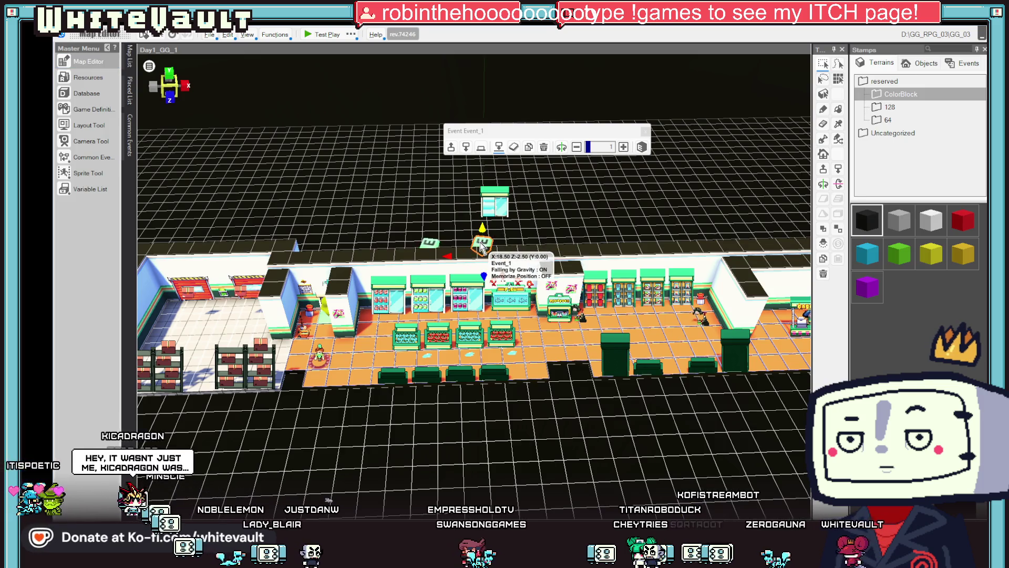
Append the line '... mop was returned' to Event_1's mopping-done conversation
{"action": "left_click", "coordinate": [510, 252]}
{"action": "left_click", "coordinate": [605, 219]}
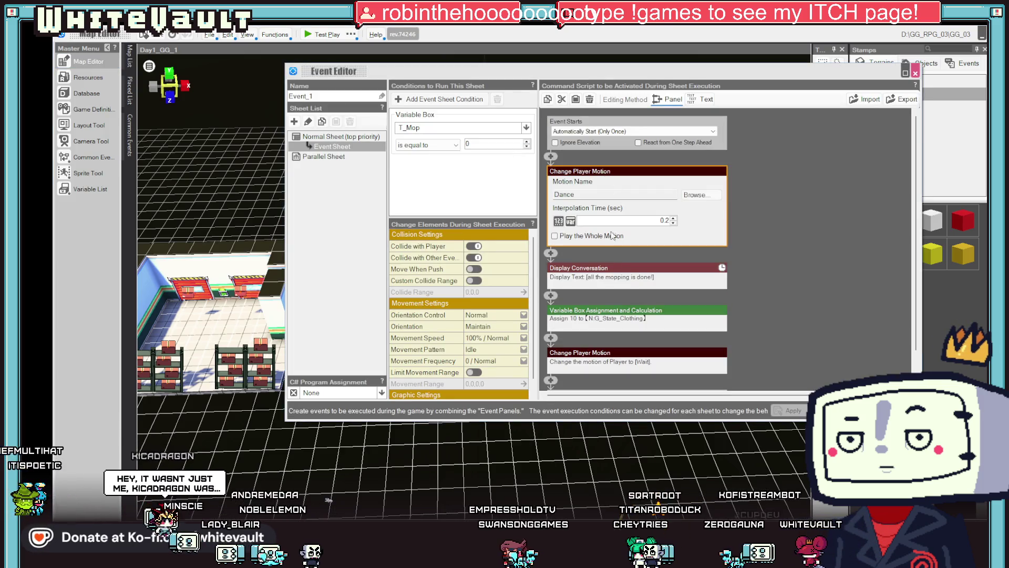
{"action": "scroll", "coordinate": [645, 170], "scroll_direction": "down", "scroll_amount": 2}
{"action": "left_click", "coordinate": [644, 136]}
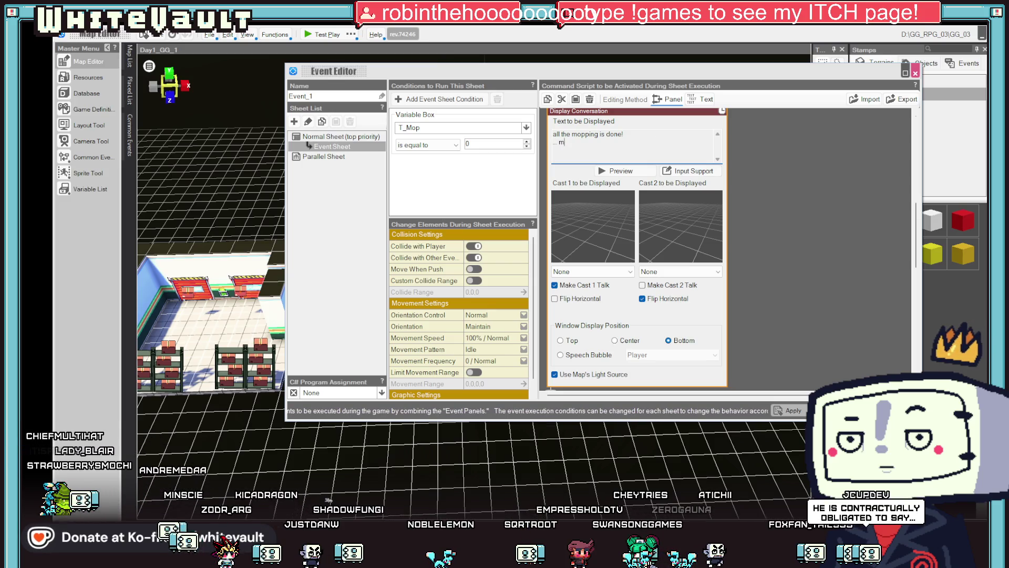
{"action": "type", "text": "op"}
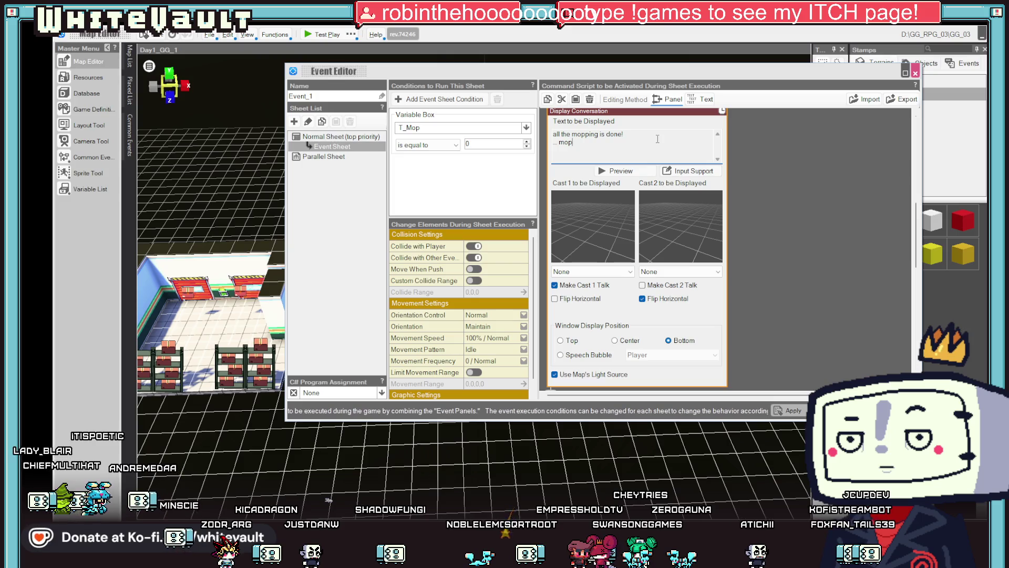
{"action": "type", "text": " was returned"}
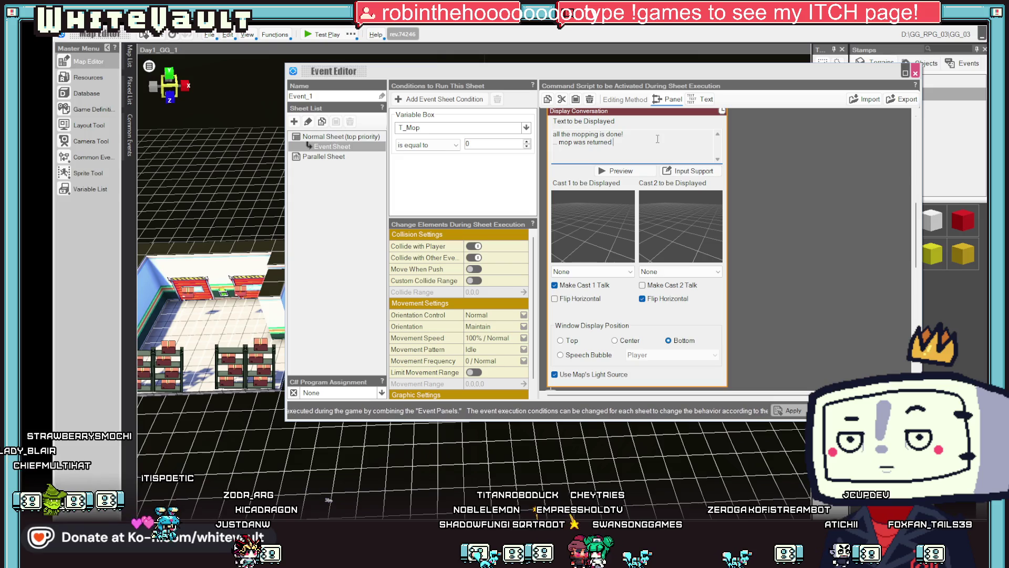
{"action": "key", "text": "BackSpace"}
{"action": "key", "text": "BackSpace"}
{"action": "key", "text": "BackSpace"}
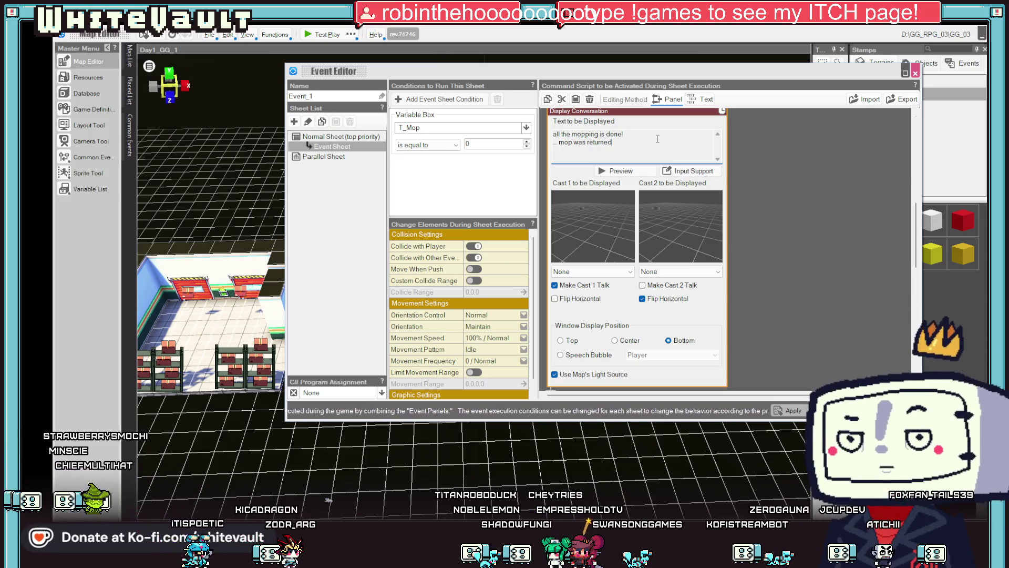
Collapse the conversation settings, close the event editor and start a test play
{"action": "left_click", "coordinate": [773, 345]}
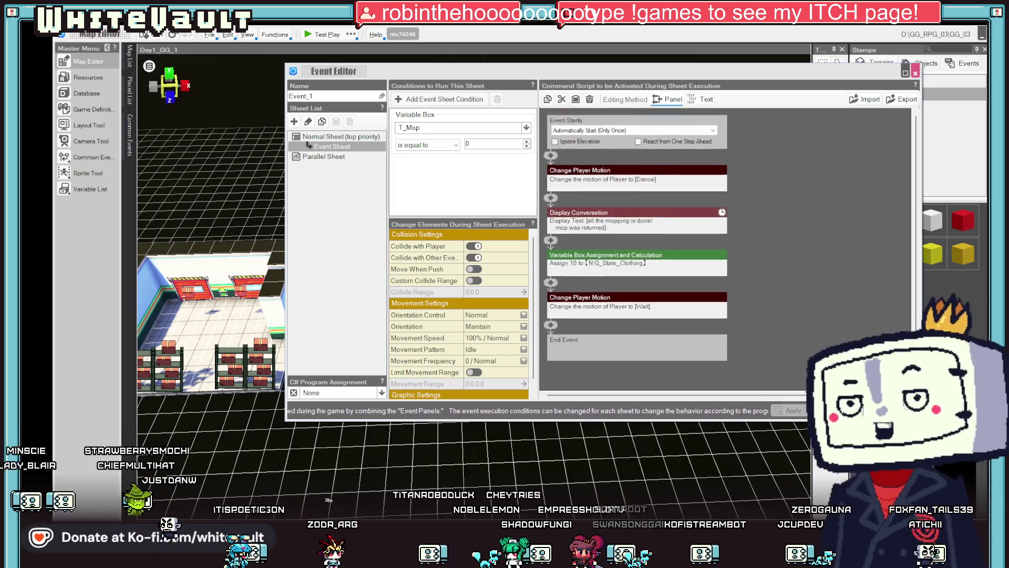
{"action": "left_click", "coordinate": [915, 73]}
{"action": "left_click", "coordinate": [326, 35]}
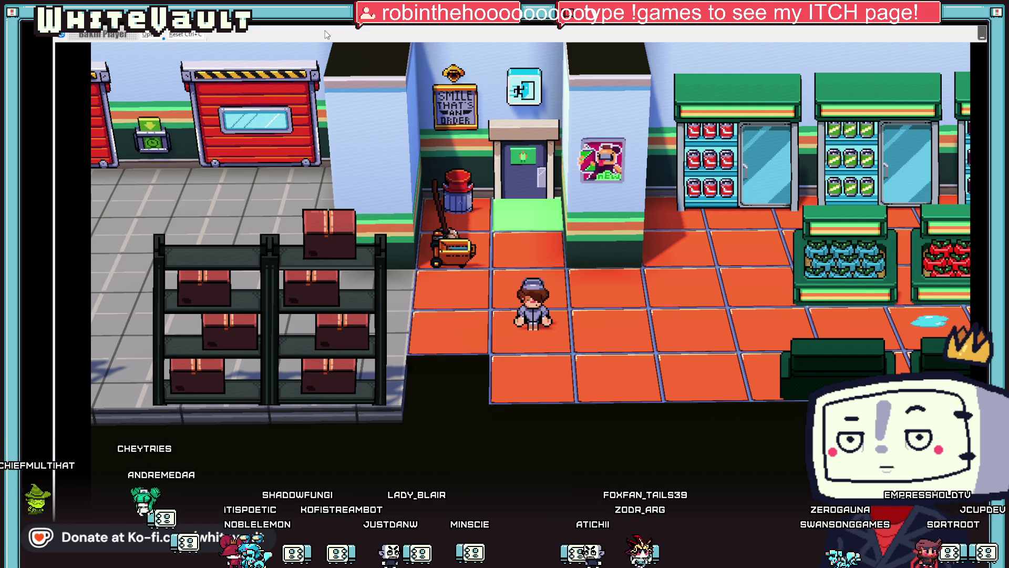
{"action": "key", "text": "Up"}
{"action": "key", "text": "Left"}
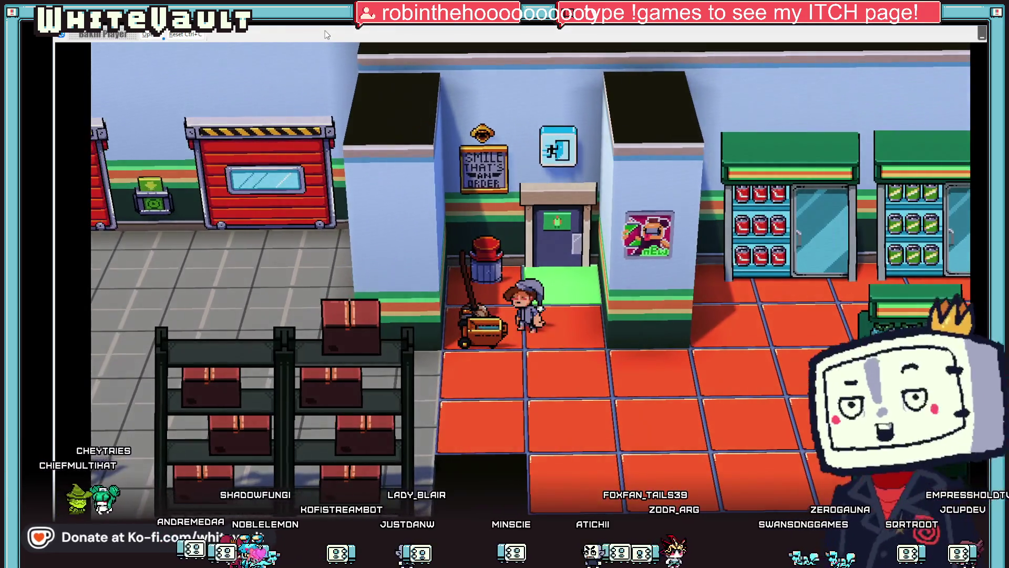
{"action": "key", "text": "Right"}
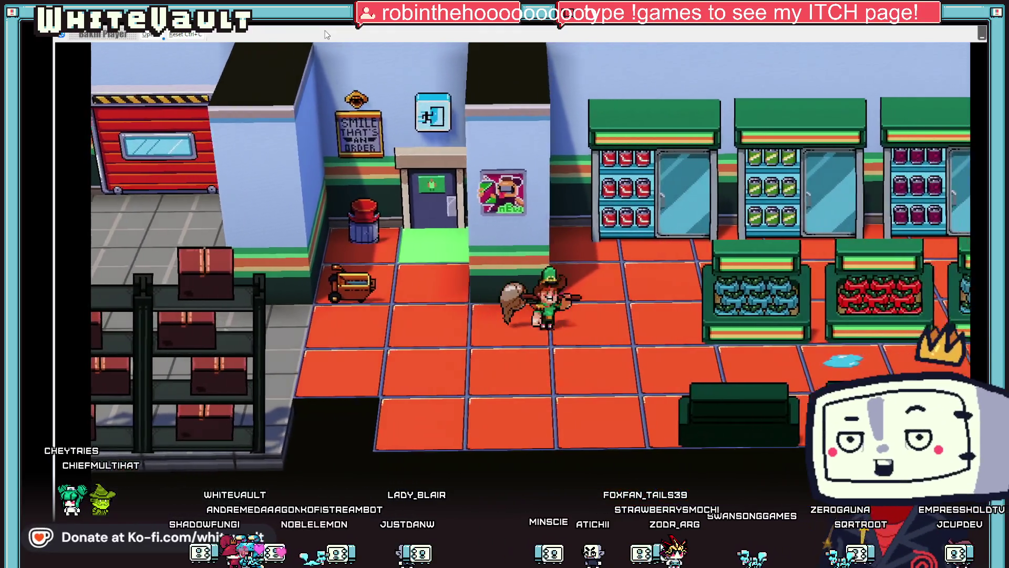
{"action": "key", "text": "Right"}
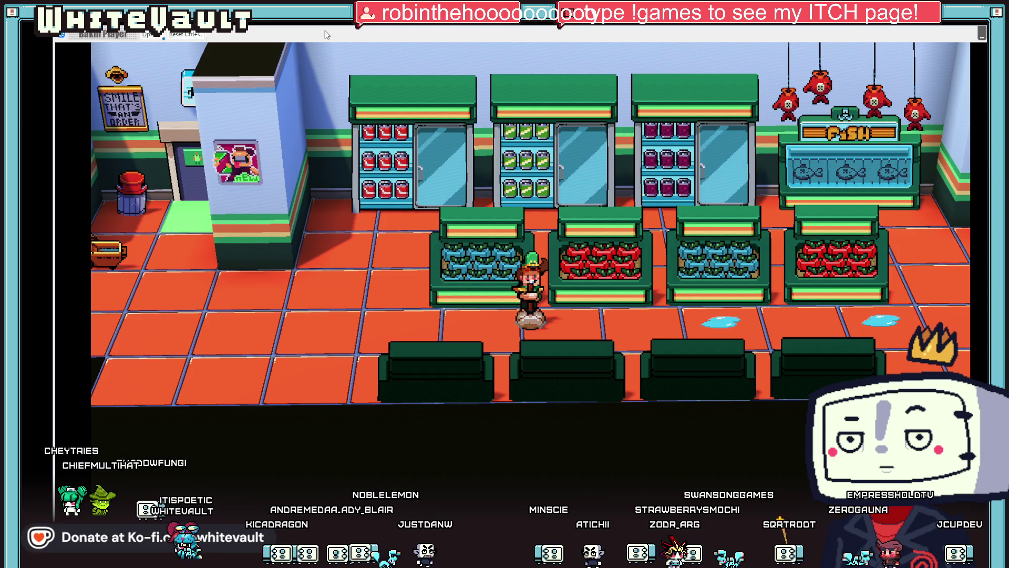
{"action": "key", "text": "Right"}
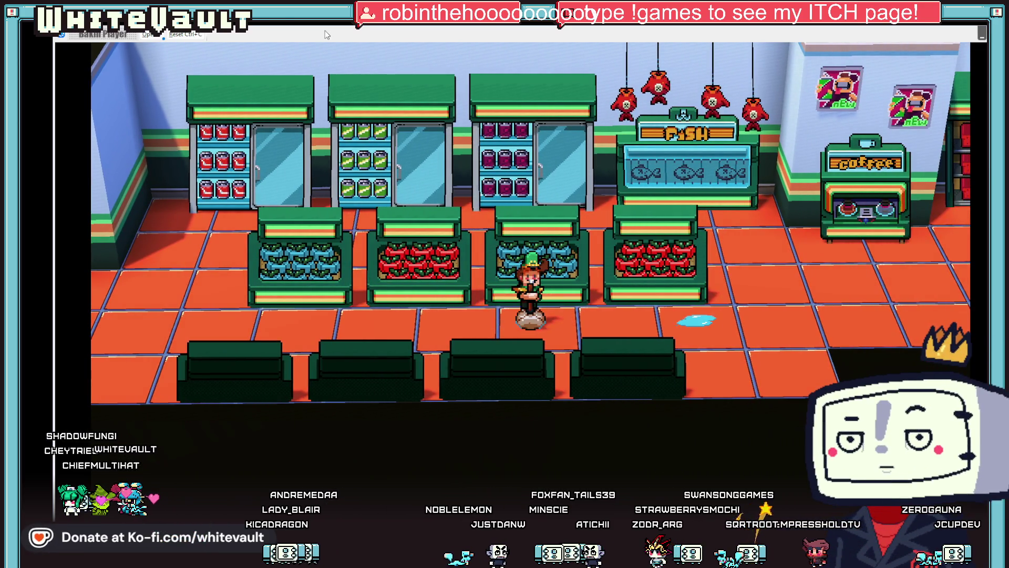
{"action": "key", "text": "z"}
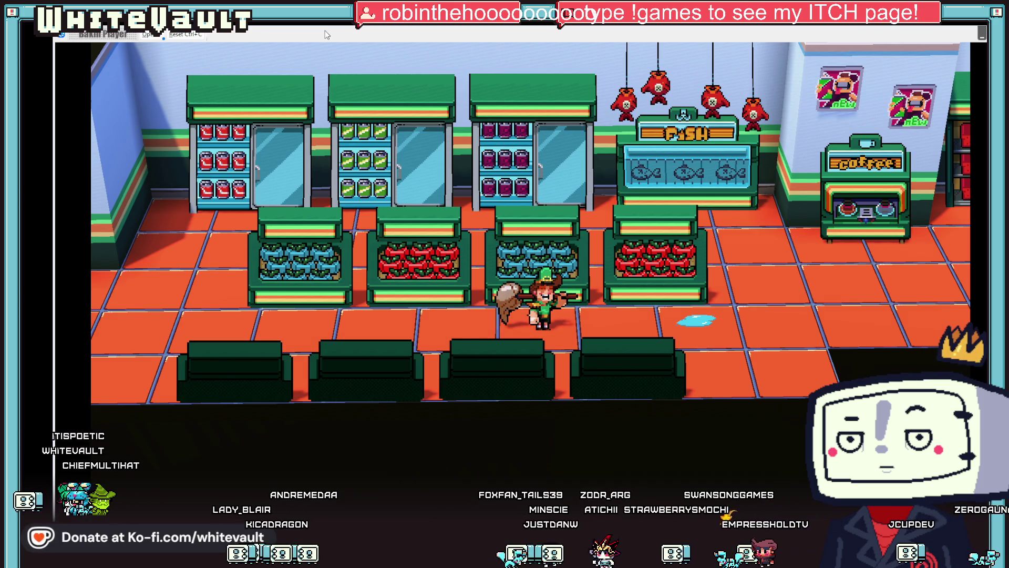
{"action": "key", "text": "Right"}
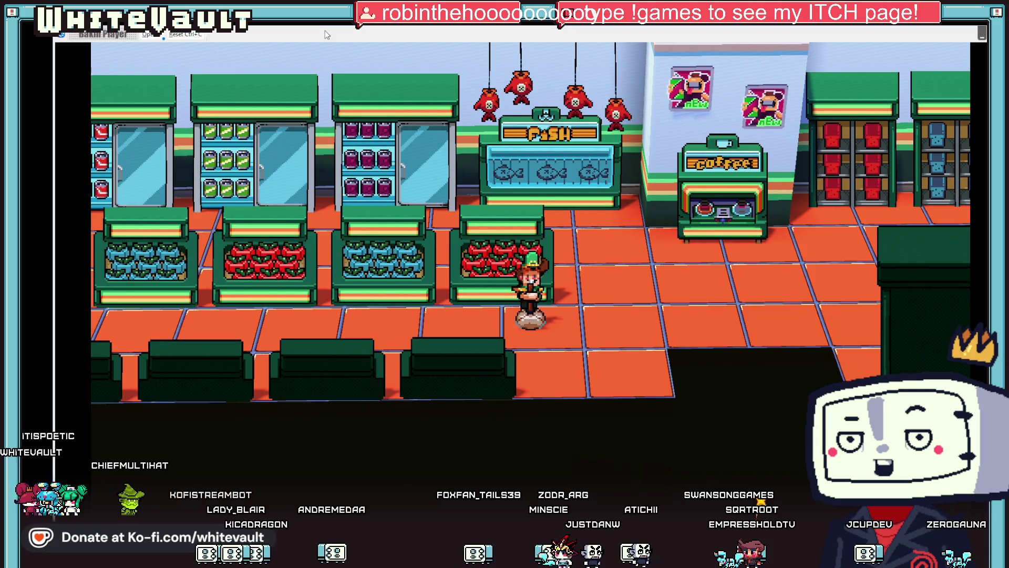
{"action": "key", "text": "z"}
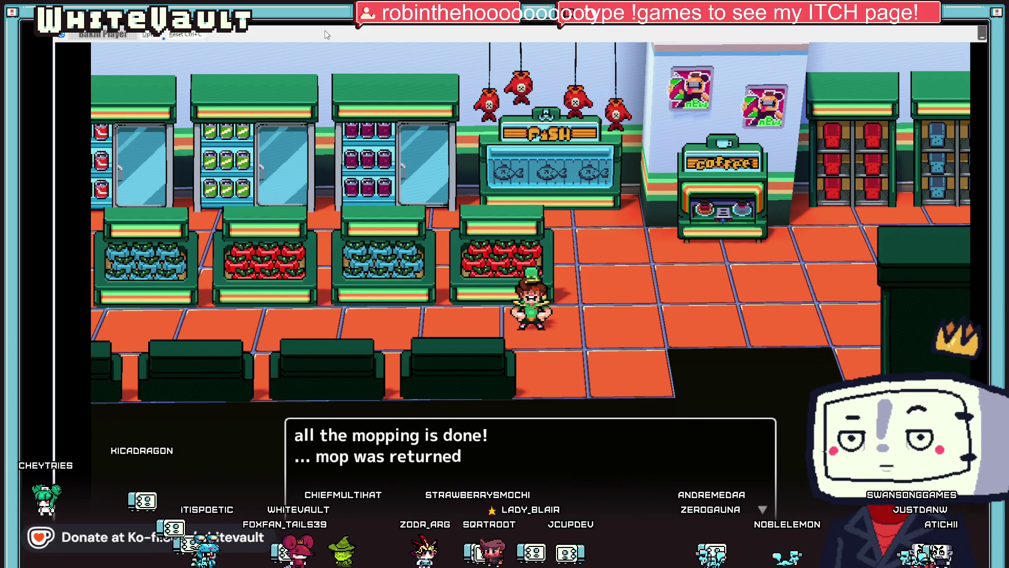
{"action": "key", "text": "Return"}
{"action": "key", "text": "Left"}
{"action": "key", "text": "Right"}
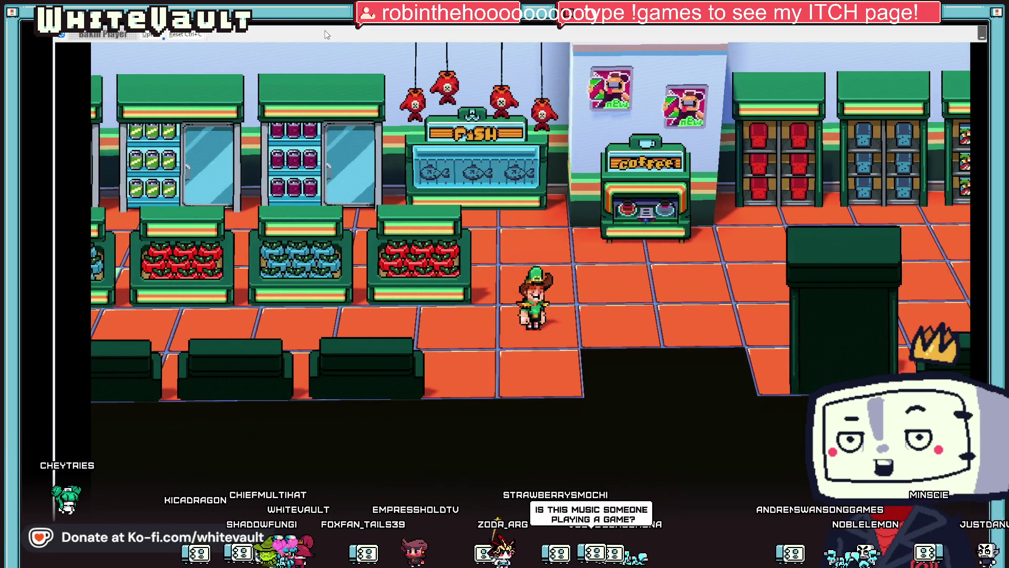
{"action": "key", "text": "Right"}
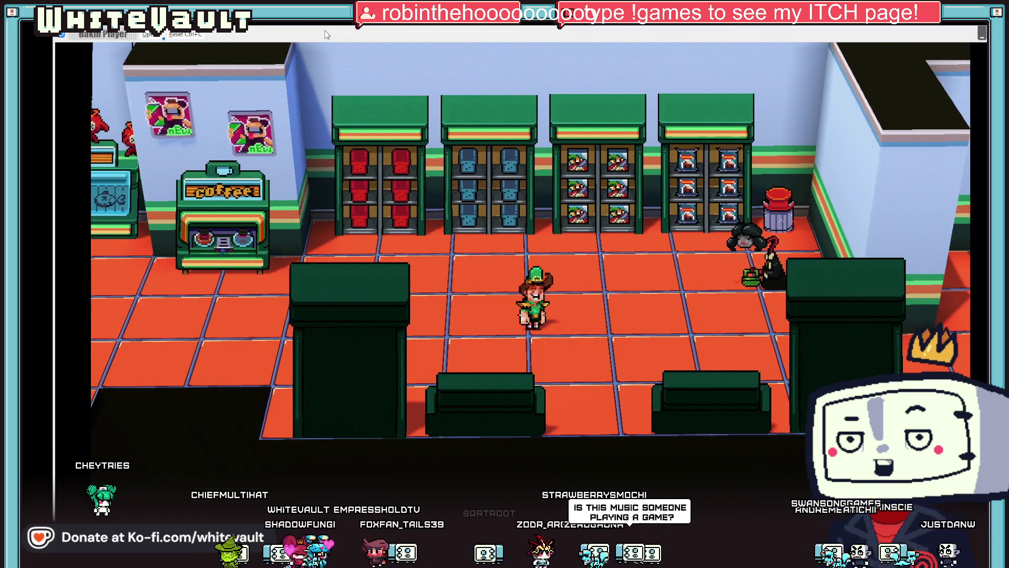
{"action": "key", "text": "Left"}
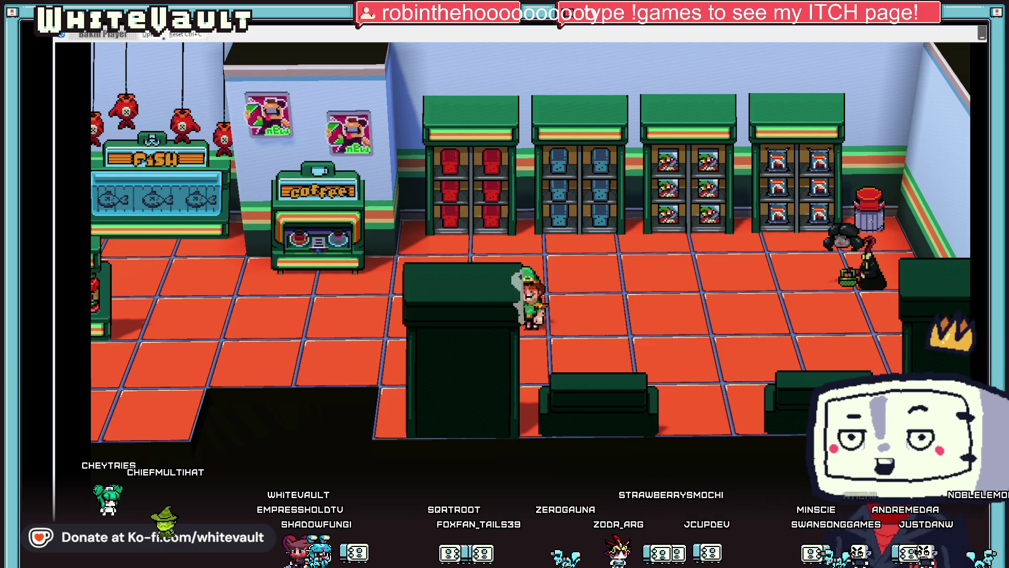
{"action": "key", "text": "alt+F4"}
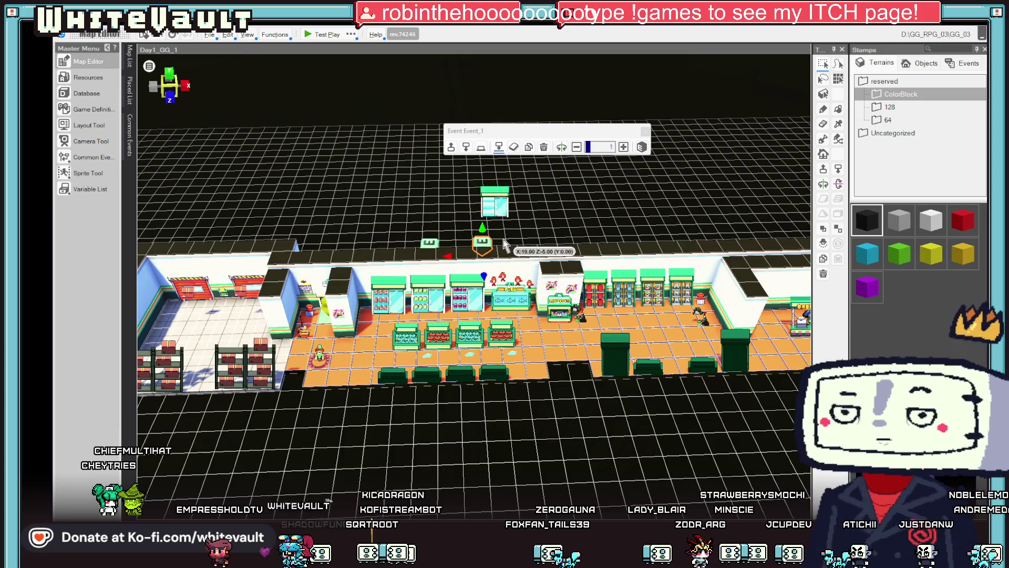
Move Event_1's G_State_Clothing = 10 assignment before the conversation, then start a test play
{"action": "double_click", "coordinate": [482, 243]}
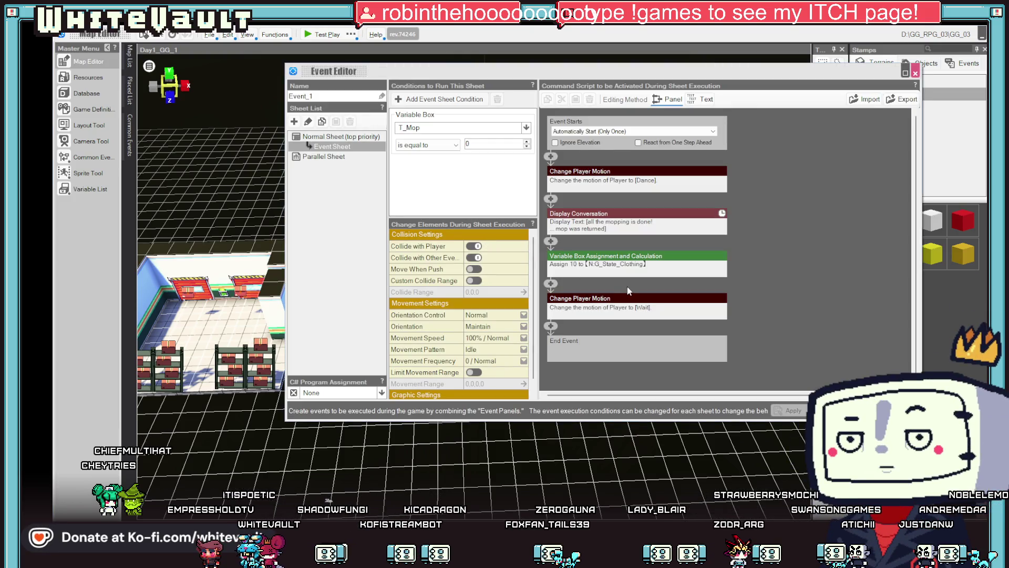
{"action": "right_click", "coordinate": [622, 272]}
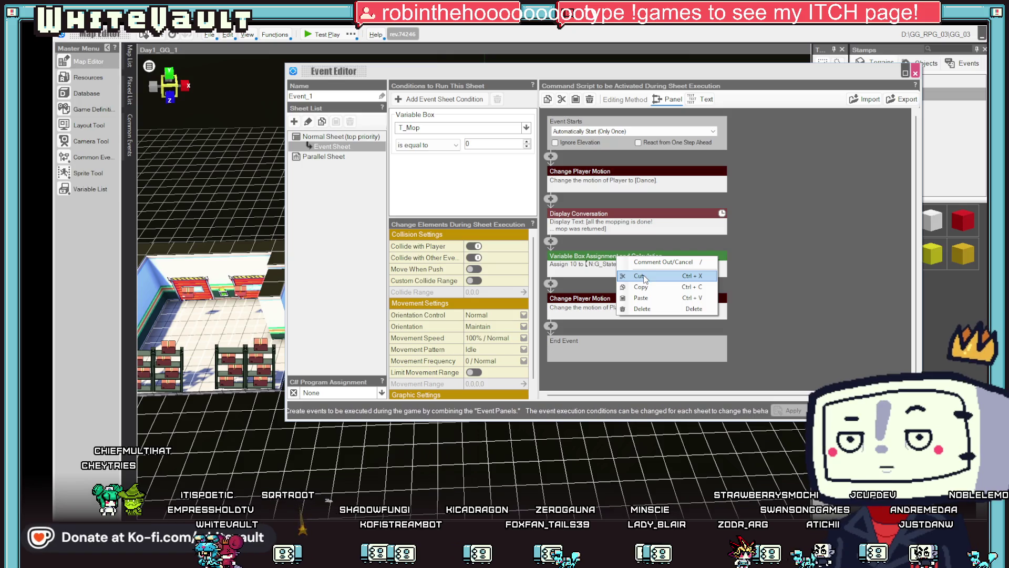
{"action": "left_click", "coordinate": [647, 297]}
{"action": "right_click", "coordinate": [550, 198]}
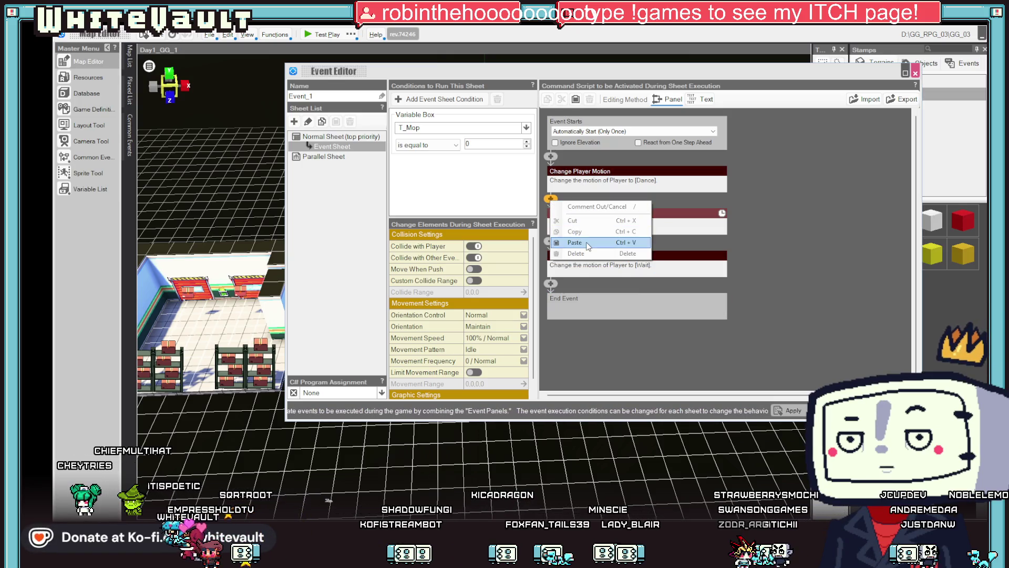
{"action": "left_click", "coordinate": [570, 244]}
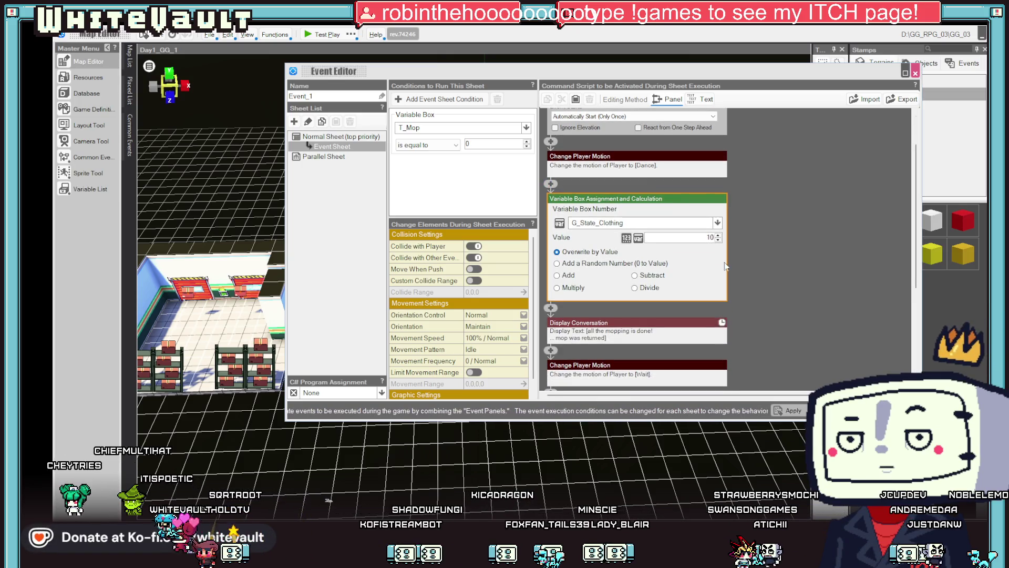
{"action": "left_click", "coordinate": [782, 273]}
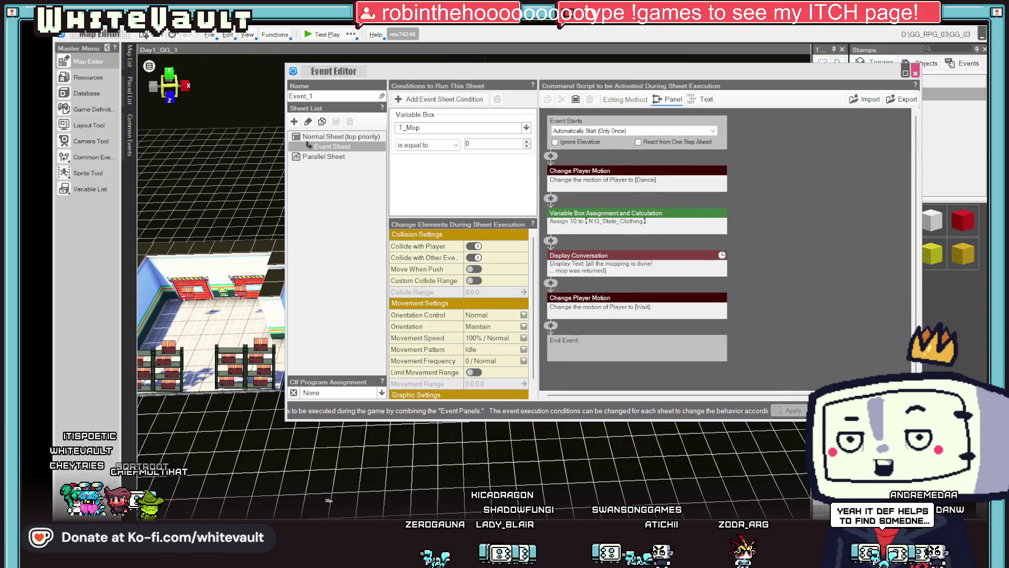
{"action": "left_click", "coordinate": [820, 410]}
{"action": "left_click", "coordinate": [322, 35]}
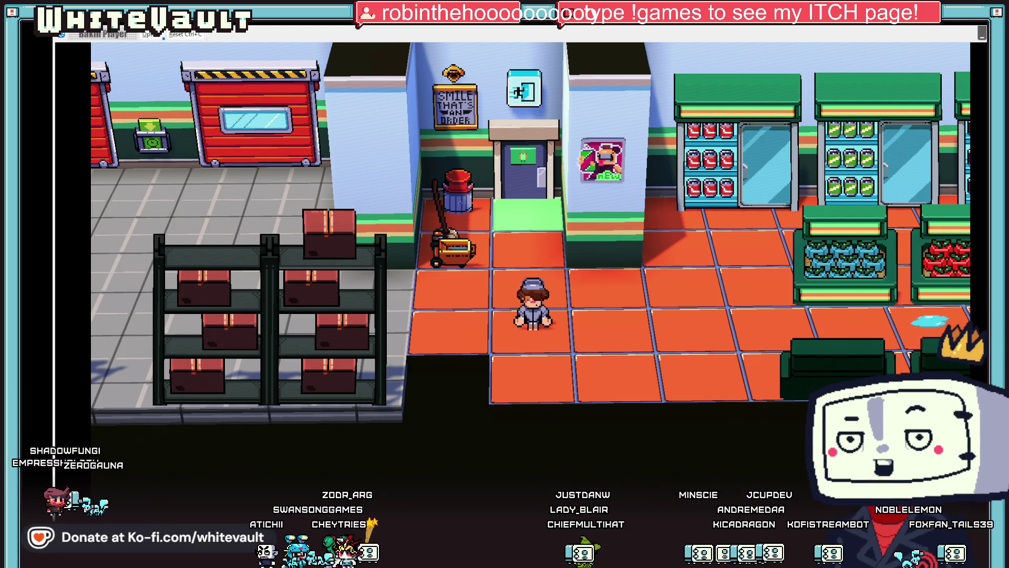
Walk to the last produce-aisle puddle, confirm the mop-returned message, and end the playtest
{"action": "key", "text": "Up"}
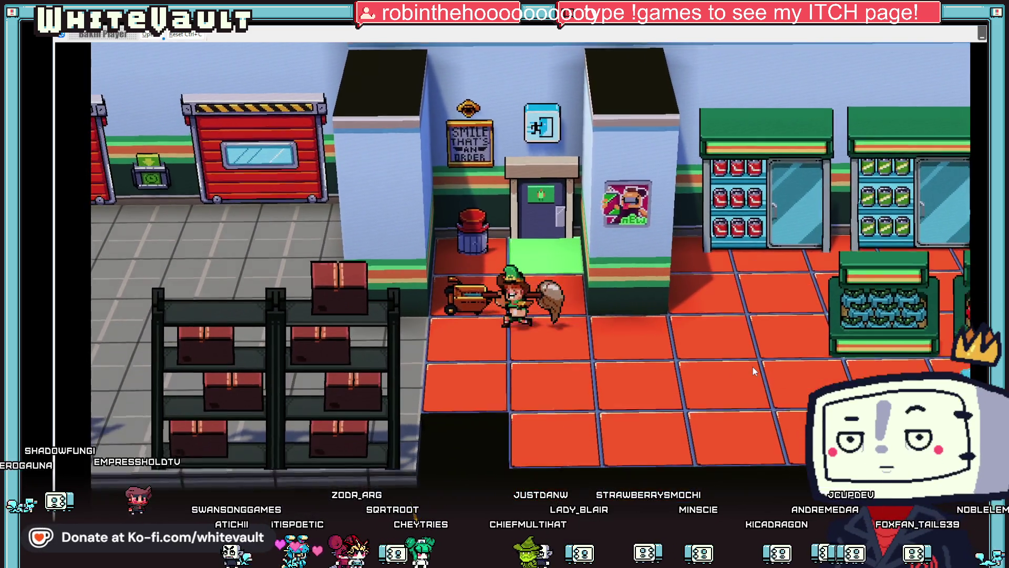
{"action": "key", "text": "Right"}
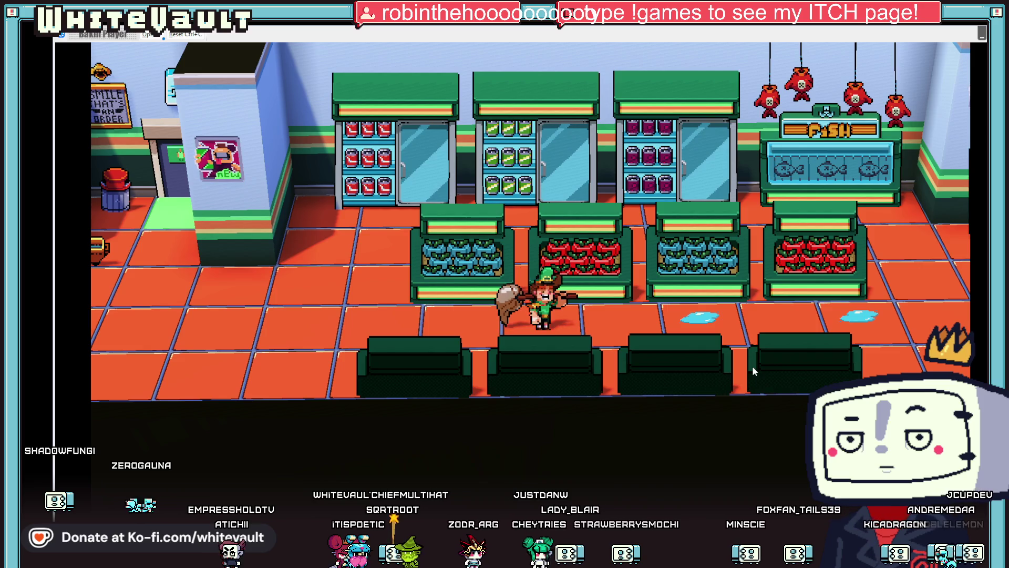
{"action": "key", "text": "Right"}
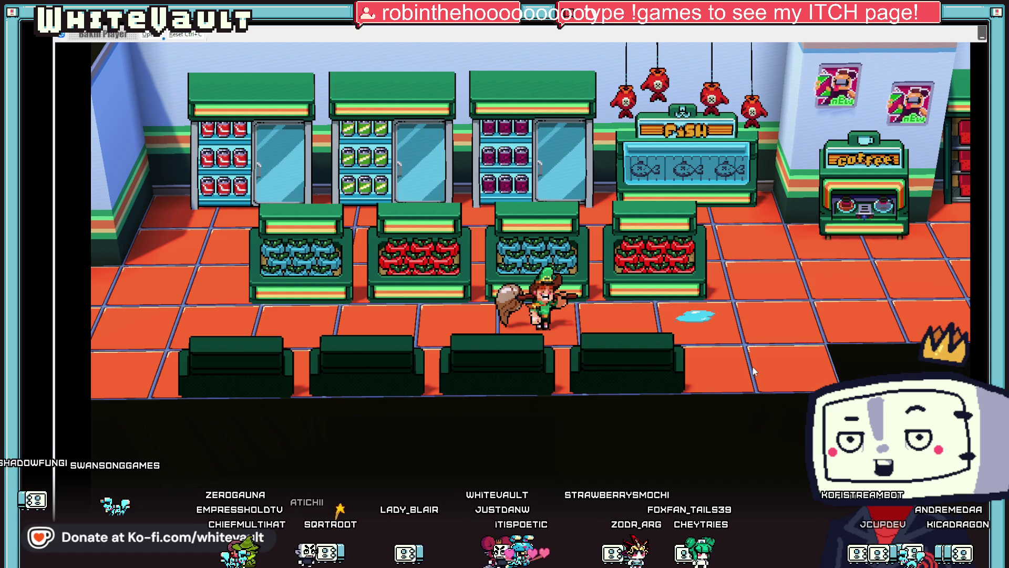
{"action": "key", "text": "Right"}
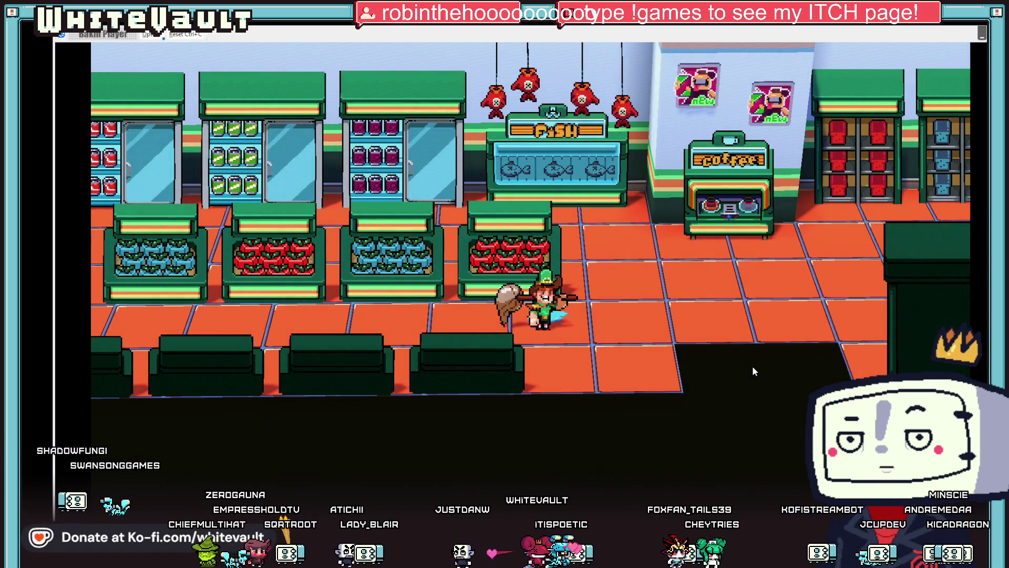
{"action": "key", "text": "Up"}
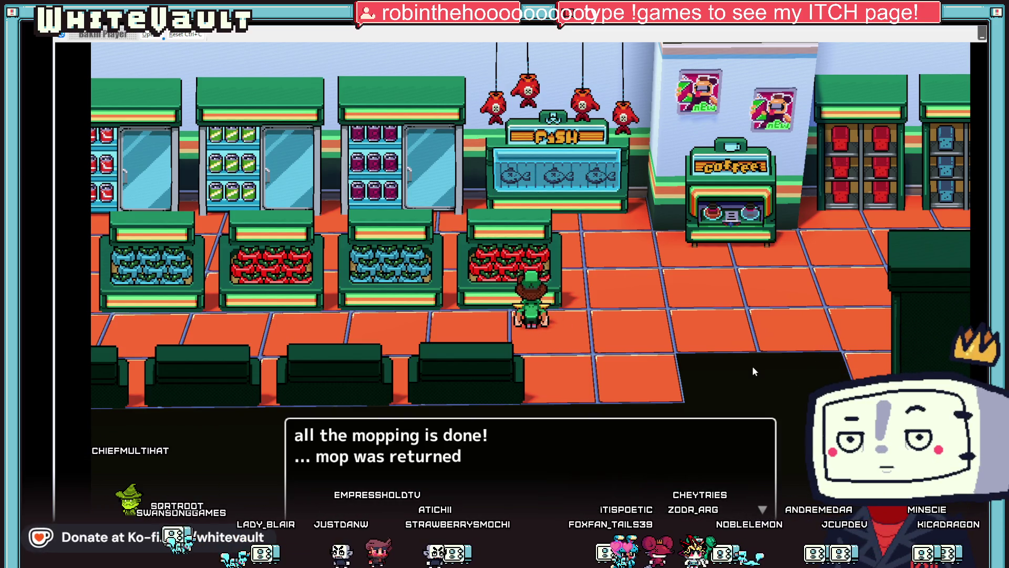
{"action": "key", "text": "Return"}
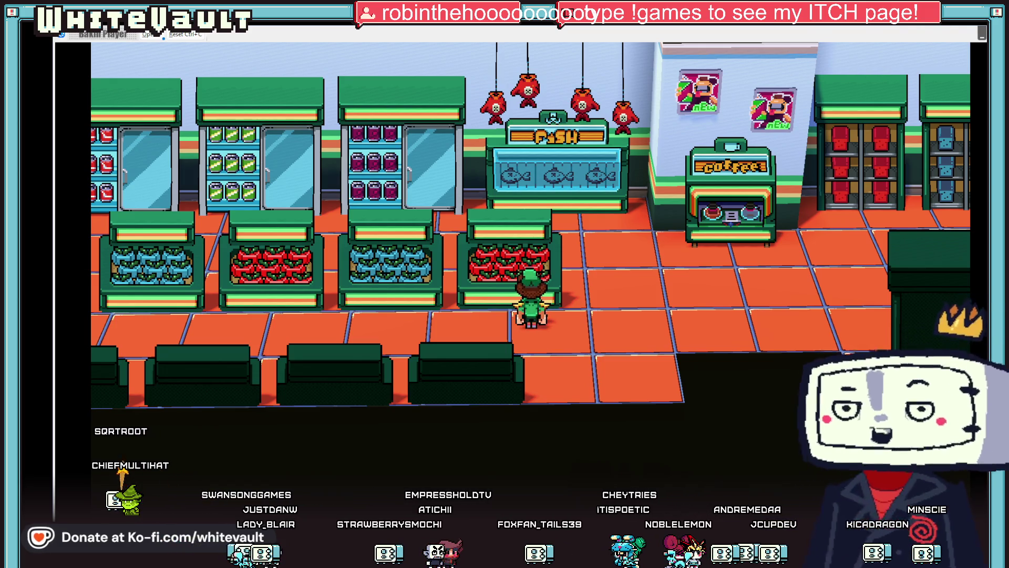
{"action": "key", "text": "alt+F4"}
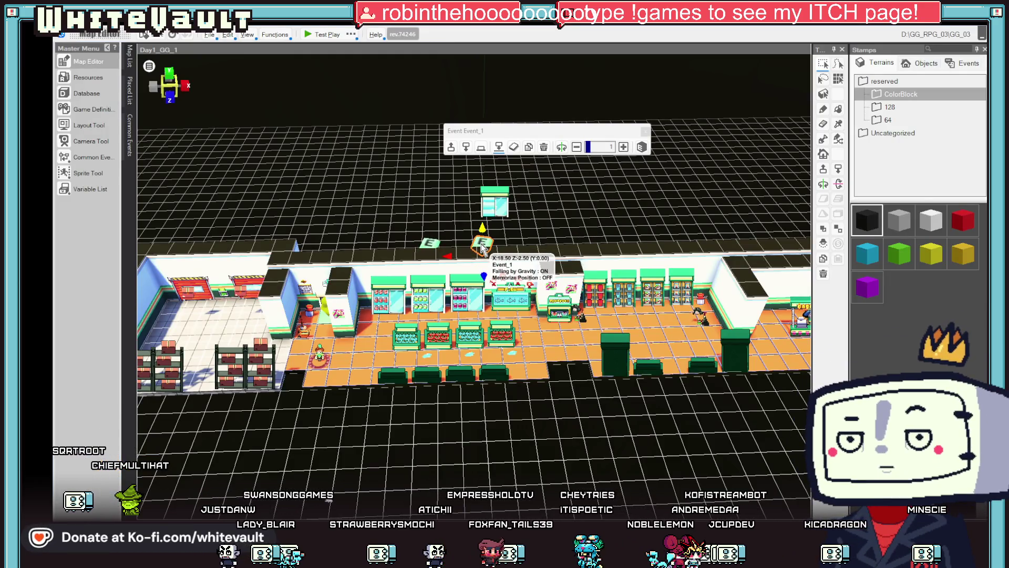
Move Event_1's G_State_Clothing assignment to just after the mopping-done conversation
{"action": "double_click", "coordinate": [482, 248]}
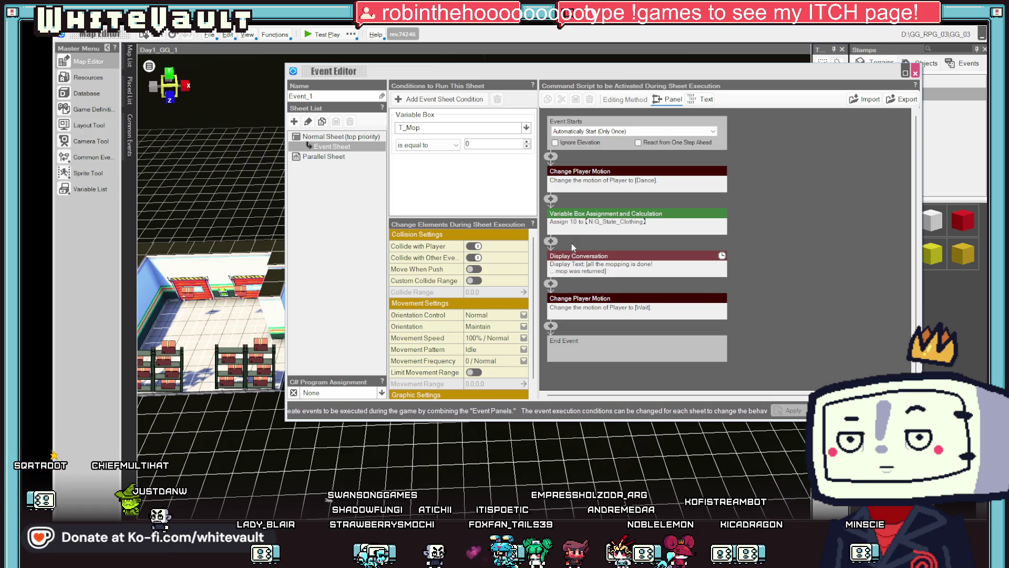
{"action": "left_click", "coordinate": [589, 220]}
{"action": "right_click", "coordinate": [589, 205]}
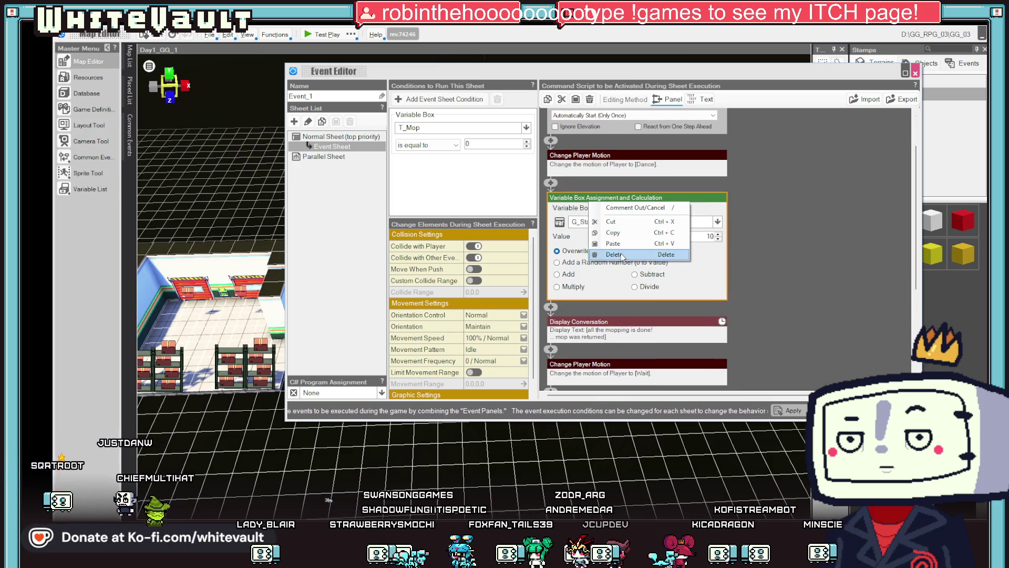
{"action": "left_click", "coordinate": [626, 222]}
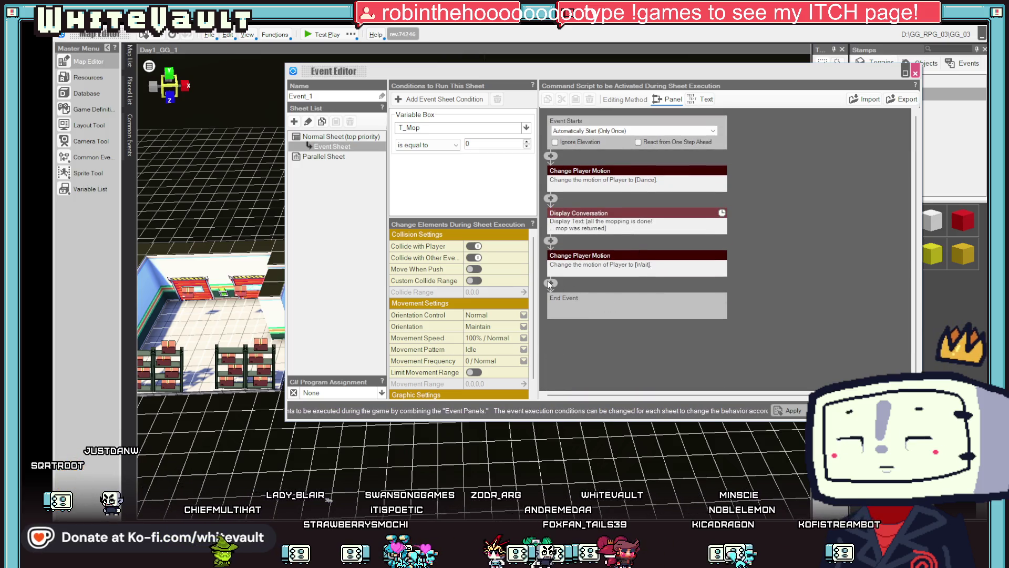
{"action": "right_click", "coordinate": [551, 242]}
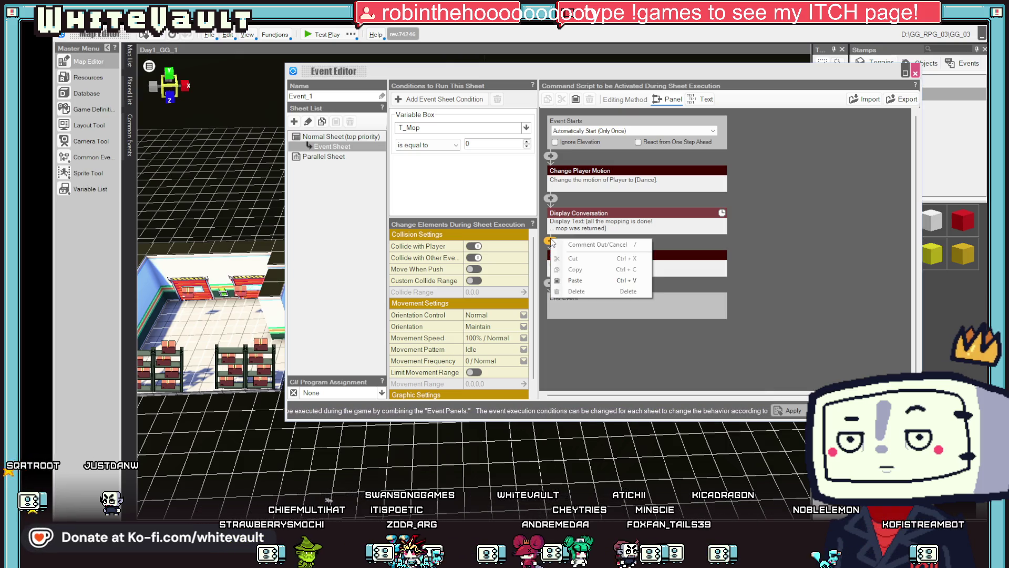
{"action": "left_click", "coordinate": [565, 268]}
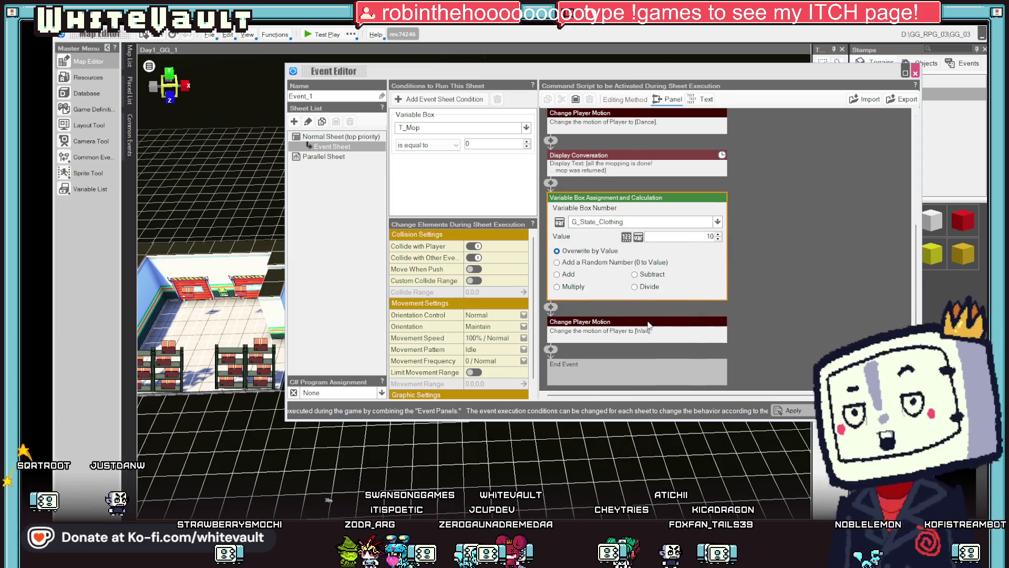
{"action": "left_click", "coordinate": [794, 288]}
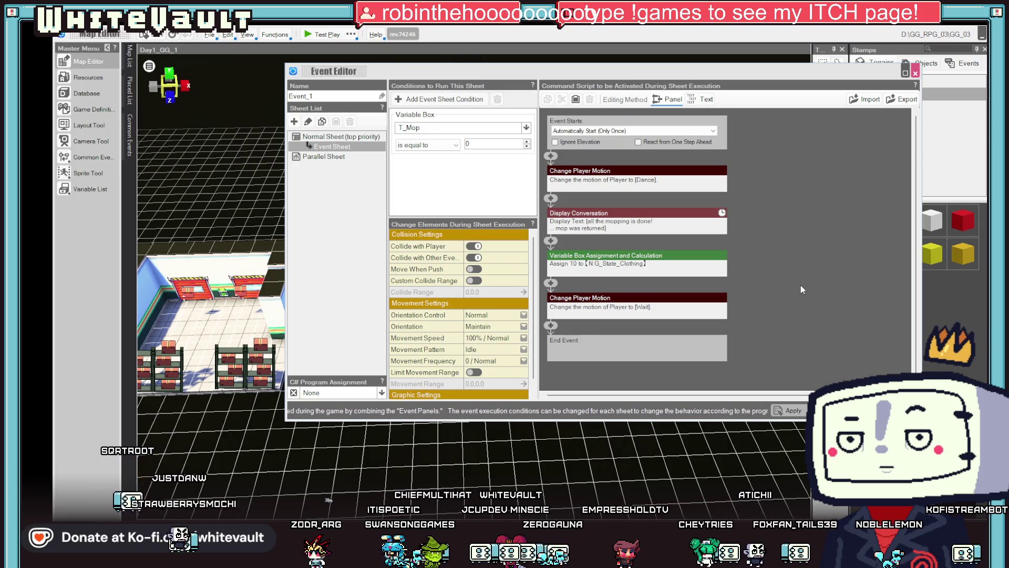
Cut the final Wait motion from Event_1, close the editor and start a playtest
{"action": "right_click", "coordinate": [650, 297]}
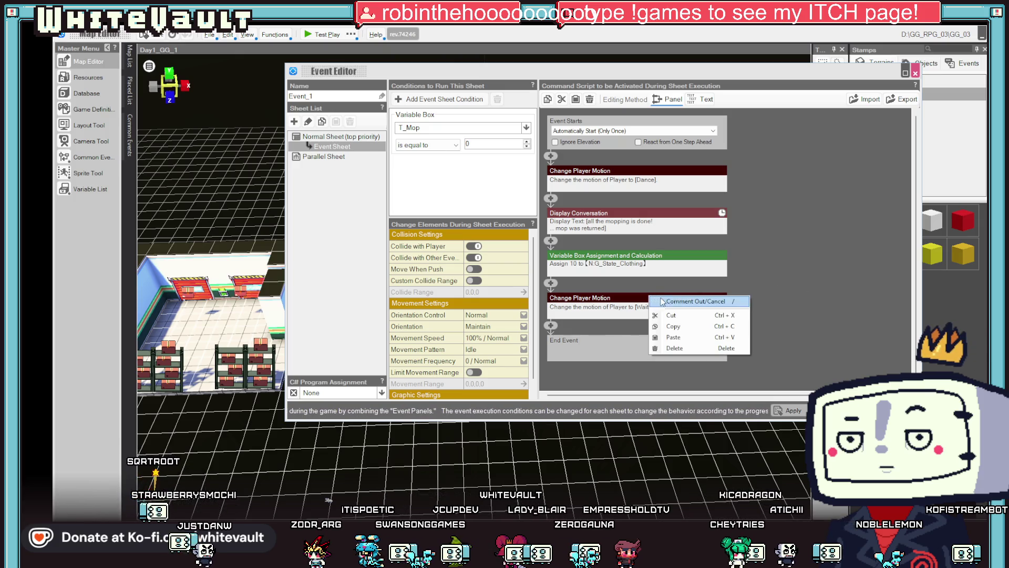
{"action": "left_click", "coordinate": [689, 316]}
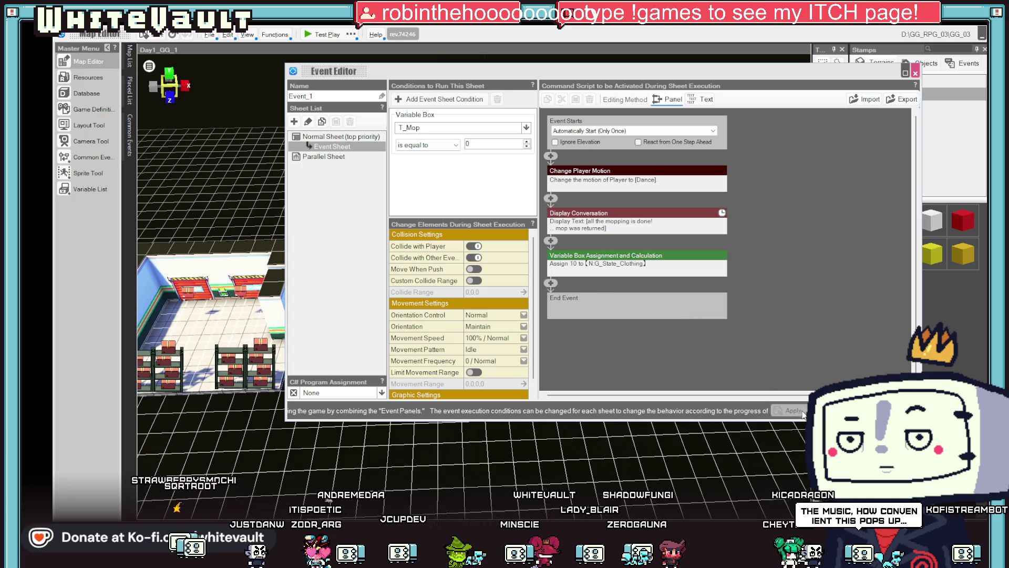
{"action": "left_click", "coordinate": [802, 413]}
{"action": "left_click", "coordinate": [319, 35]}
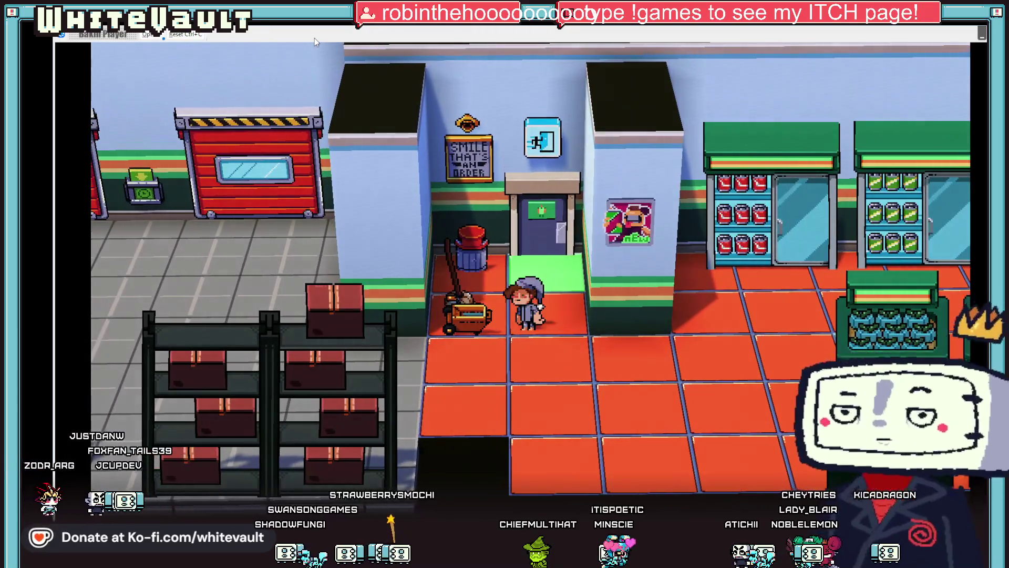
Mop the produce-aisle puddles and dismiss the mopping-done message
{"action": "key", "text": "Right"}
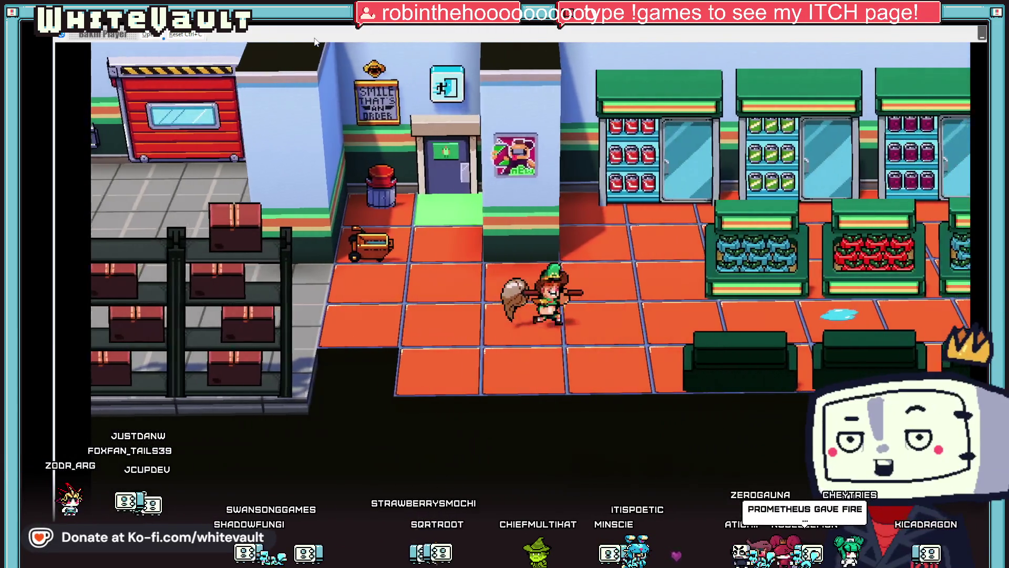
{"action": "key", "text": "space"}
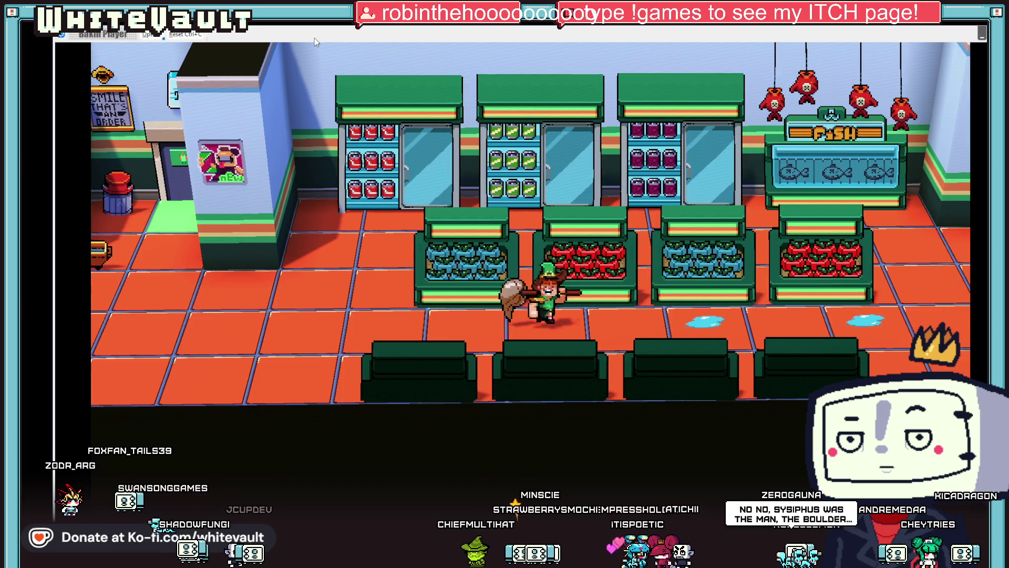
{"action": "key", "text": "Right"}
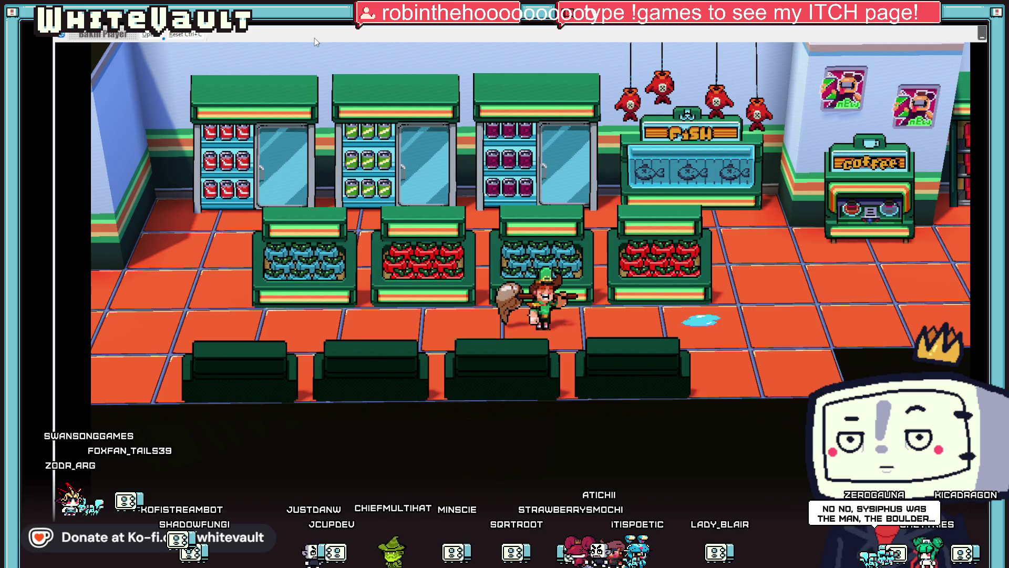
{"action": "key", "text": "Right"}
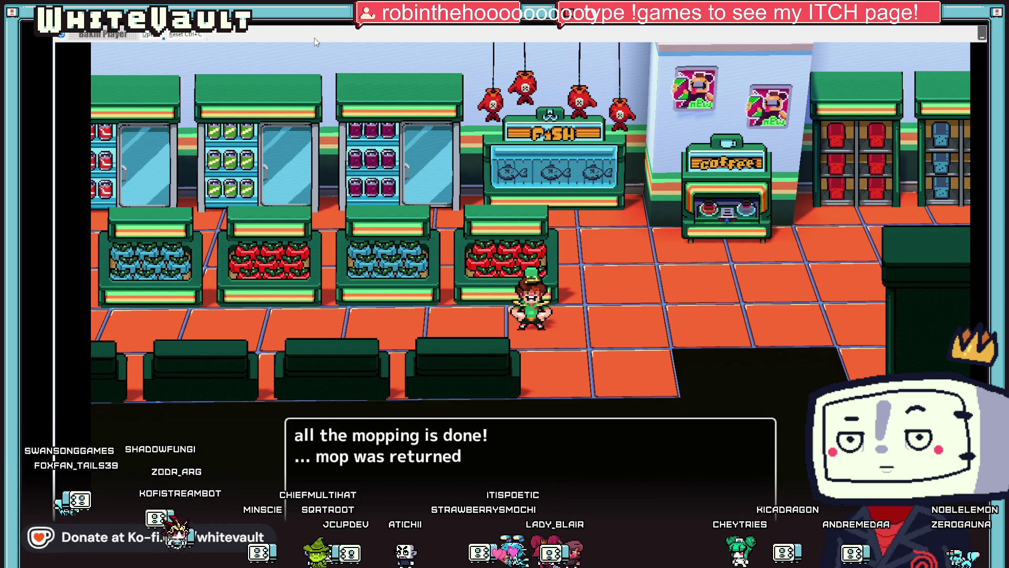
{"action": "key", "text": "Return"}
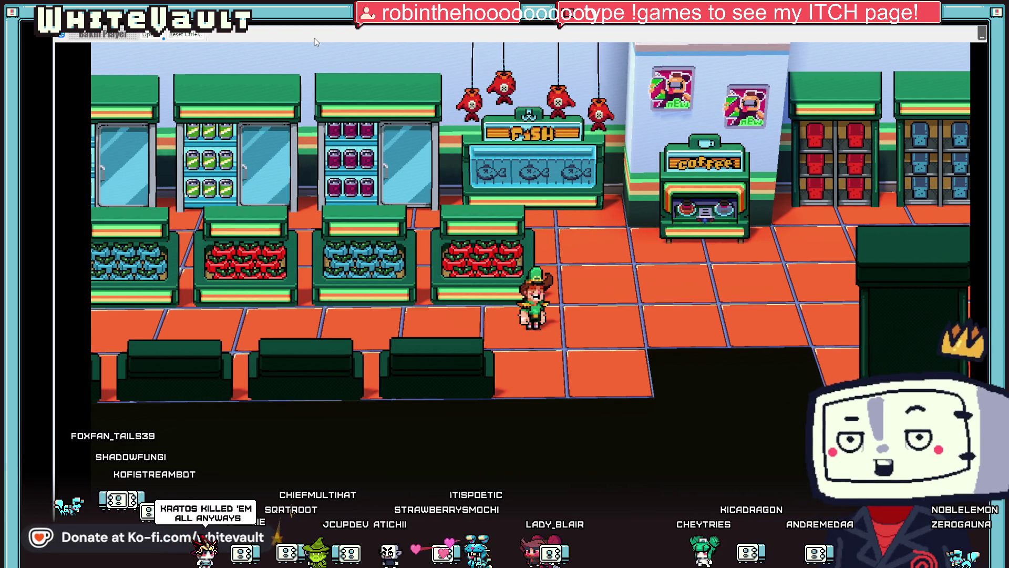
Walk the character right through the store to the cashier counter
{"action": "key", "text": "Right"}
{"action": "key", "text": "Left"}
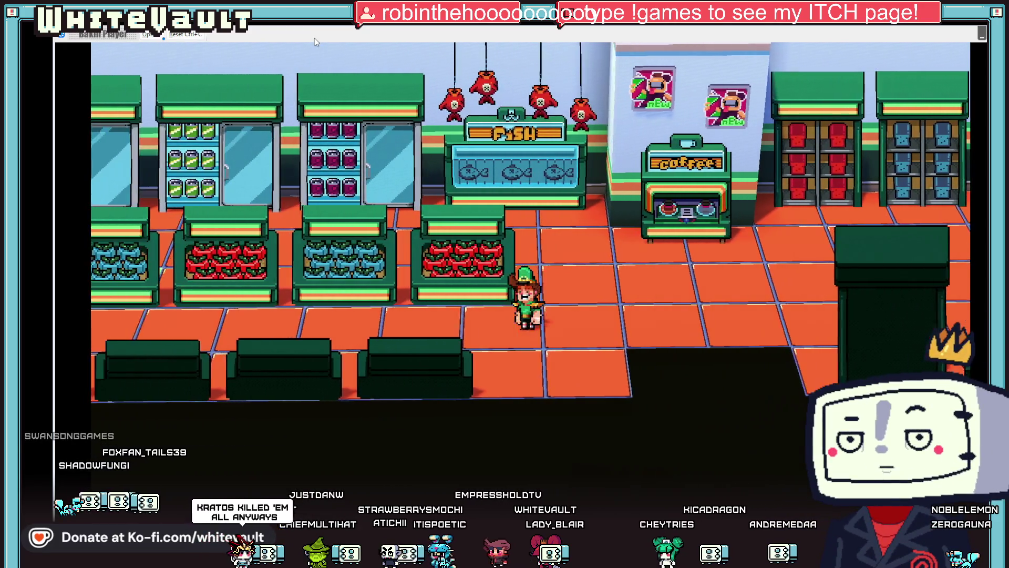
{"action": "key", "text": "Right"}
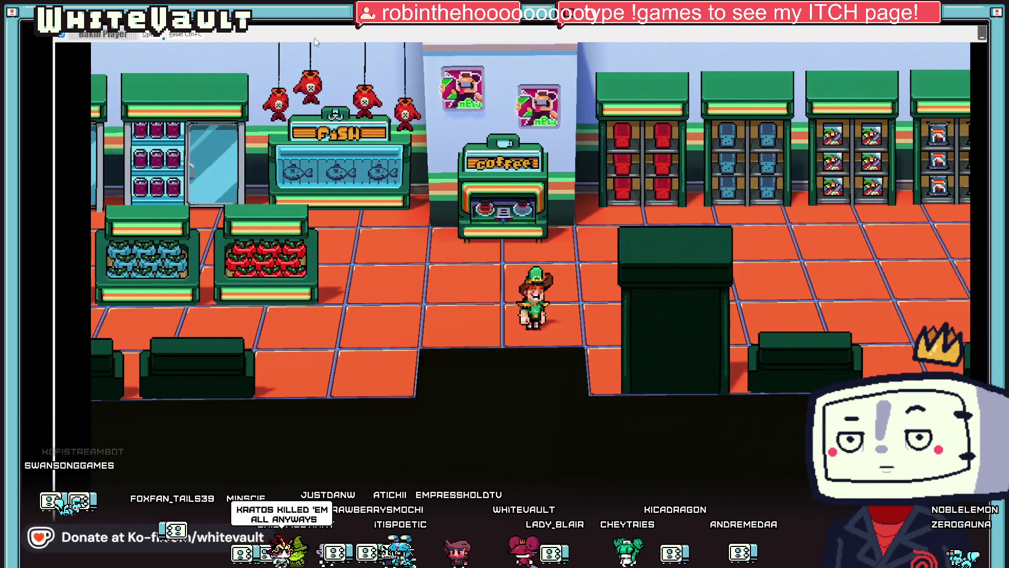
{"action": "key", "text": "Right"}
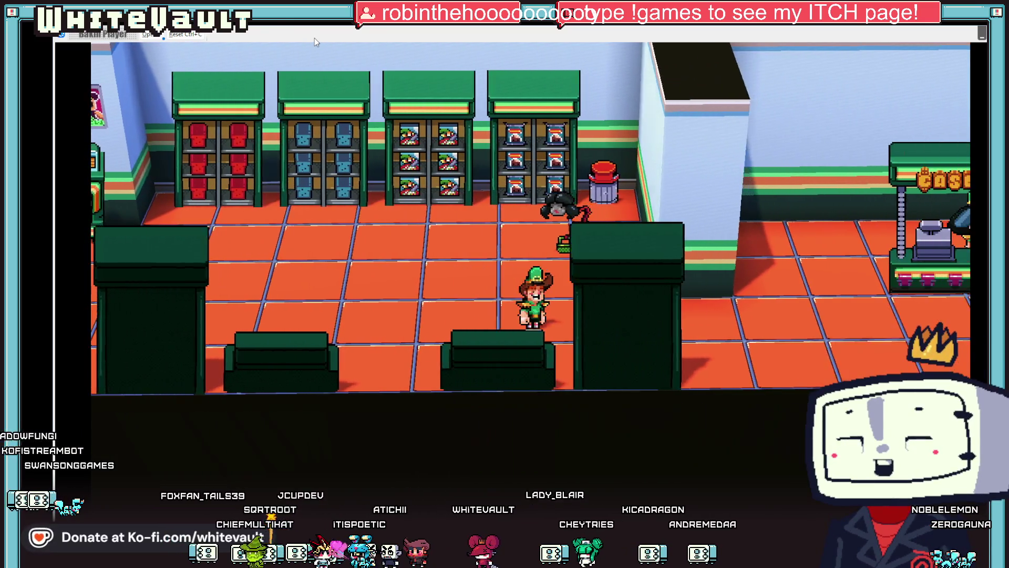
{"action": "key", "text": "Right"}
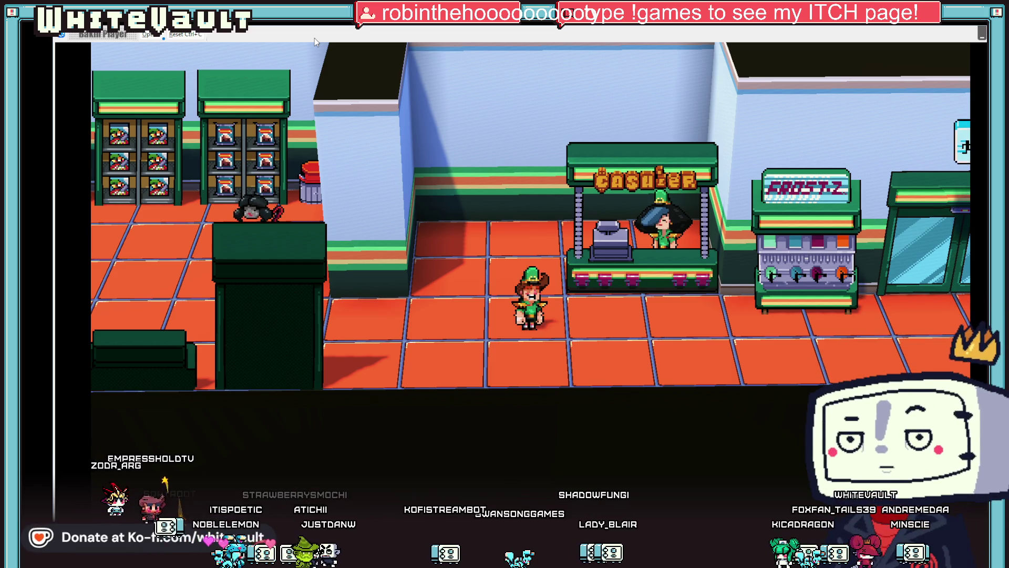
Walk around the cashier counter and cash register
{"action": "key", "text": "Up"}
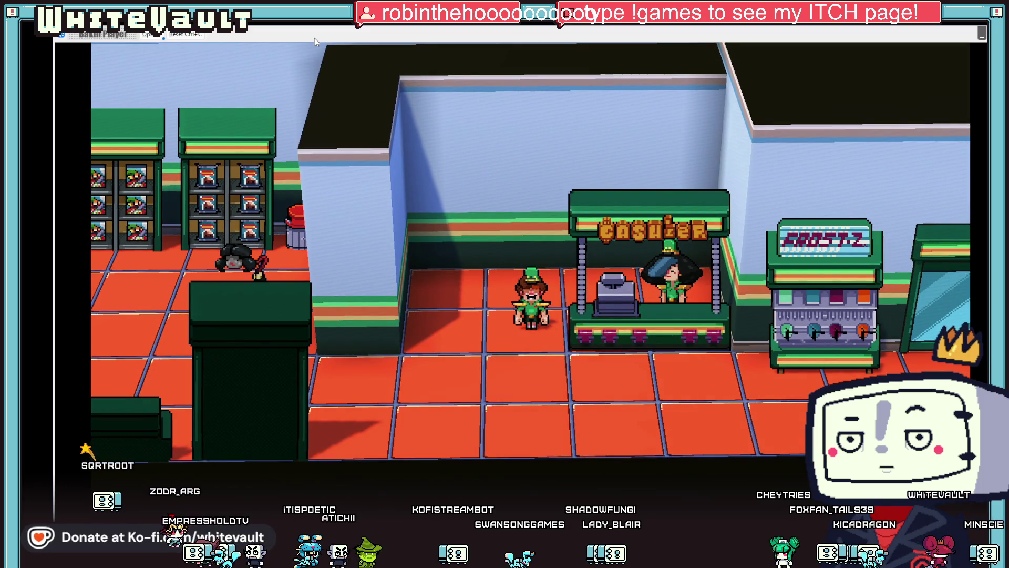
{"action": "key", "text": "Down"}
{"action": "key", "text": "Right"}
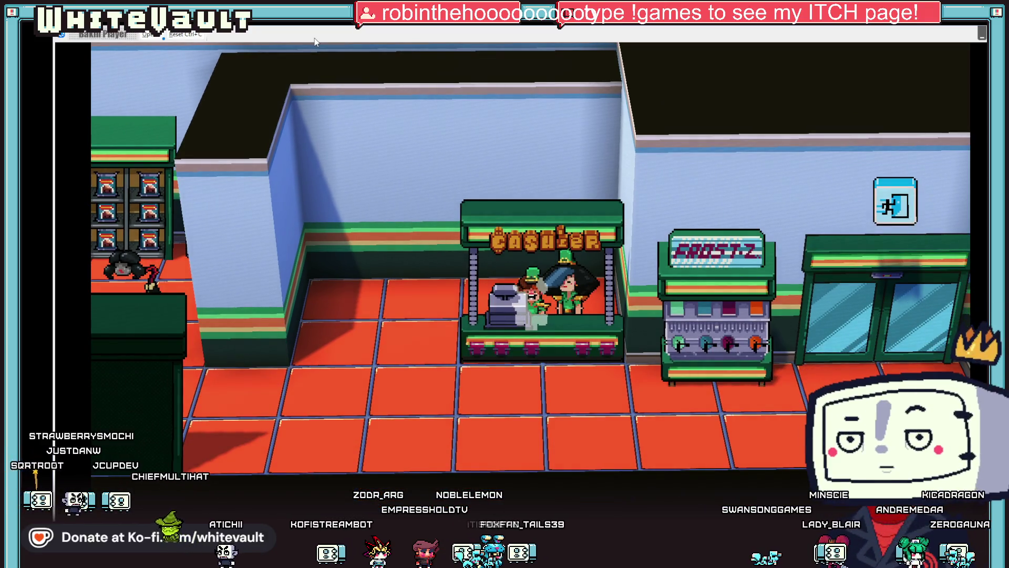
{"action": "key", "text": "Left"}
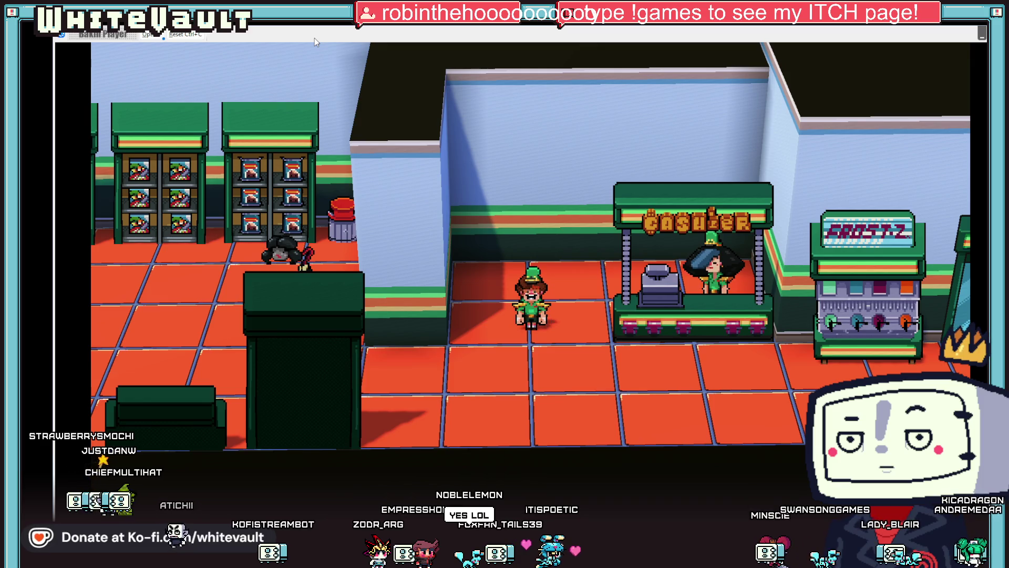
{"action": "key", "text": "Up"}
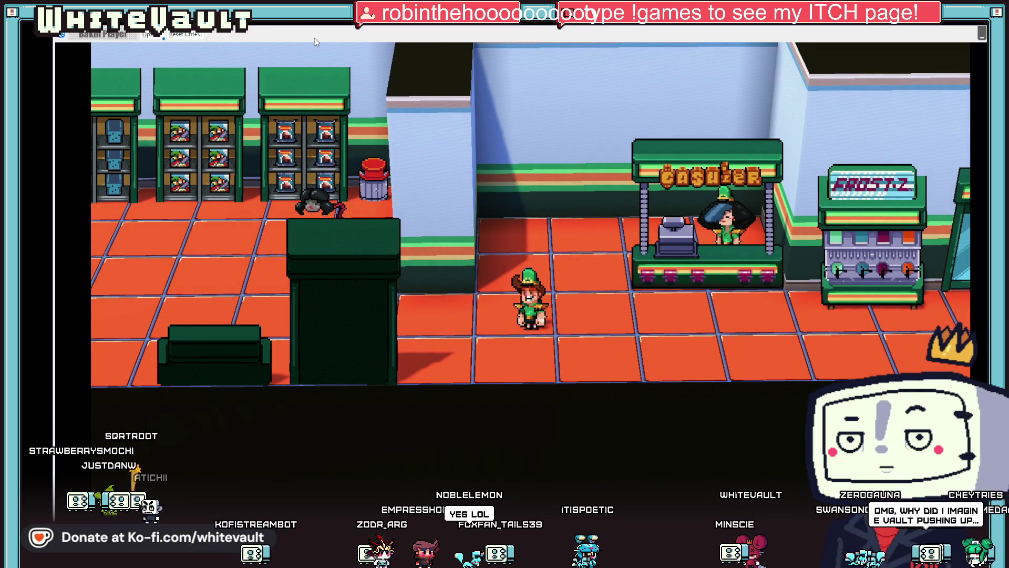
{"action": "key", "text": "Up"}
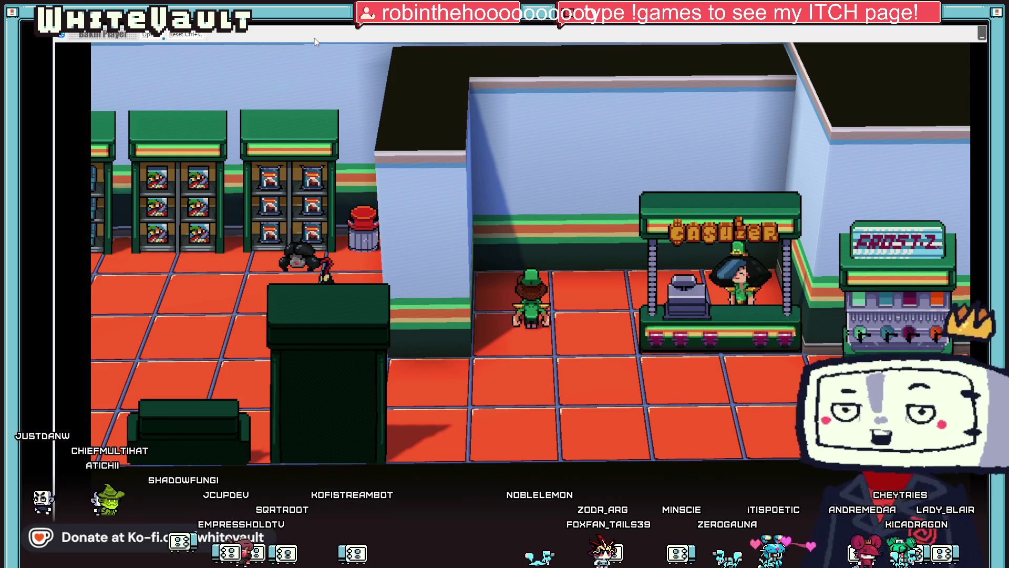
Walk left across the store into the back-room doorway, then end the test play
{"action": "key", "text": "Left"}
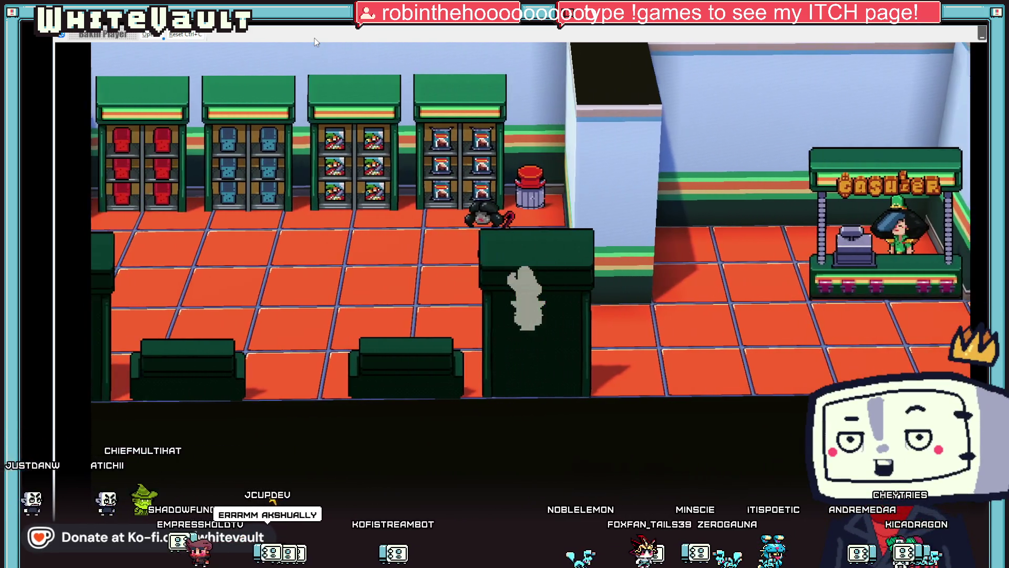
{"action": "key", "text": "Left"}
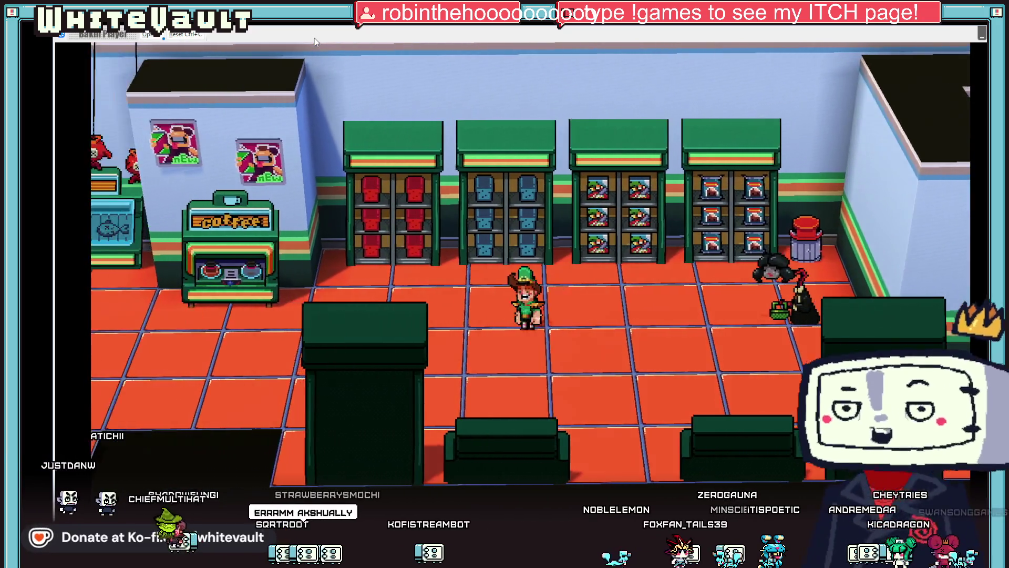
{"action": "key", "text": "Left"}
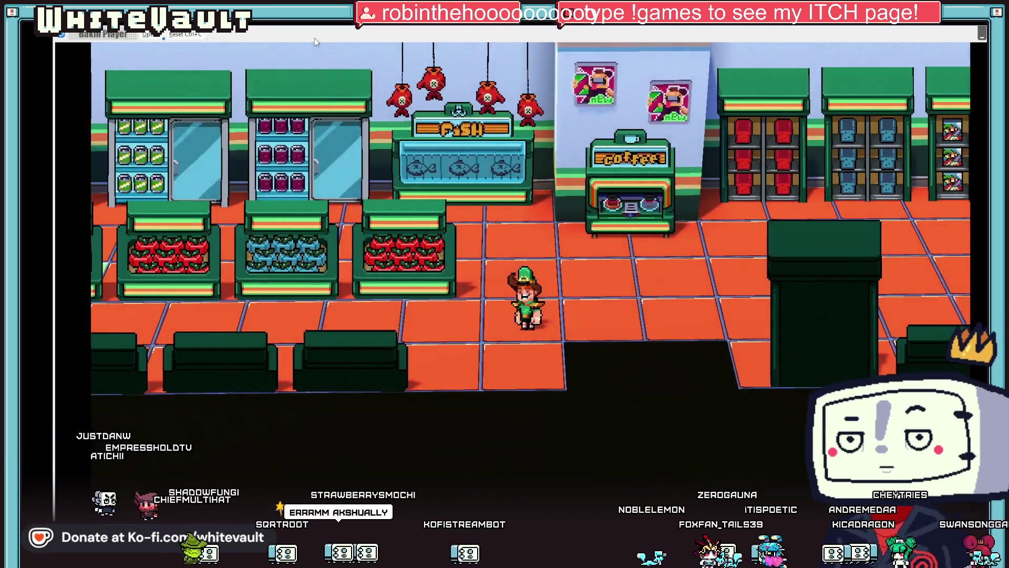
{"action": "key", "text": "Left"}
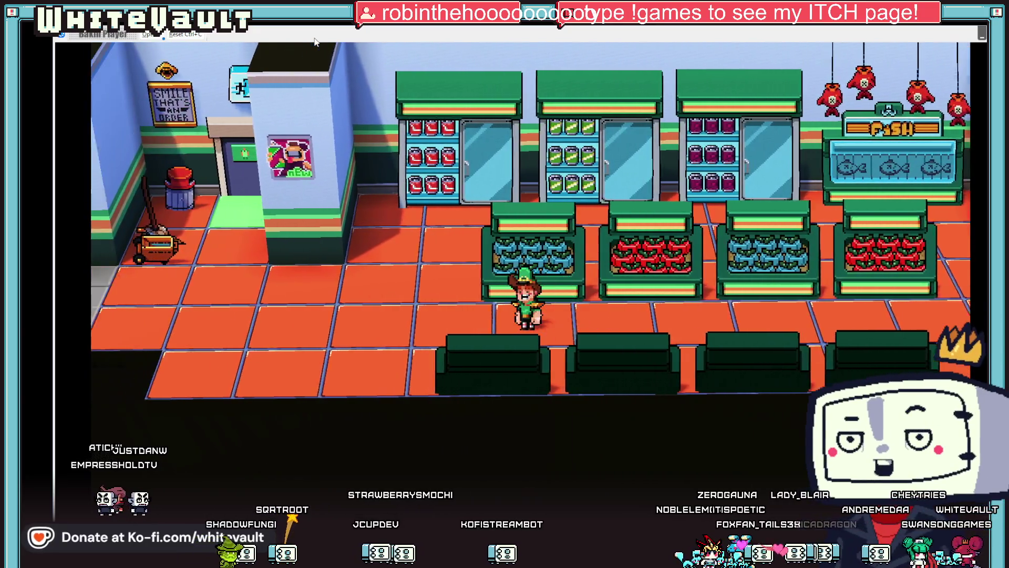
{"action": "key", "text": "Left"}
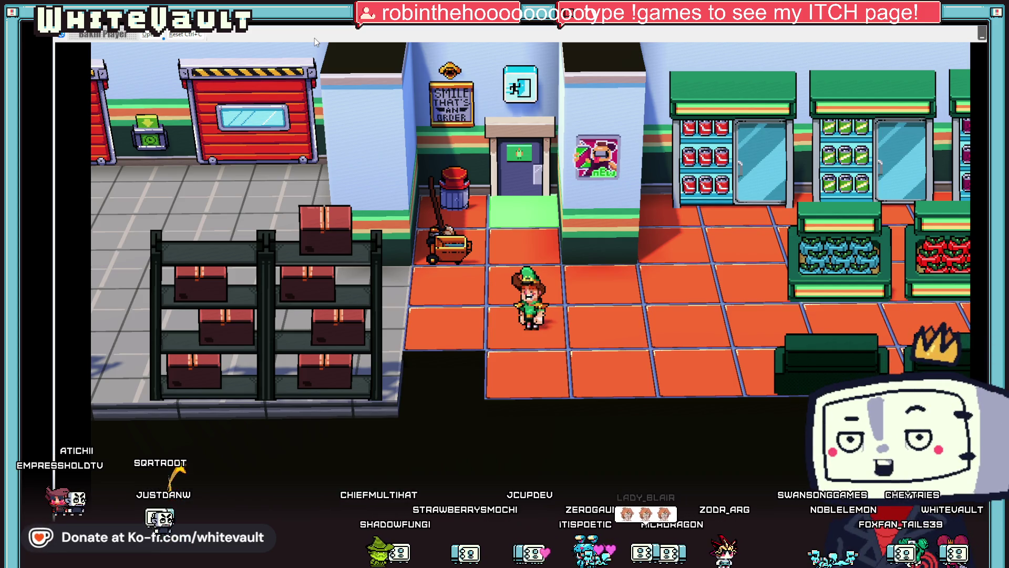
{"action": "key", "text": "Up"}
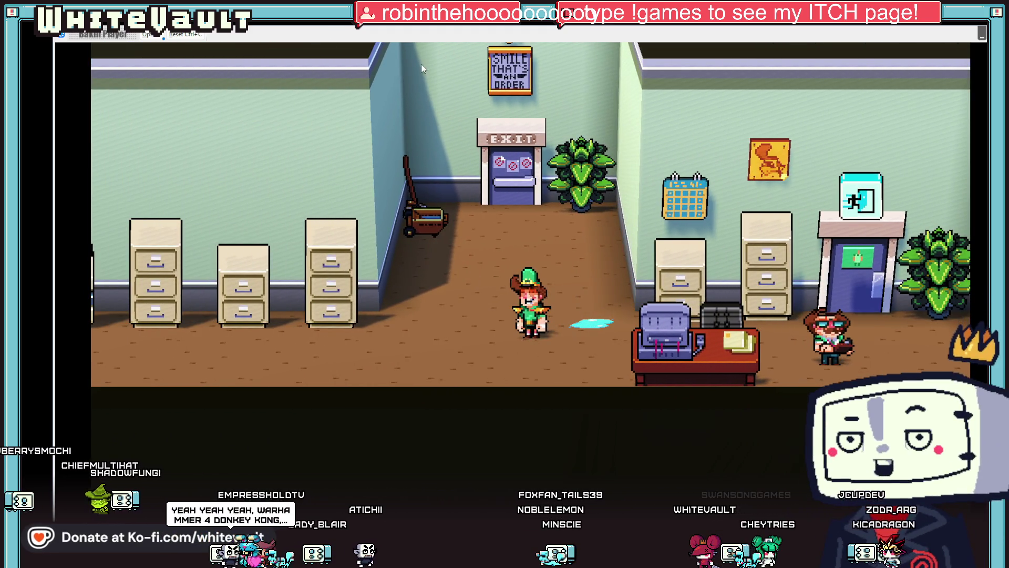
{"action": "key", "text": "alt+F4"}
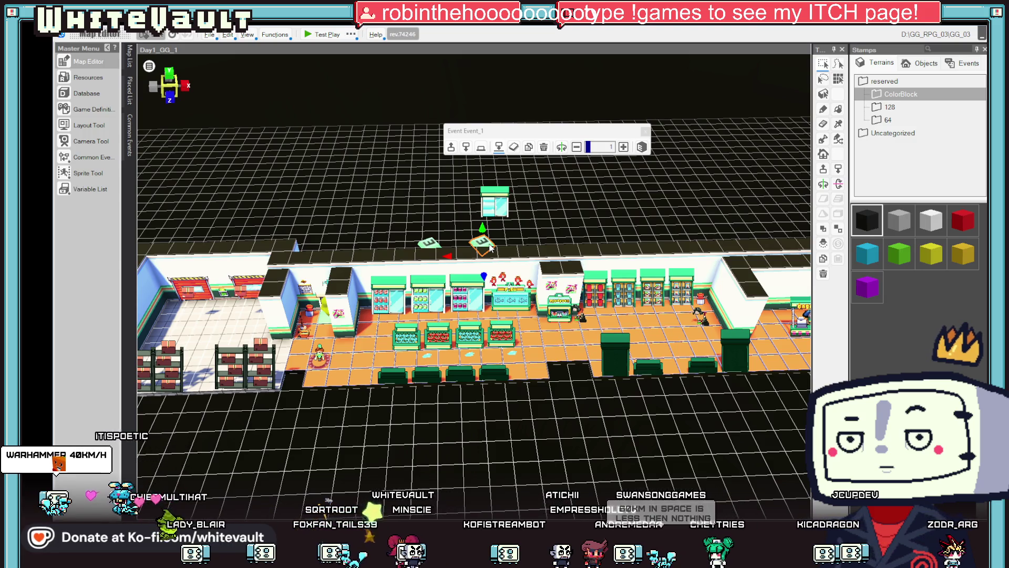
Save the project with Ctrl+S while the Day1_GG_1 store map is open
{"action": "key", "text": "ctrl+s"}
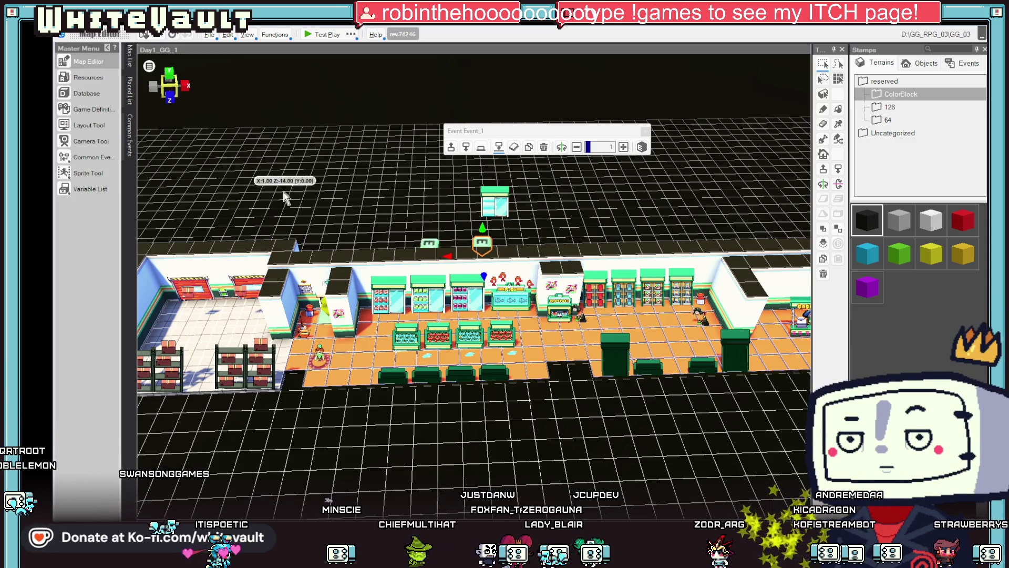
{"action": "scroll", "coordinate": [286, 196], "scroll_direction": "down", "scroll_amount": 3}
{"action": "scroll", "coordinate": [415, 292], "scroll_direction": "up", "scroll_amount": 3}
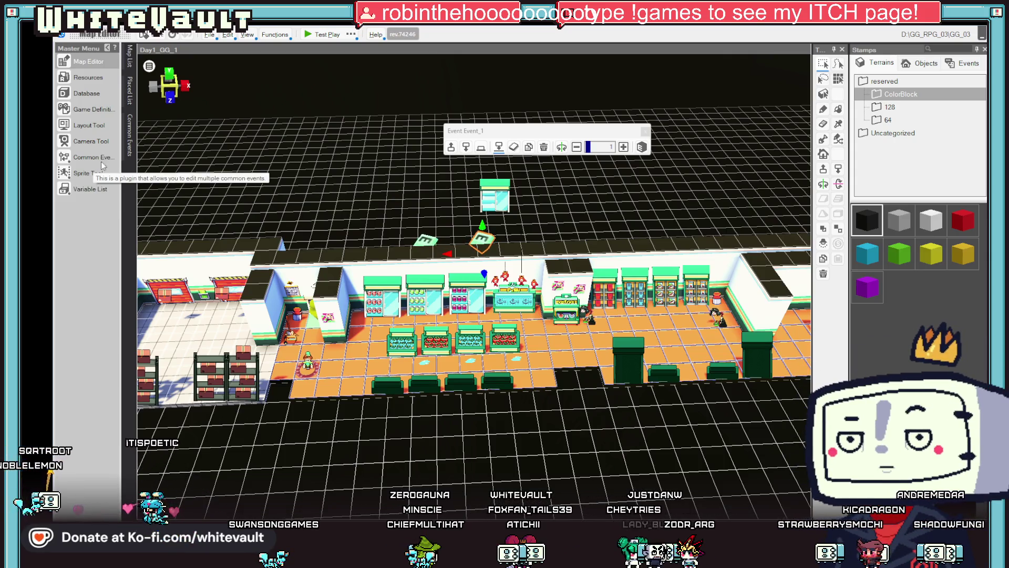
Check where G_State_Scene and G_Day are used, then add variable G_DoneWork below G_Day
{"action": "left_click", "coordinate": [92, 190]}
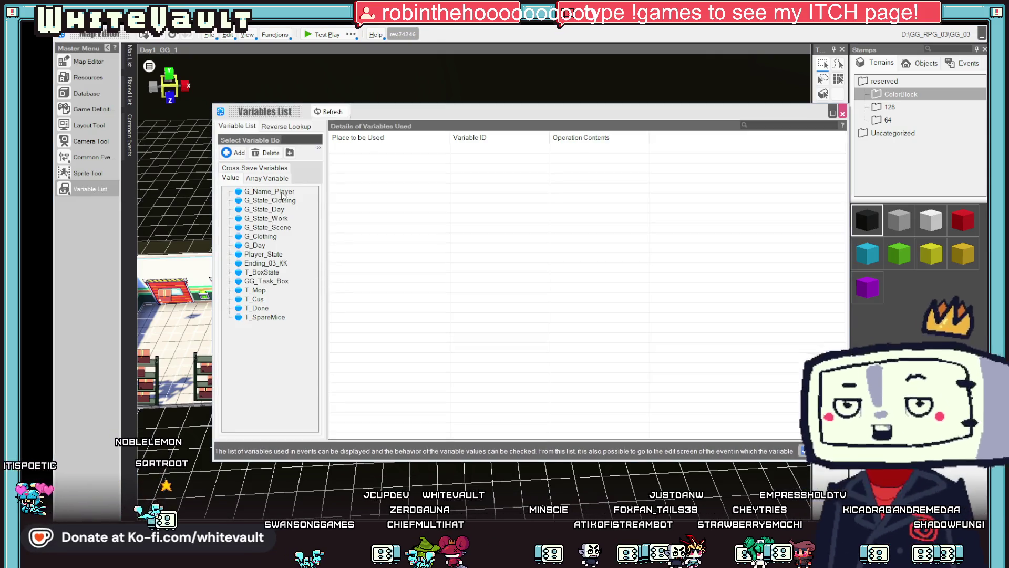
{"action": "left_click", "coordinate": [271, 227]}
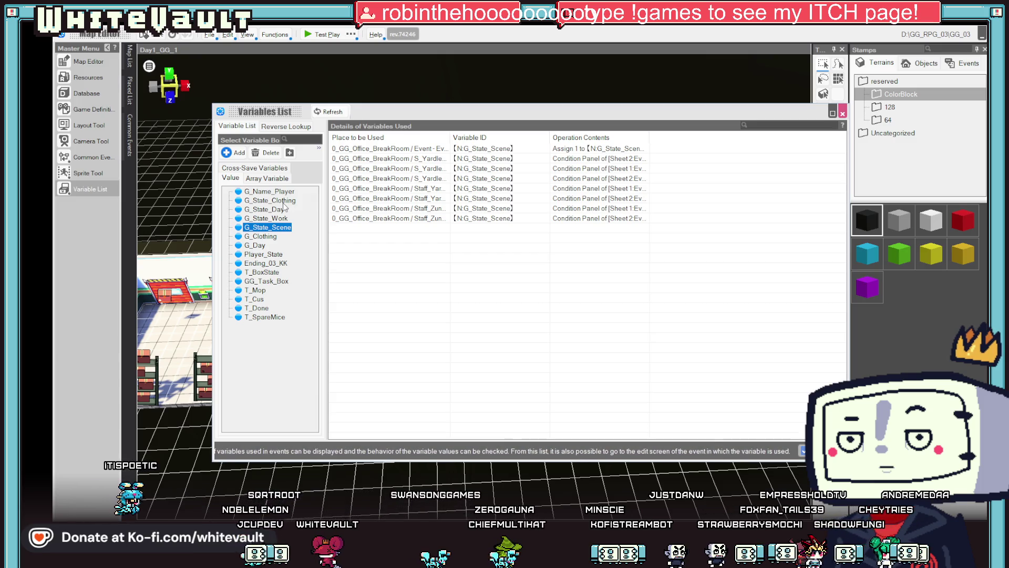
{"action": "left_click", "coordinate": [256, 246]}
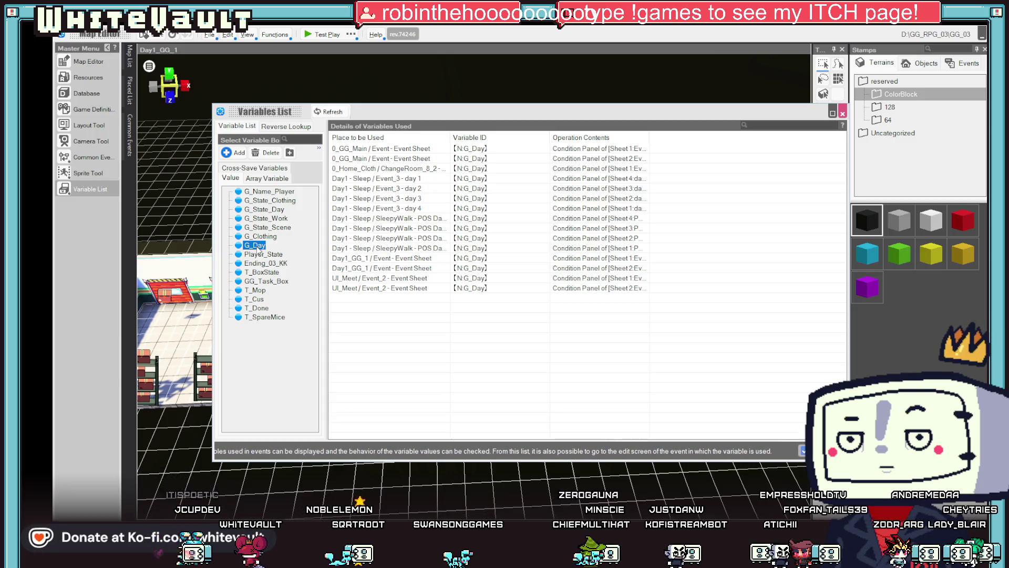
{"action": "left_click", "coordinate": [236, 154]}
{"action": "type", "text": "G_DoneW"}
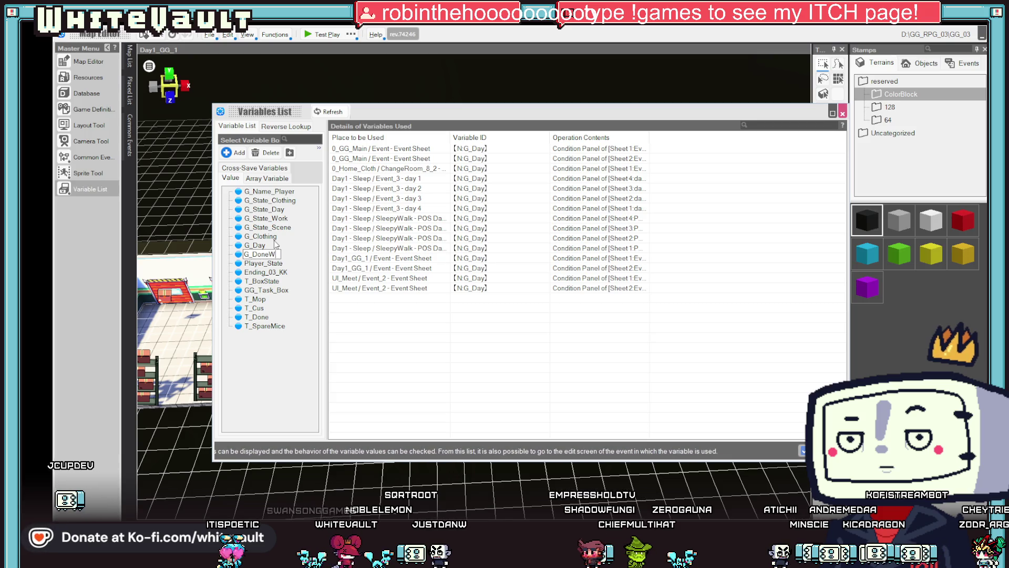
{"action": "type", "text": "ork"}
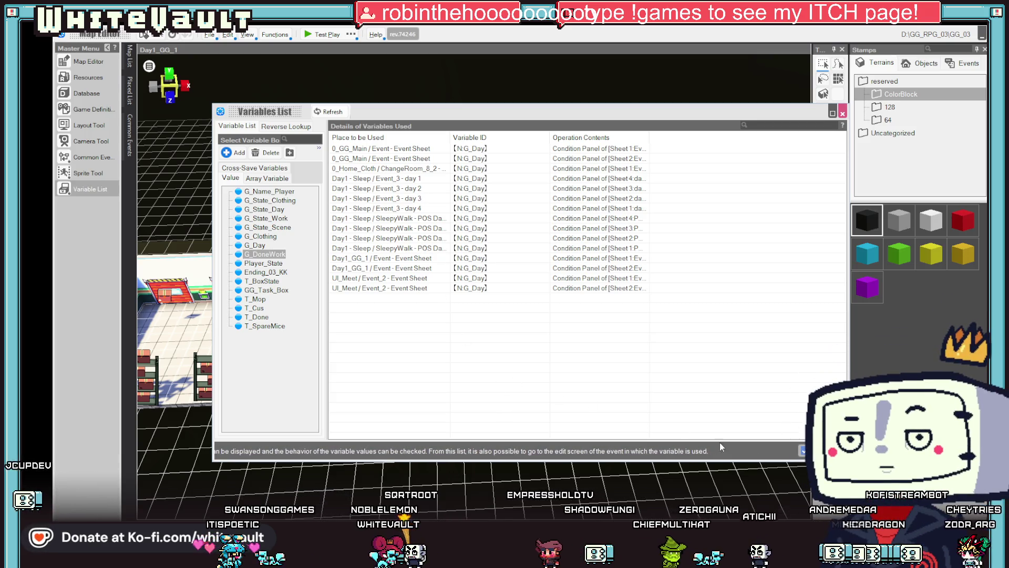
{"action": "key", "text": "Escape"}
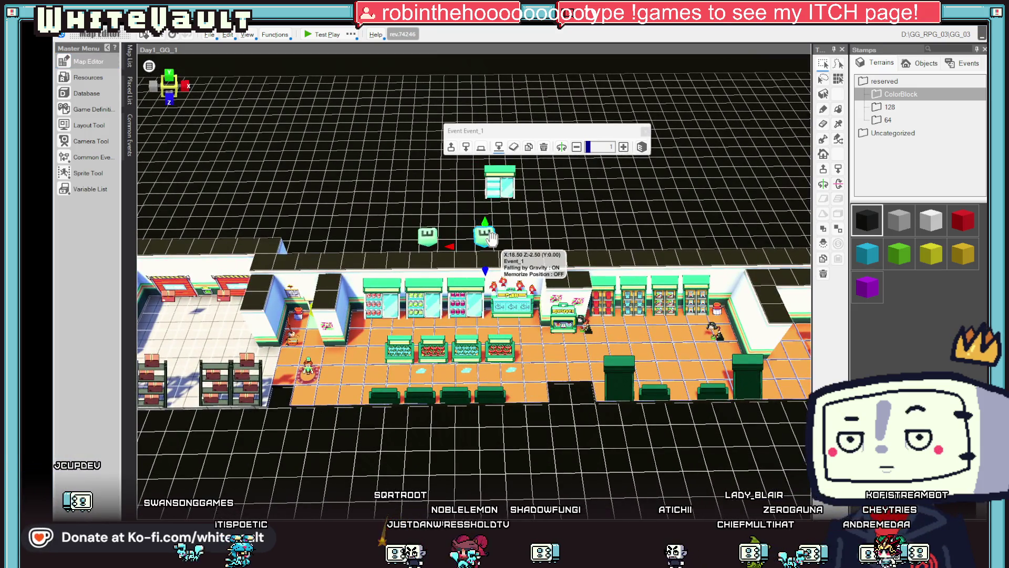
{"action": "double_click", "coordinate": [489, 237]}
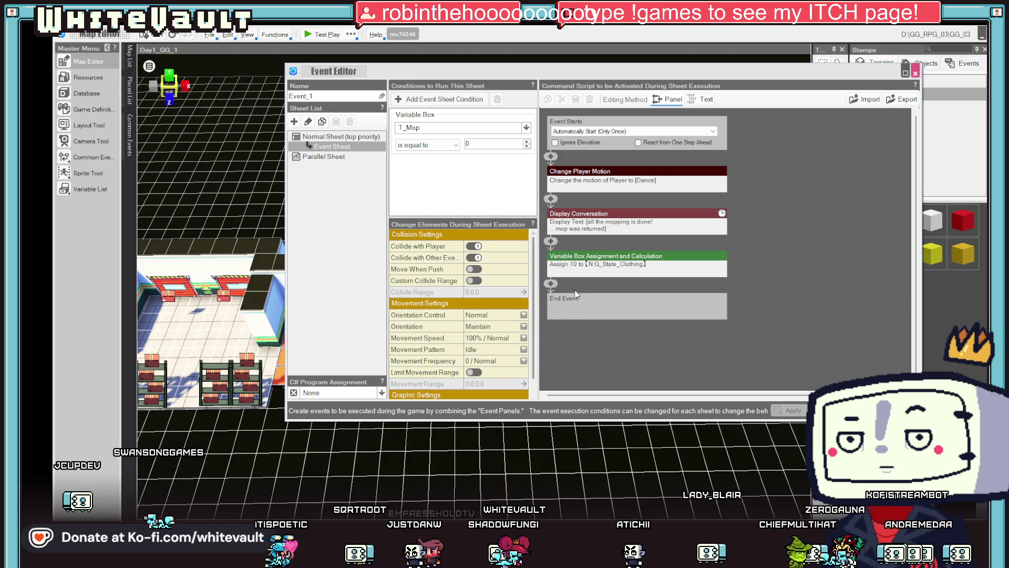
Paste a copy of the clothing assignment before End Event, set G_State_Day to 1, and apply
{"action": "left_click", "coordinate": [579, 257]}
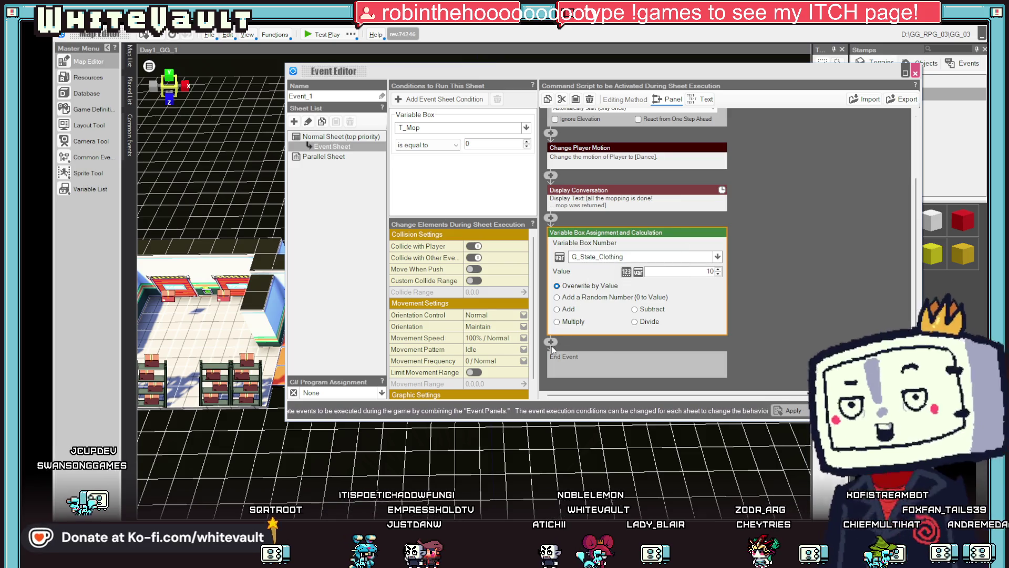
{"action": "right_click", "coordinate": [557, 355]}
{"action": "left_click", "coordinate": [582, 389]}
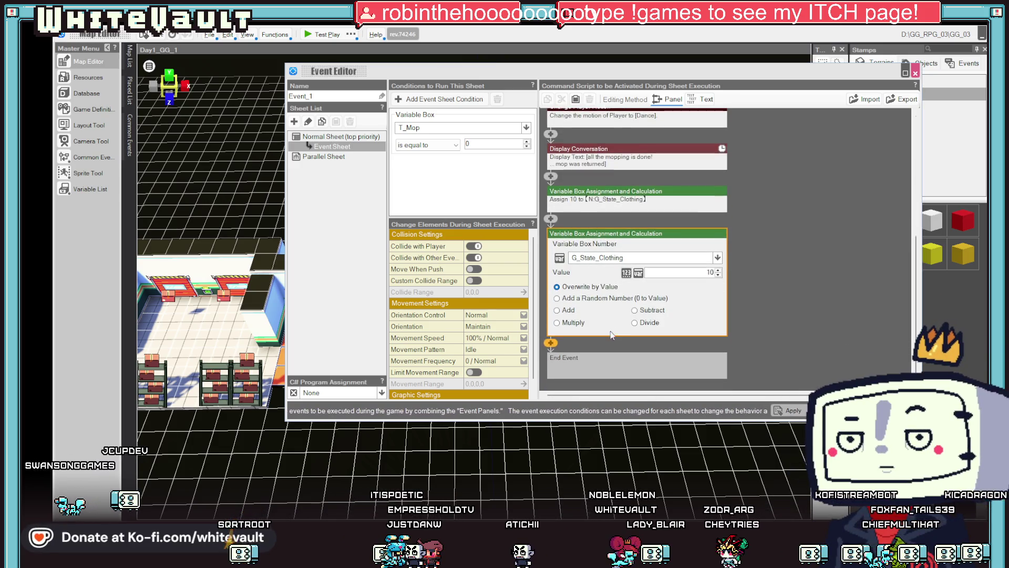
{"action": "left_click", "coordinate": [623, 257]}
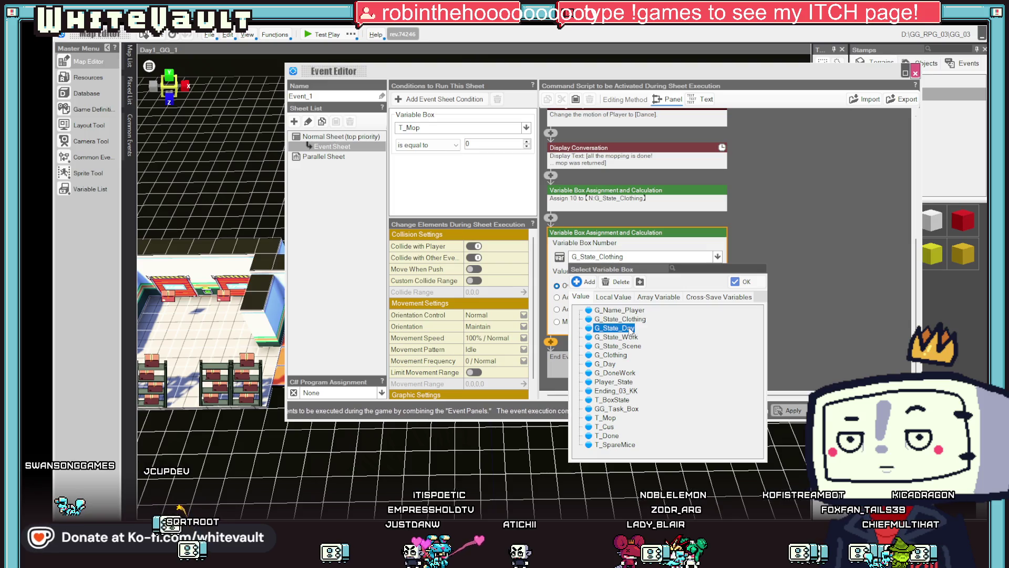
{"action": "double_click", "coordinate": [631, 328]}
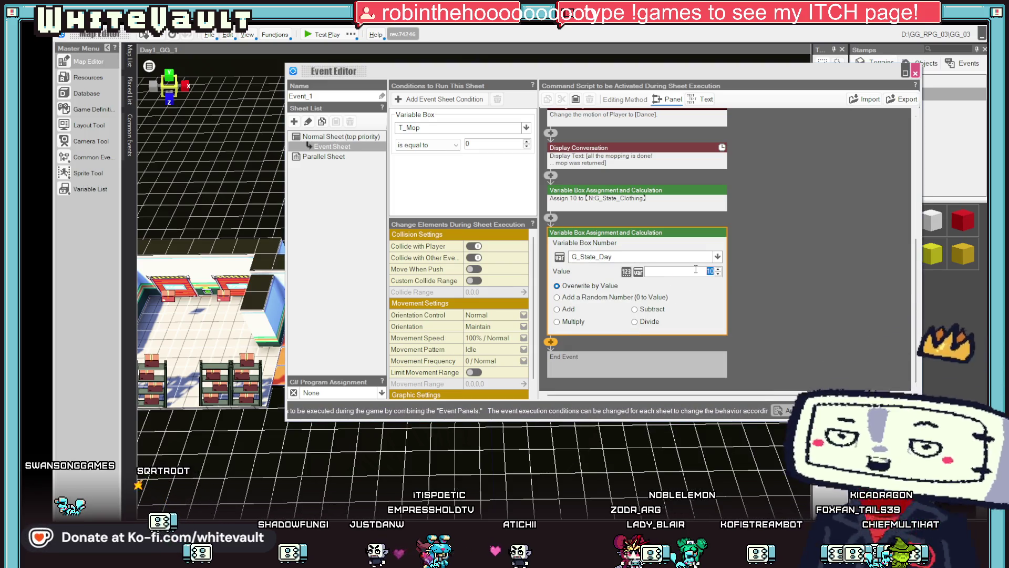
{"action": "type", "text": "1"}
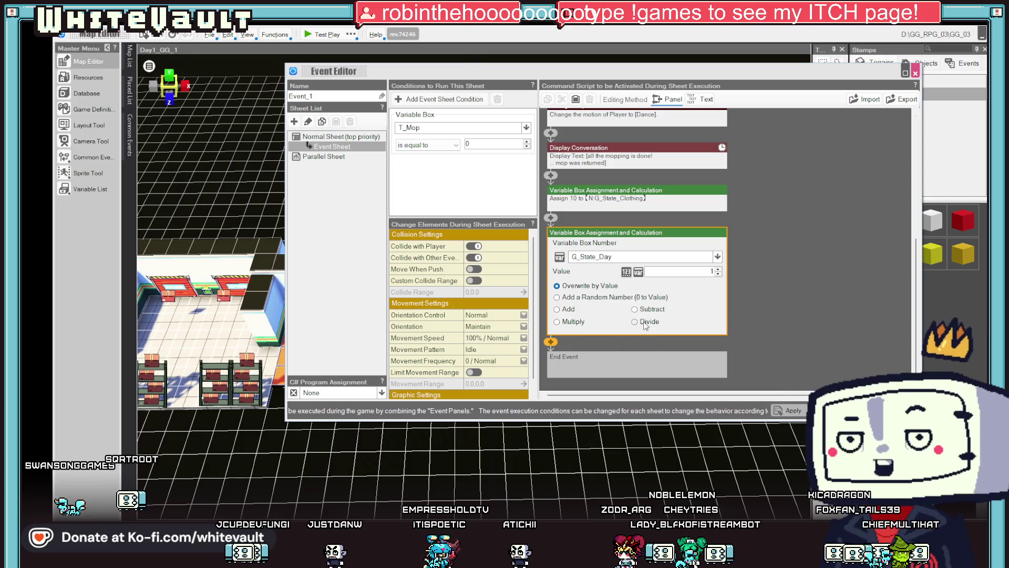
{"action": "left_click", "coordinate": [828, 411]}
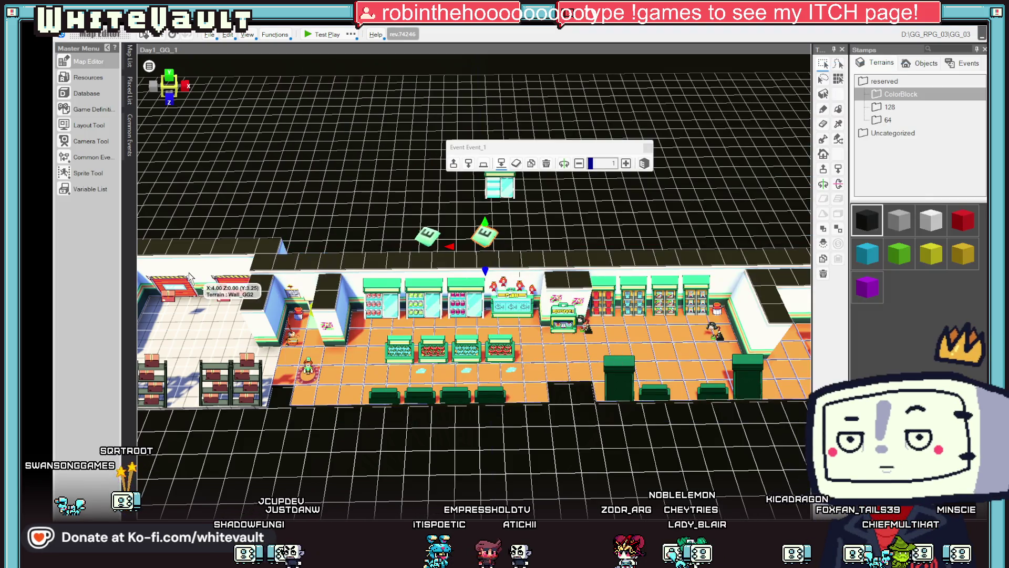
Open the 0_GG_Office map, shift Larry left across the office floor, and open his event
{"action": "left_click", "coordinate": [130, 55]}
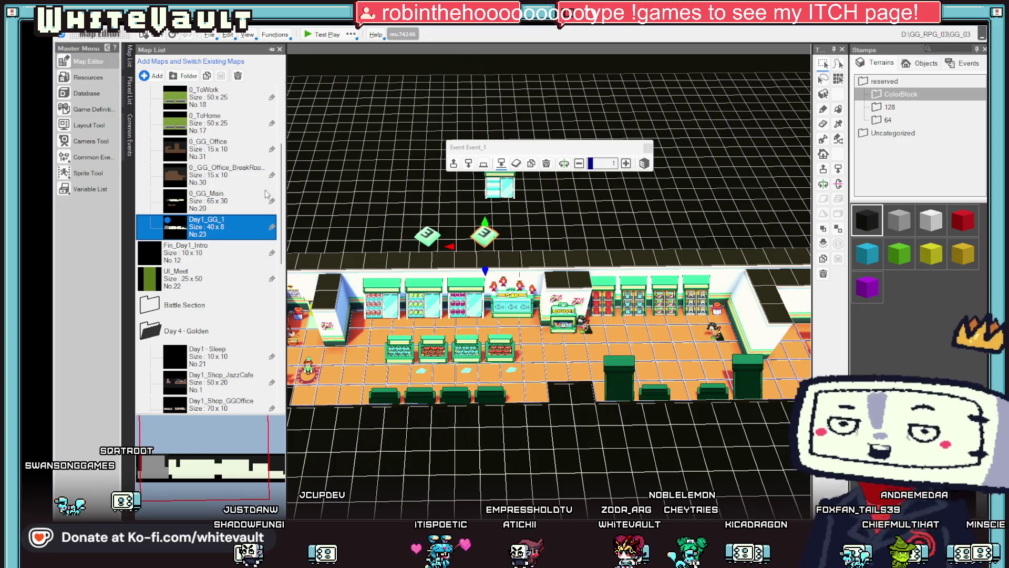
{"action": "double_click", "coordinate": [220, 150]}
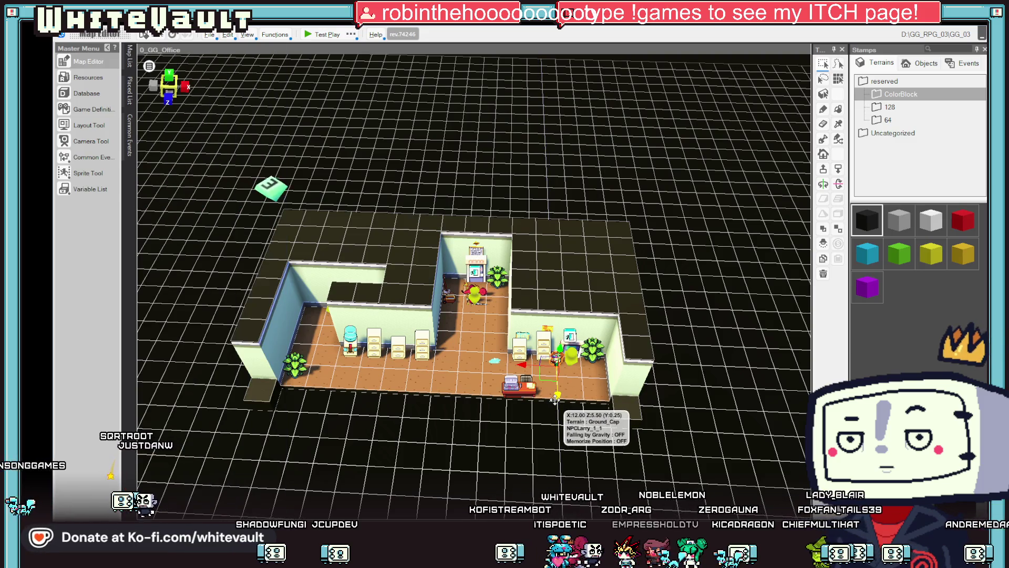
{"action": "left_click", "coordinate": [558, 398]}
{"action": "left_click_drag", "start_coordinate": [529, 379], "coordinate": [443, 368]}
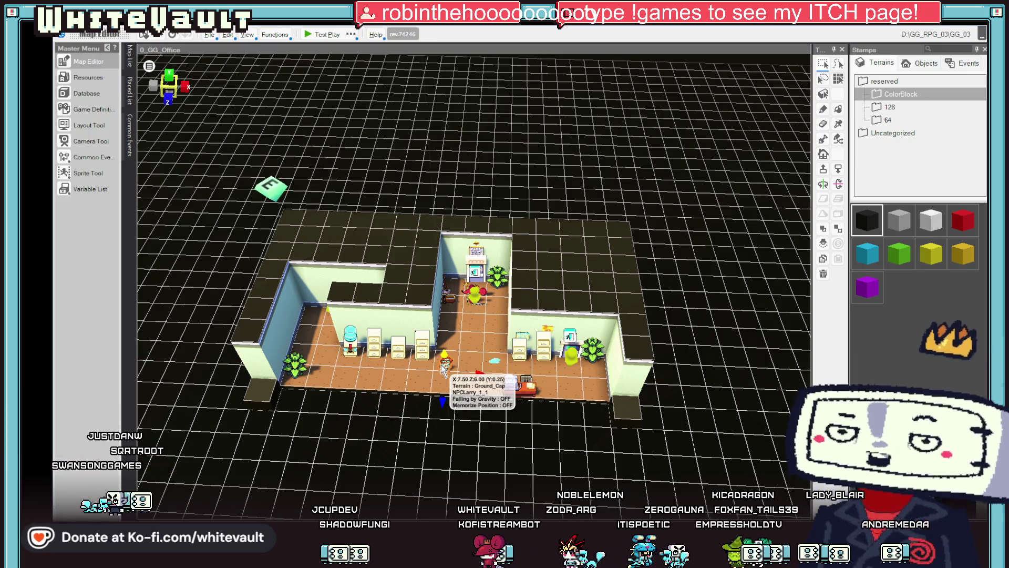
{"action": "double_click", "coordinate": [443, 368]}
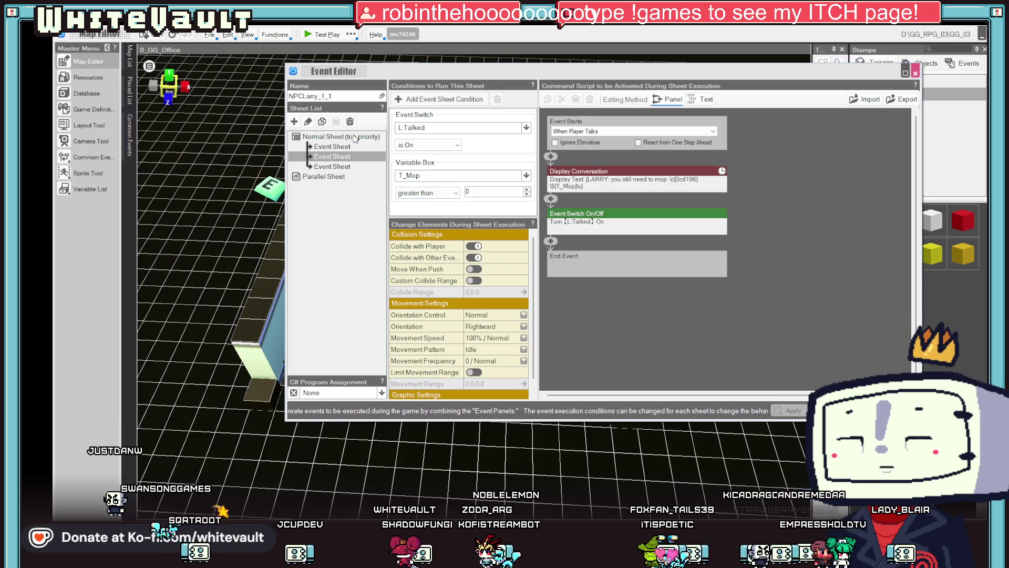
Duplicate Larry's first event sheet as a new fourth sheet for Done Mopping
{"action": "left_click", "coordinate": [328, 146]}
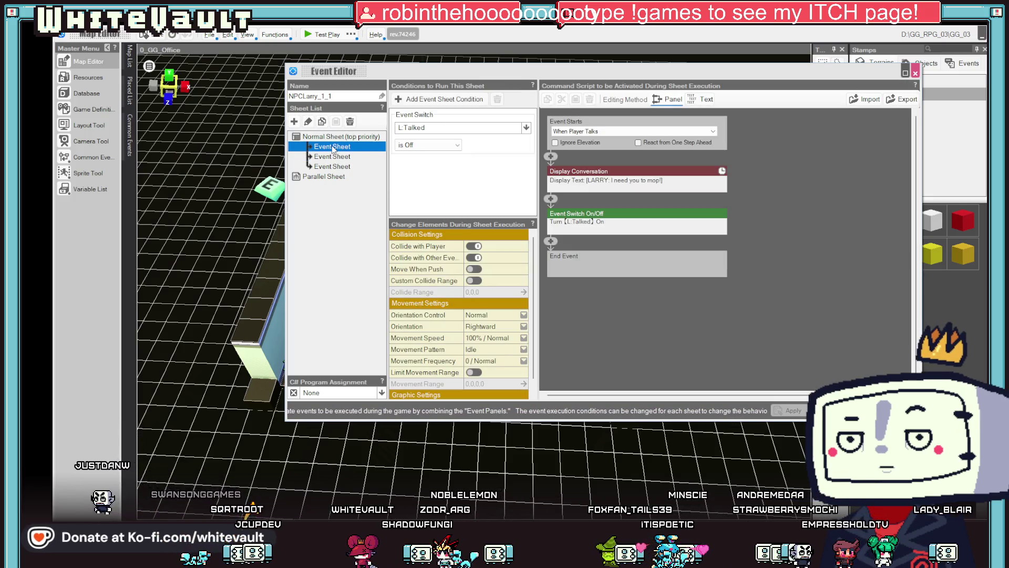
{"action": "right_click", "coordinate": [332, 147]}
{"action": "left_click", "coordinate": [354, 163]}
{"action": "right_click", "coordinate": [325, 149]}
{"action": "left_click", "coordinate": [348, 173]}
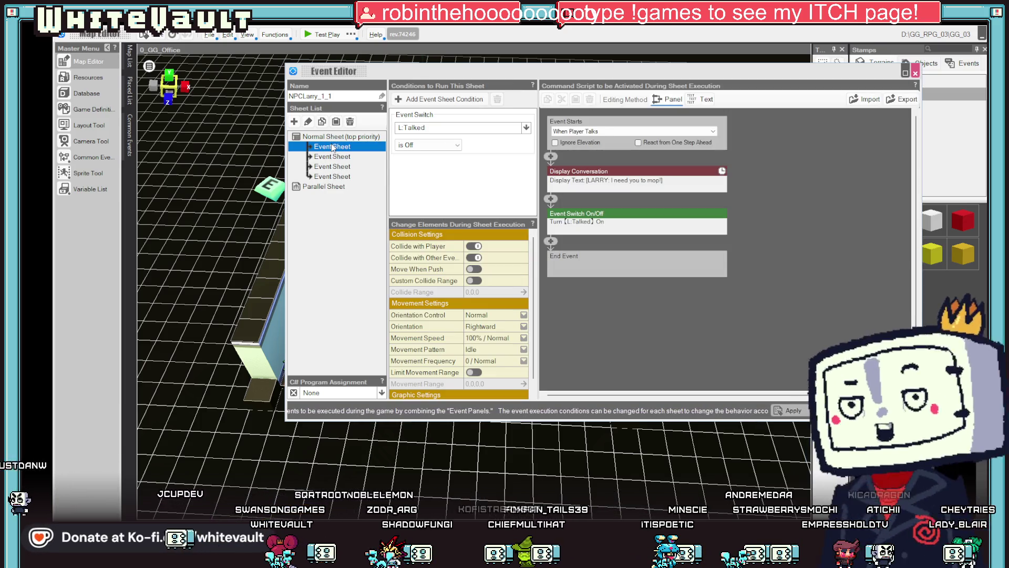
{"action": "left_click", "coordinate": [333, 148]}
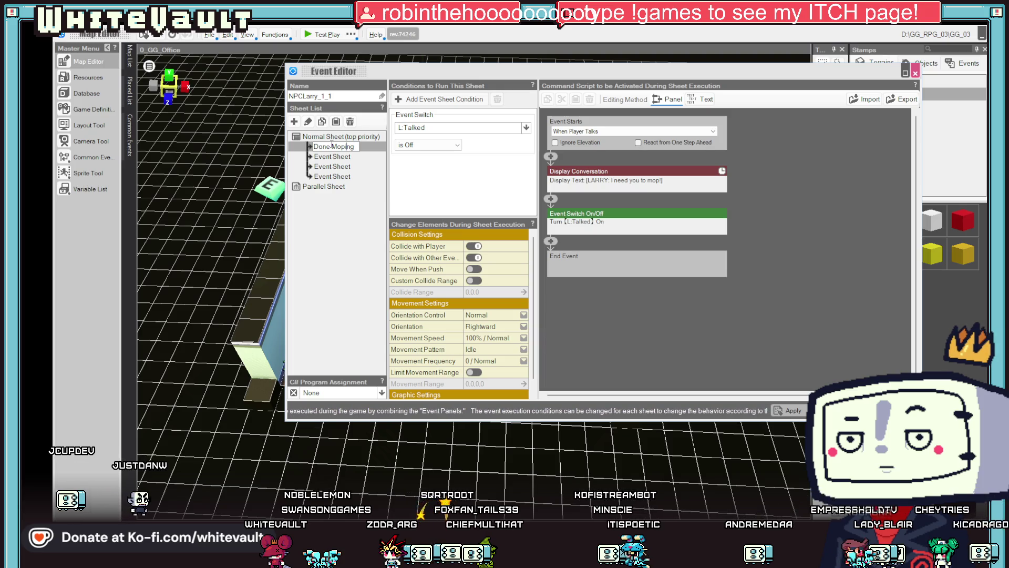
{"action": "type", "text": "Done Mopping"}
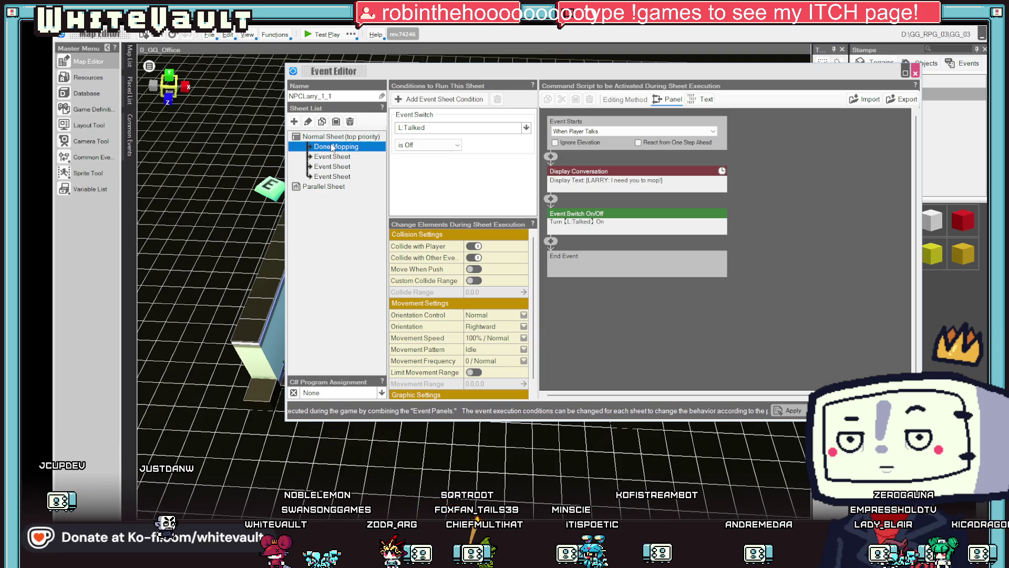
Replace the sheet's event switch condition with a Variable Box condition on G_DoneWork
{"action": "left_click", "coordinate": [448, 119]}
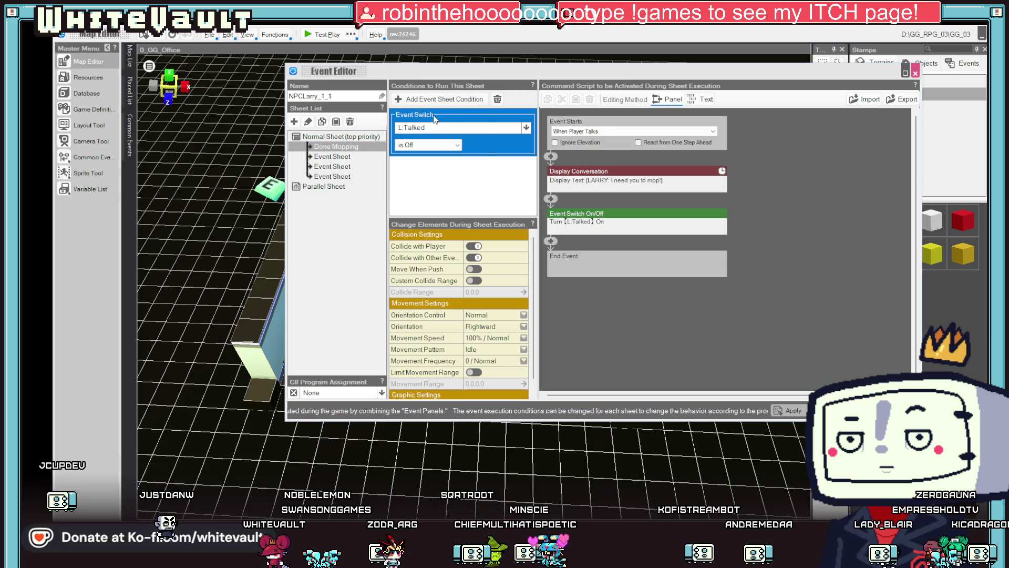
{"action": "right_click", "coordinate": [434, 119]}
{"action": "left_click", "coordinate": [452, 132]}
{"action": "left_click", "coordinate": [398, 98]}
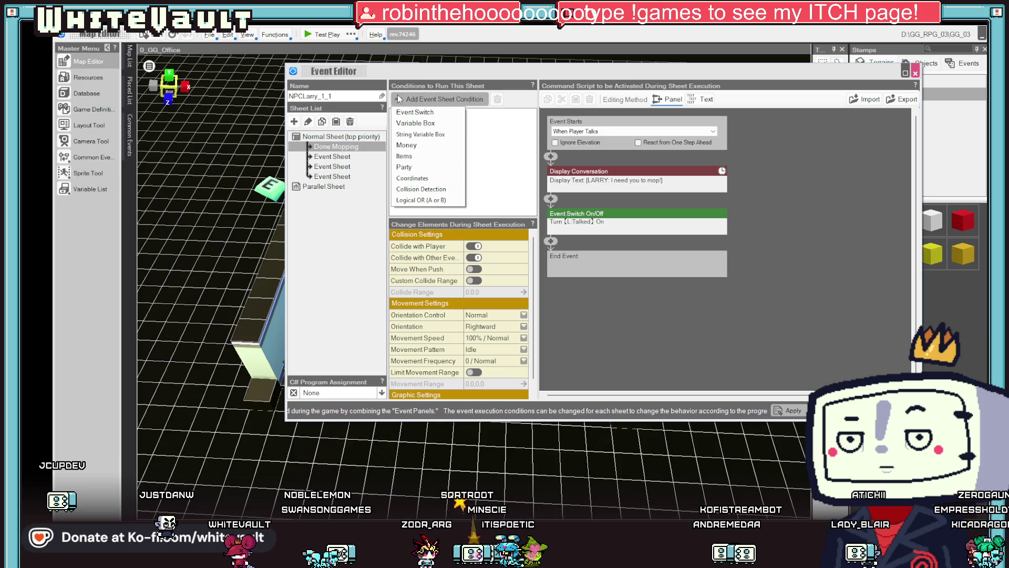
{"action": "left_click", "coordinate": [415, 123]}
{"action": "left_click", "coordinate": [445, 128]}
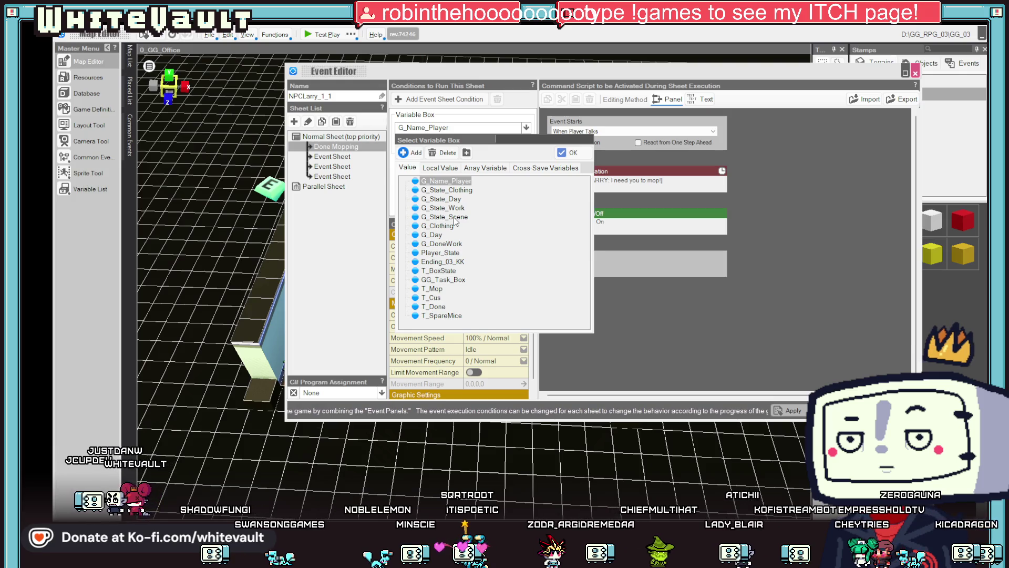
{"action": "double_click", "coordinate": [441, 244]}
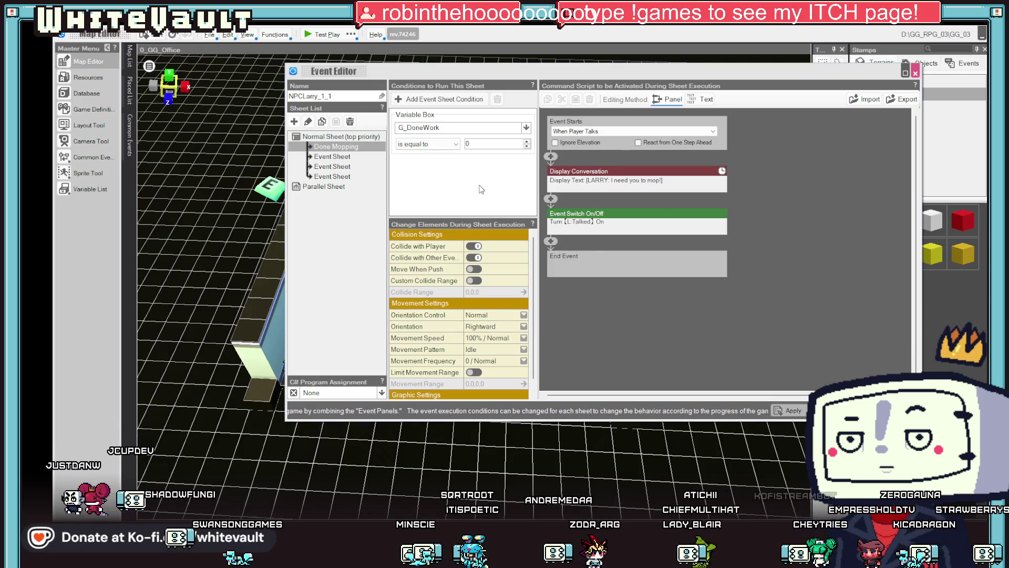
Change Larry's line to "thank you for mopping! go home"
{"action": "double_click", "coordinate": [583, 170]}
{"action": "left_click", "coordinate": [622, 169]}
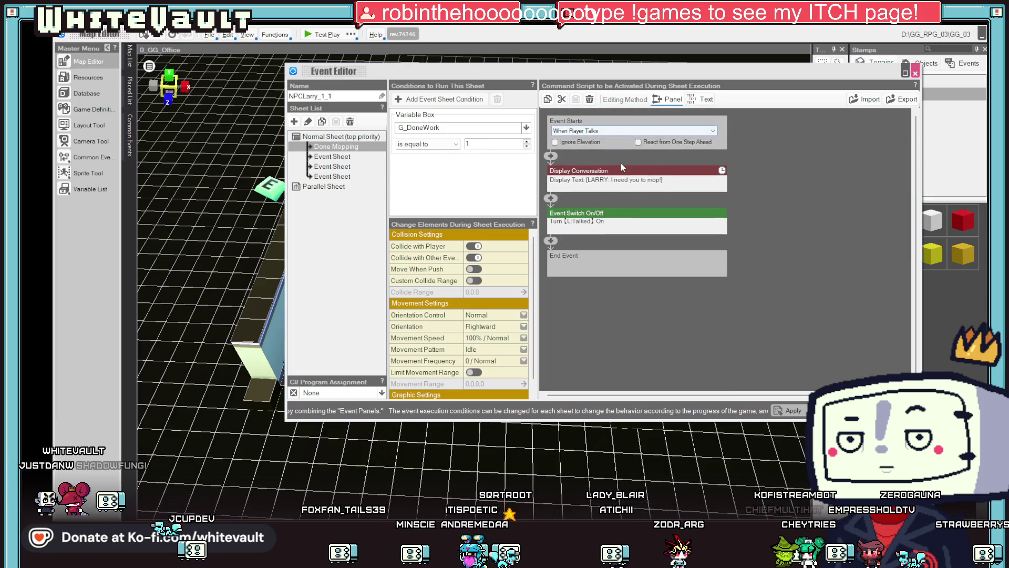
{"action": "left_click", "coordinate": [622, 169]}
{"action": "left_click_drag", "start_coordinate": [599, 134], "coordinate": [578, 134]}
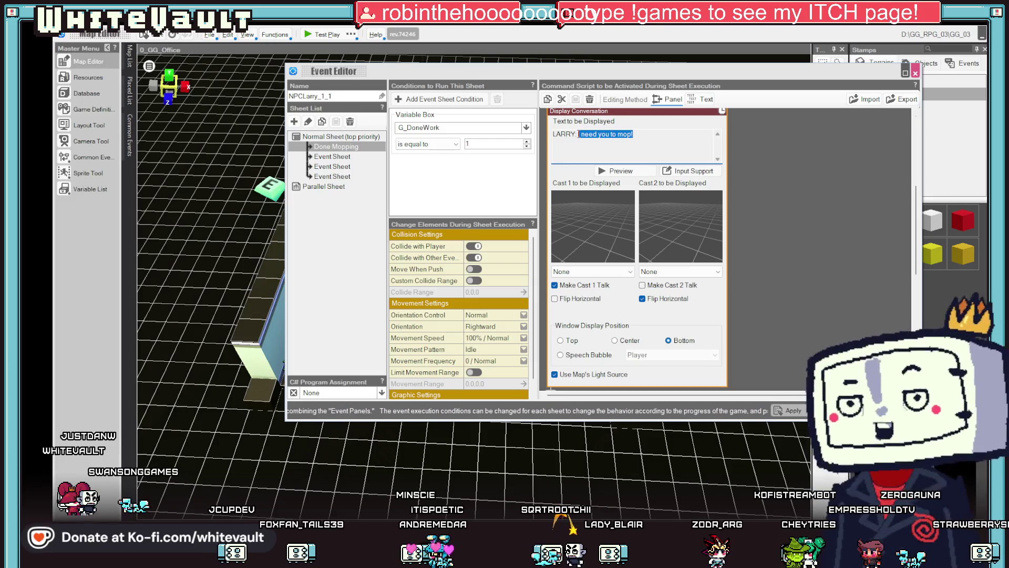
{"action": "type", "text": "thank"}
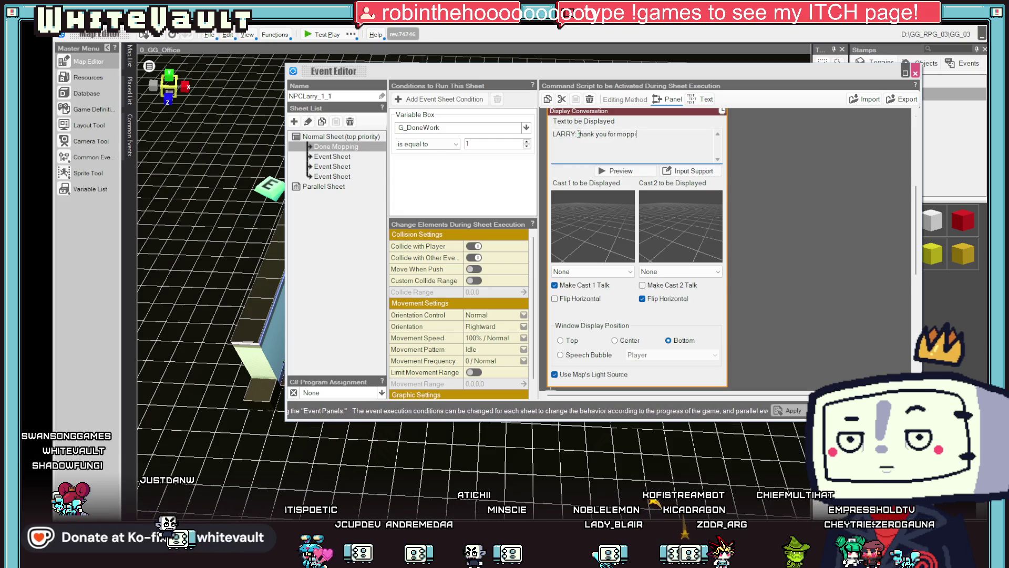
{"action": "type", "text": "go home"}
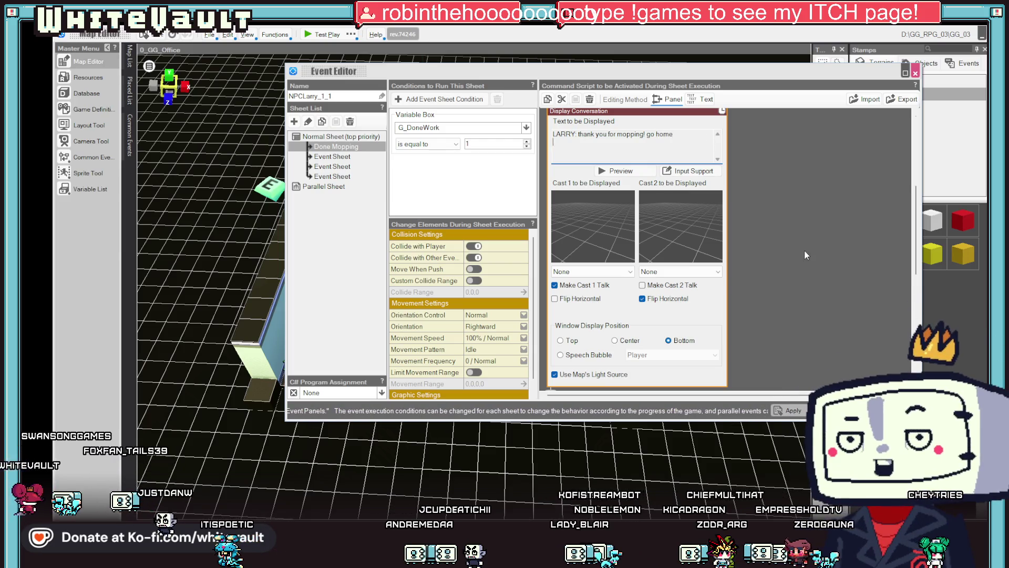
Replace the switch-toggling command with one setting G_DoneWork to 99, then apply
{"action": "right_click", "coordinate": [590, 214]}
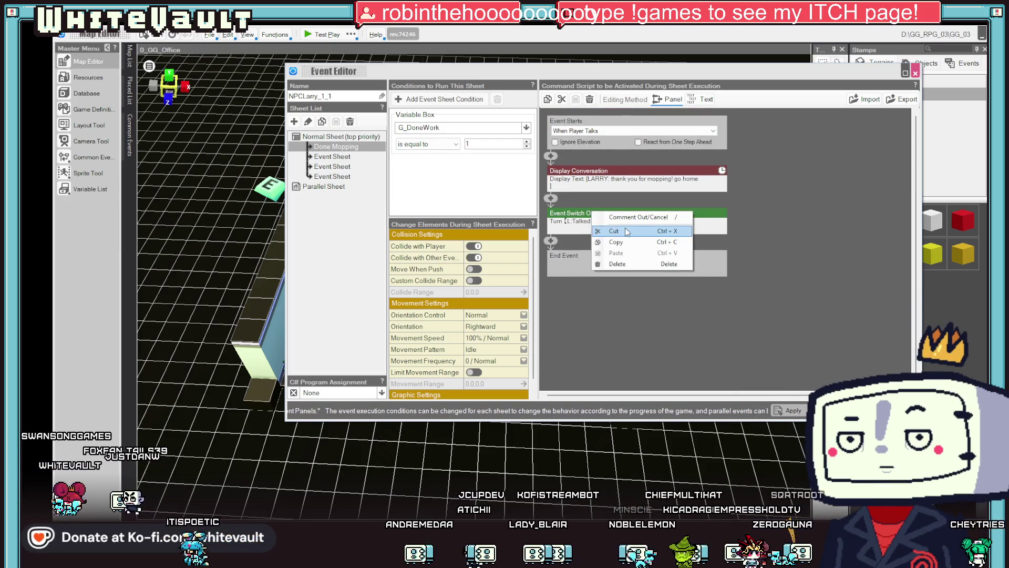
{"action": "left_click", "coordinate": [616, 264]}
{"action": "left_click", "coordinate": [550, 199]}
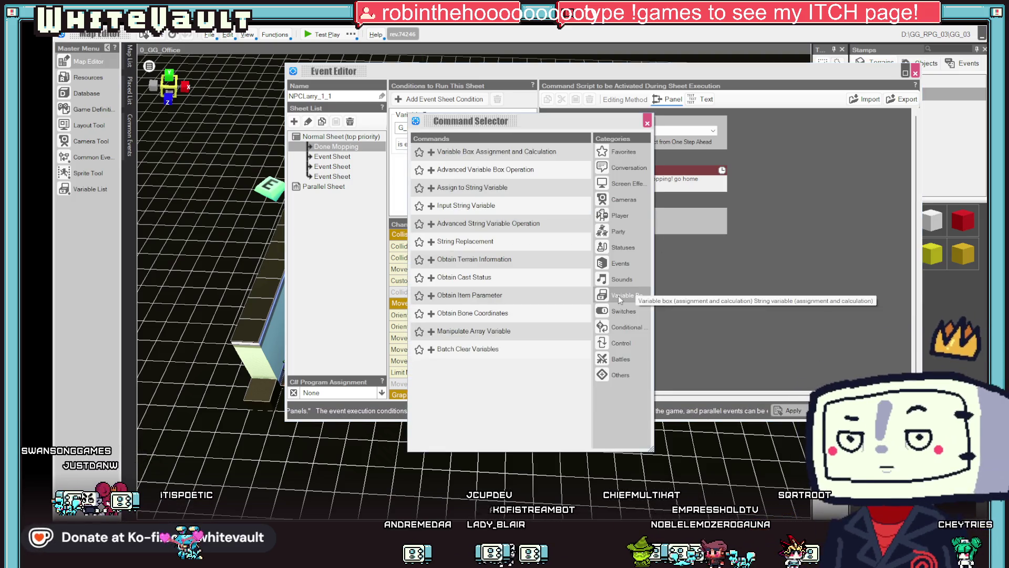
{"action": "left_click", "coordinate": [546, 152]}
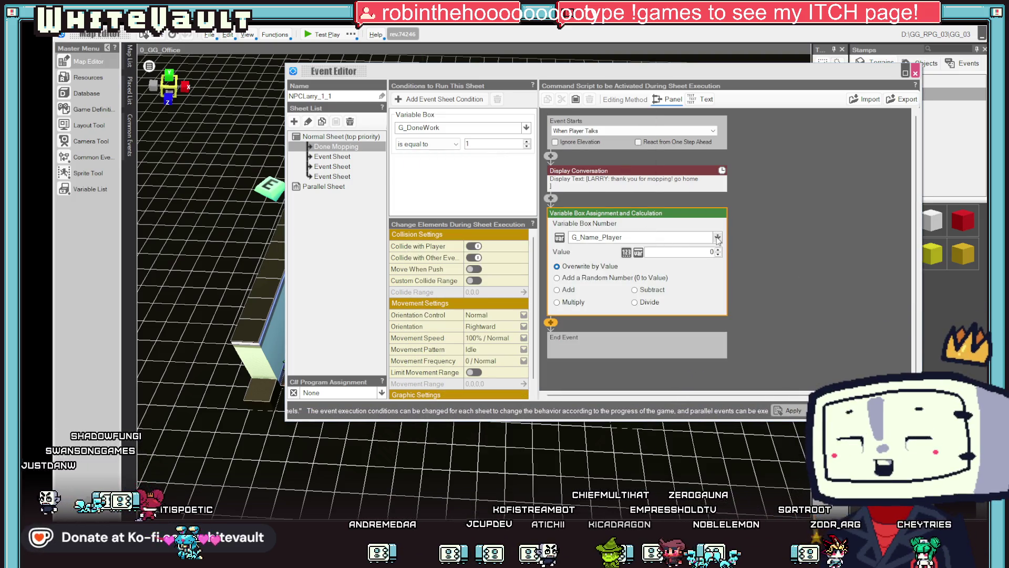
{"action": "left_click", "coordinate": [717, 238]}
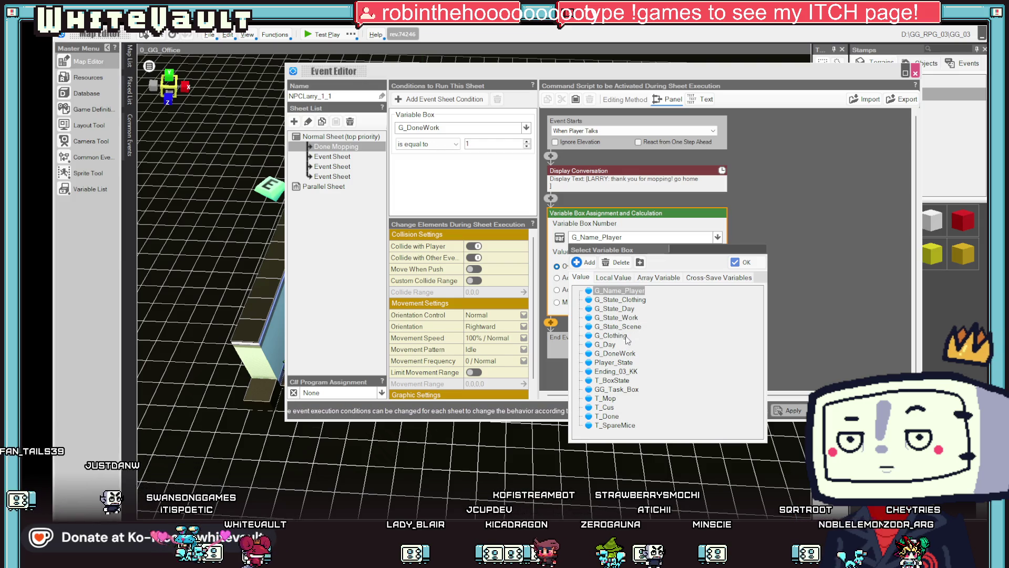
{"action": "double_click", "coordinate": [619, 353]}
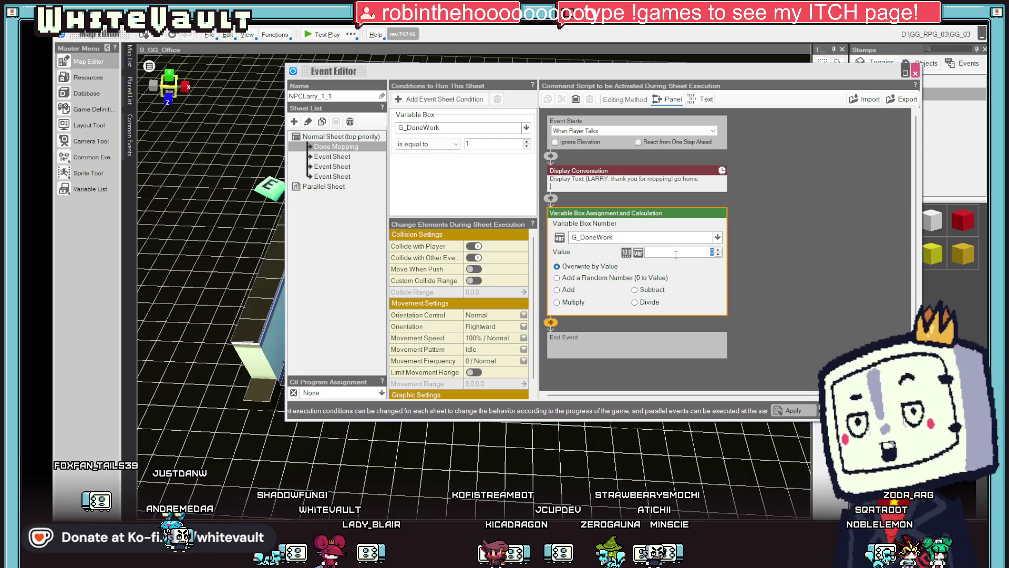
{"action": "type", "text": "99"}
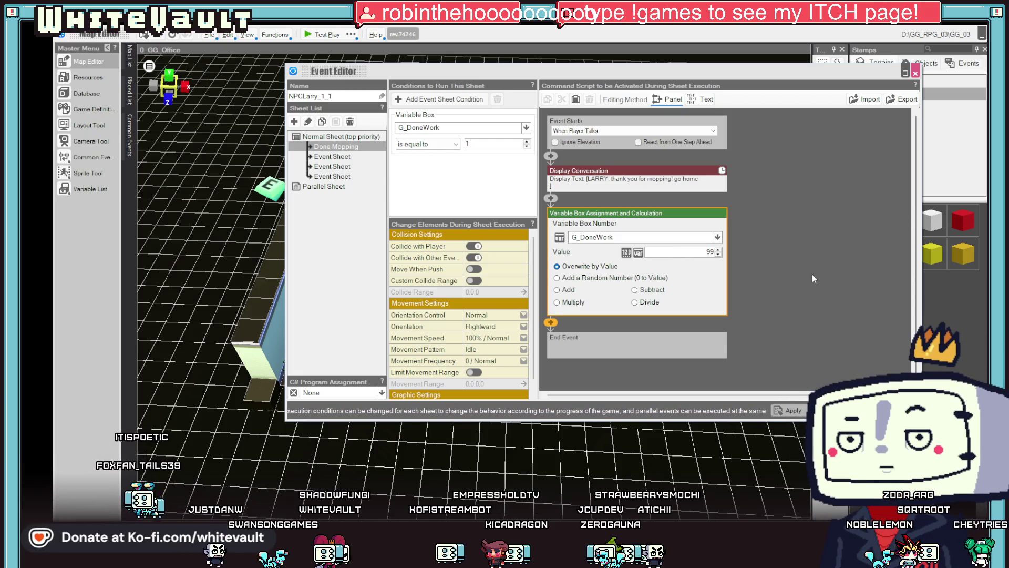
{"action": "left_click", "coordinate": [792, 411]}
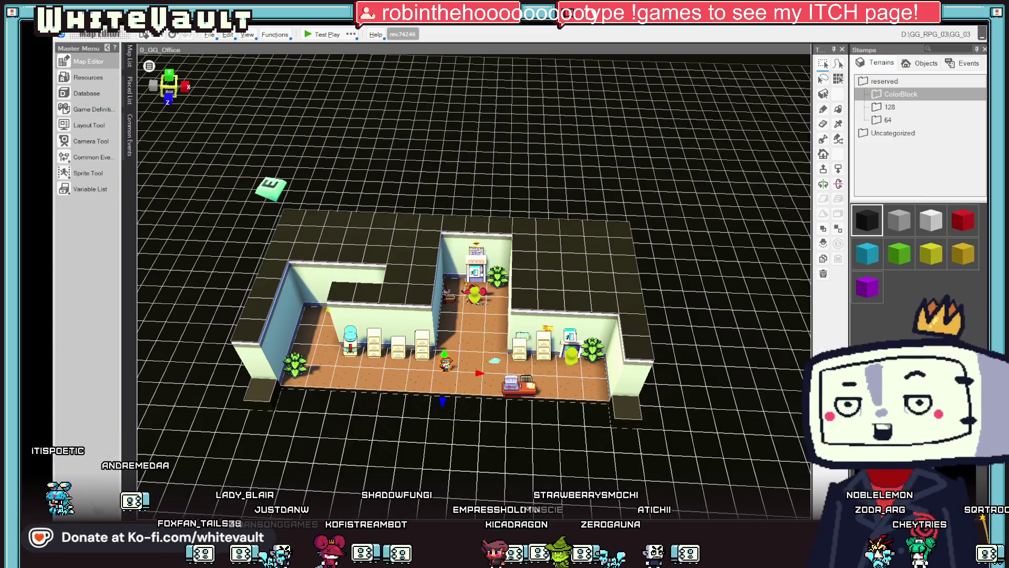
Duplicate the exit icon event's sheet and name the copy Done
{"action": "scroll", "coordinate": [512, 231], "scroll_direction": "up", "scroll_amount": 3}
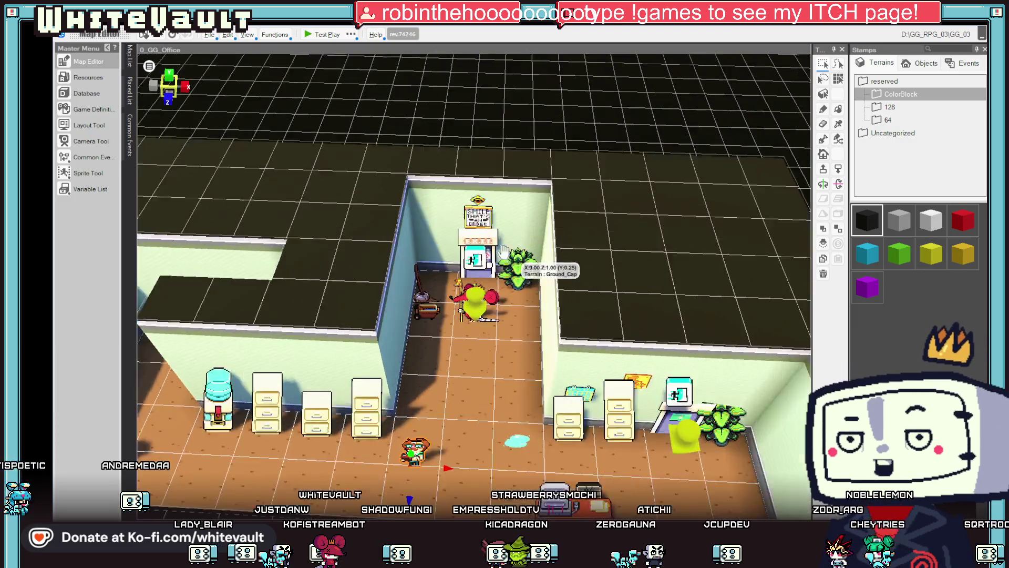
{"action": "left_click", "coordinate": [477, 258]}
{"action": "double_click", "coordinate": [477, 257]}
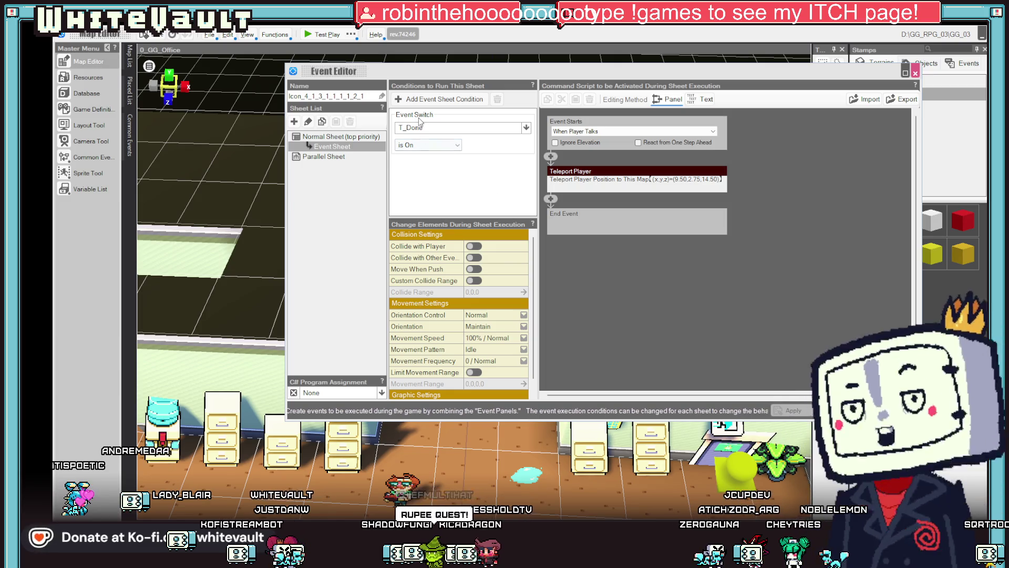
{"action": "right_click", "coordinate": [347, 147]}
{"action": "left_click", "coordinate": [364, 160]}
{"action": "right_click", "coordinate": [352, 147]}
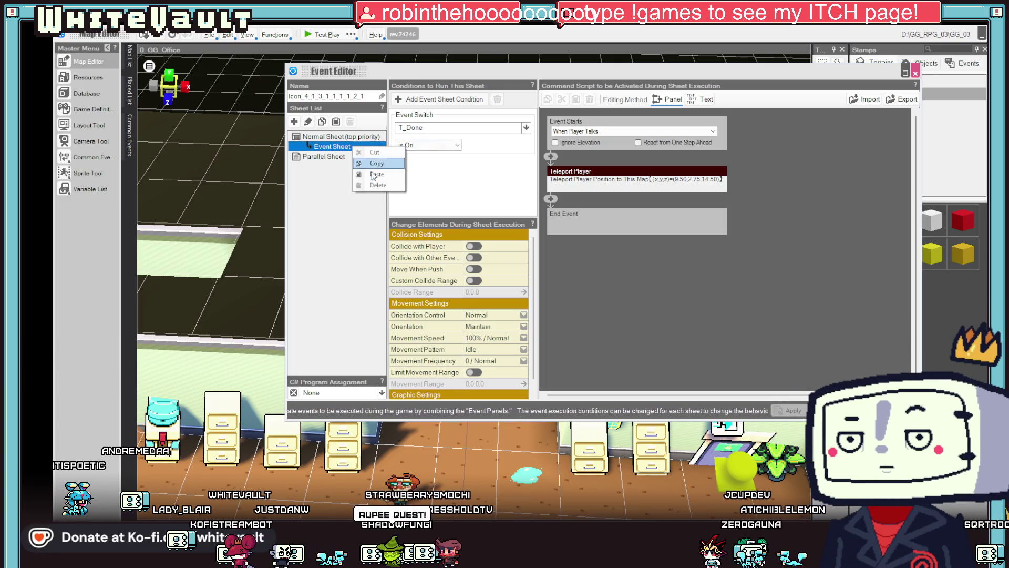
{"action": "left_click", "coordinate": [376, 174]}
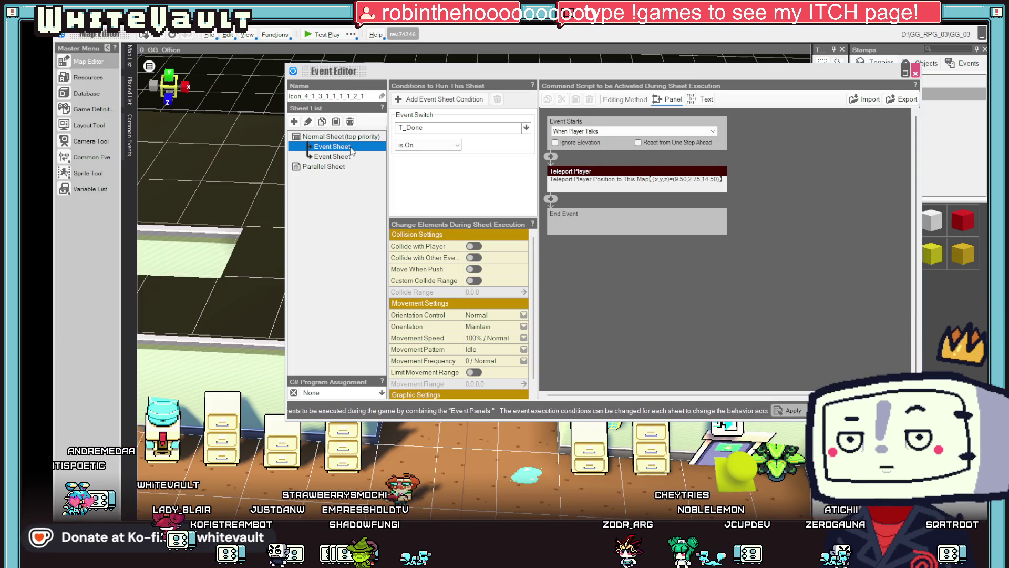
{"action": "left_click", "coordinate": [351, 150]}
{"action": "type", "text": "Done"}
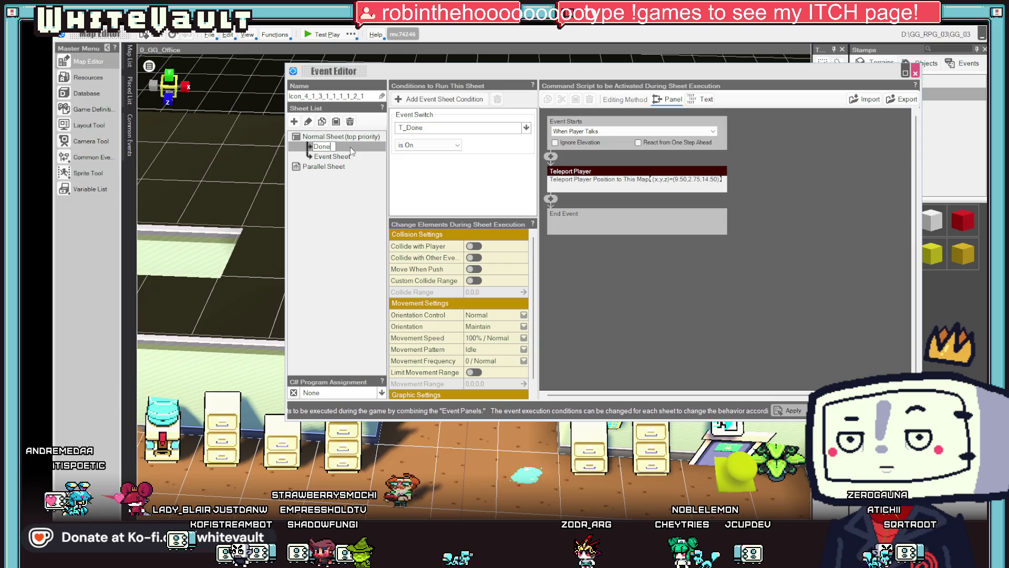
{"action": "key", "text": "Return"}
Swap the Done sheet's T_Done switch condition for G_DoneWork equal to 99
{"action": "left_click", "coordinate": [448, 128]}
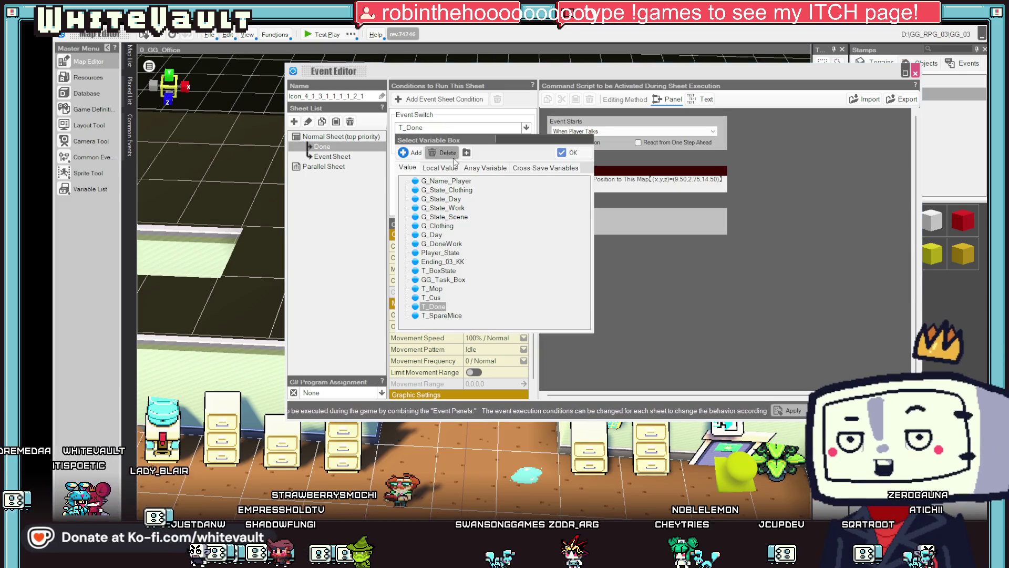
{"action": "left_click", "coordinate": [570, 152]}
{"action": "left_click", "coordinate": [455, 145]}
{"action": "left_click", "coordinate": [481, 154]}
{"action": "key", "text": "Delete"}
{"action": "left_click", "coordinate": [420, 99]}
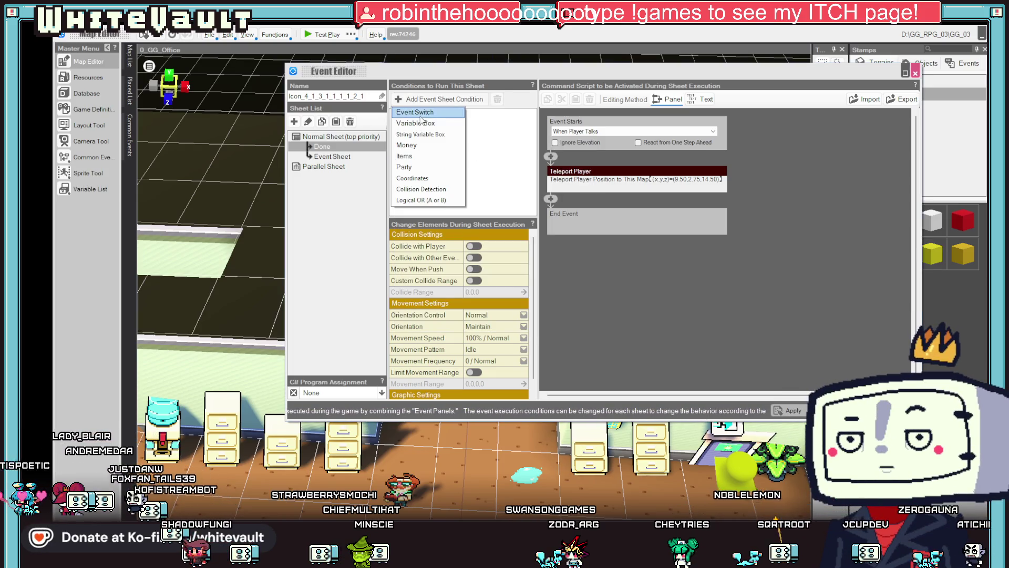
{"action": "left_click", "coordinate": [426, 127]}
{"action": "left_click", "coordinate": [425, 128]}
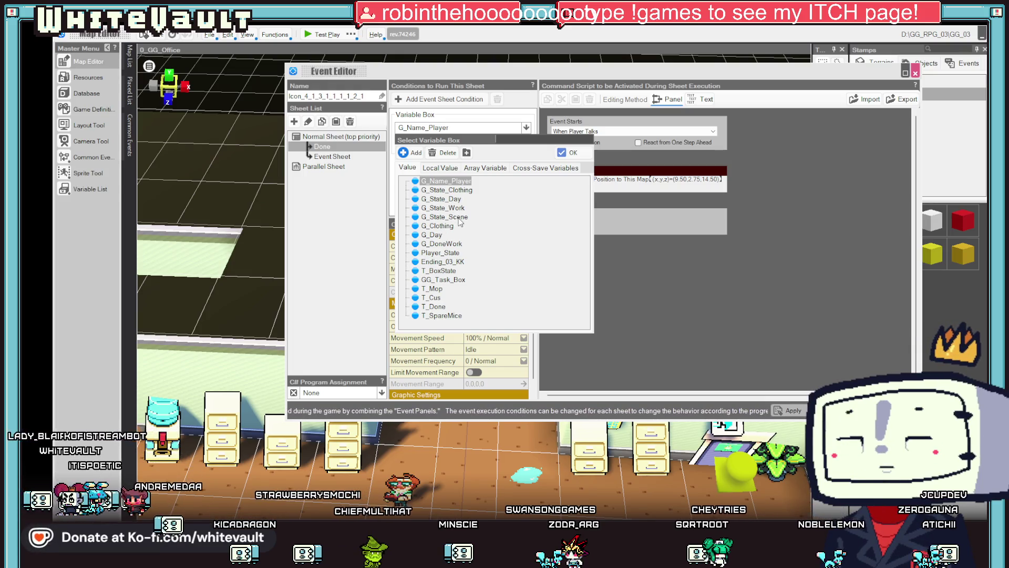
{"action": "double_click", "coordinate": [446, 244]}
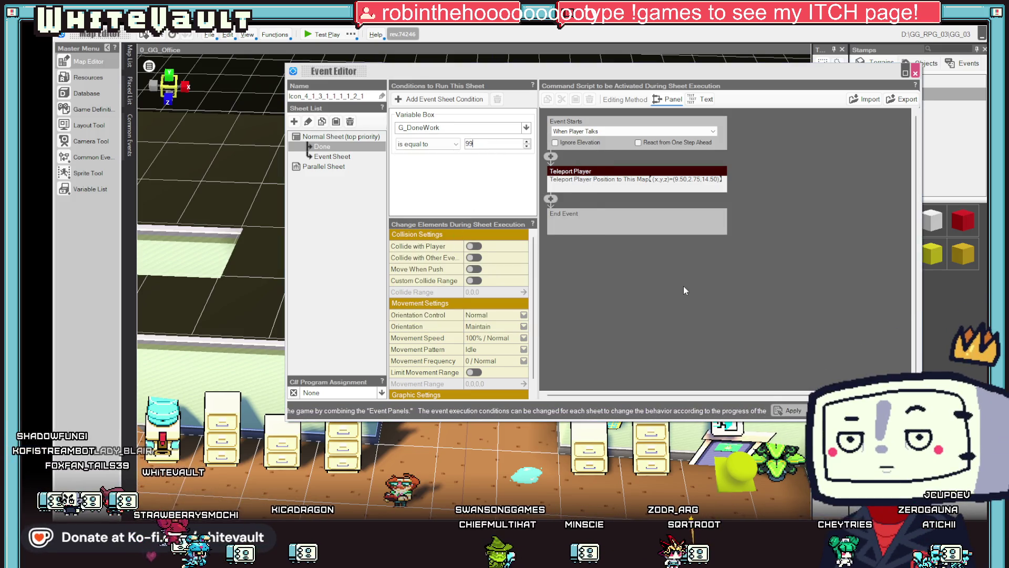
{"action": "left_click", "coordinate": [792, 410]}
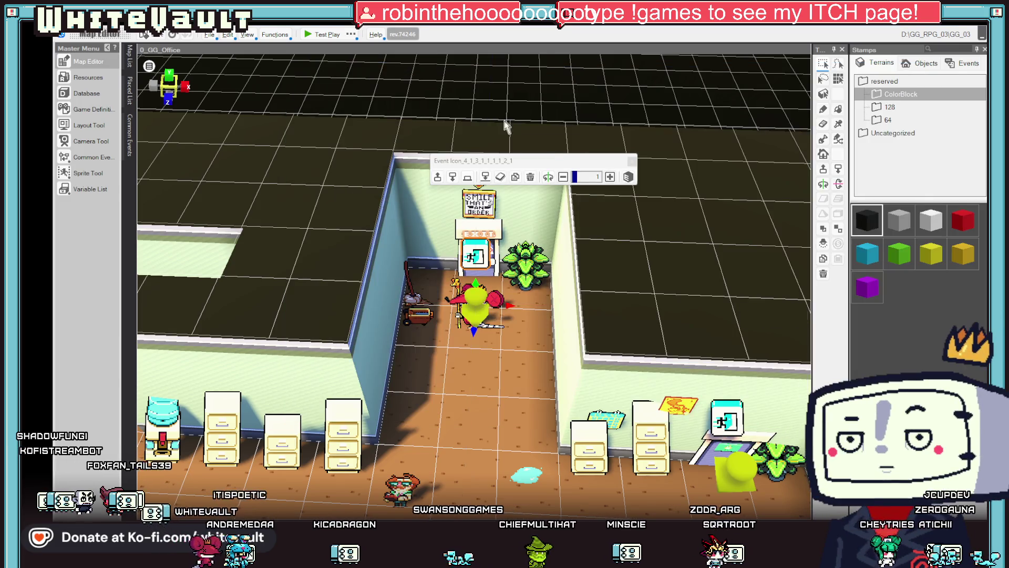
{"action": "left_click", "coordinate": [322, 34]}
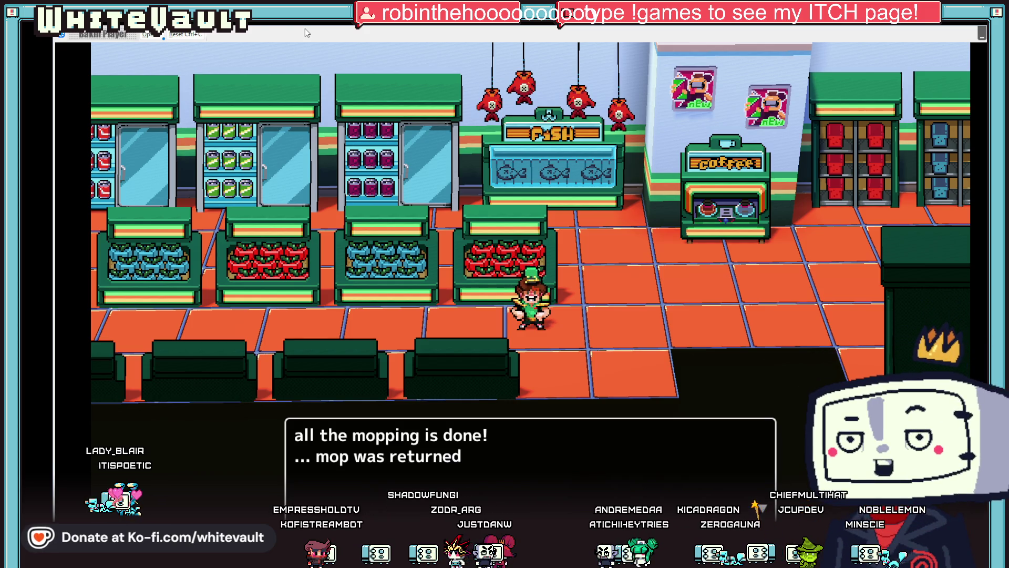
{"action": "key", "text": "Return"}
{"action": "key", "text": "Left"}
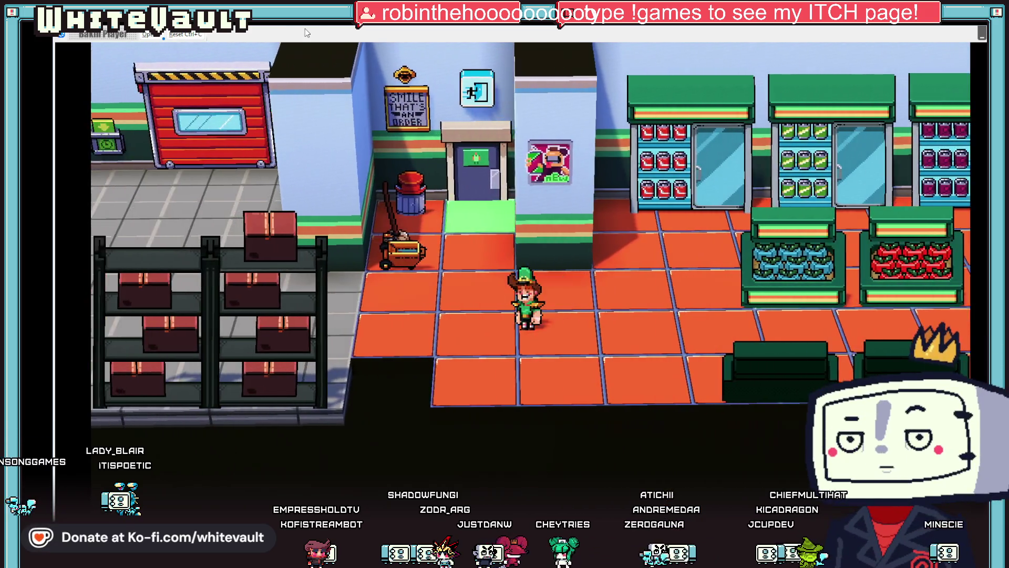
{"action": "key", "text": "Up"}
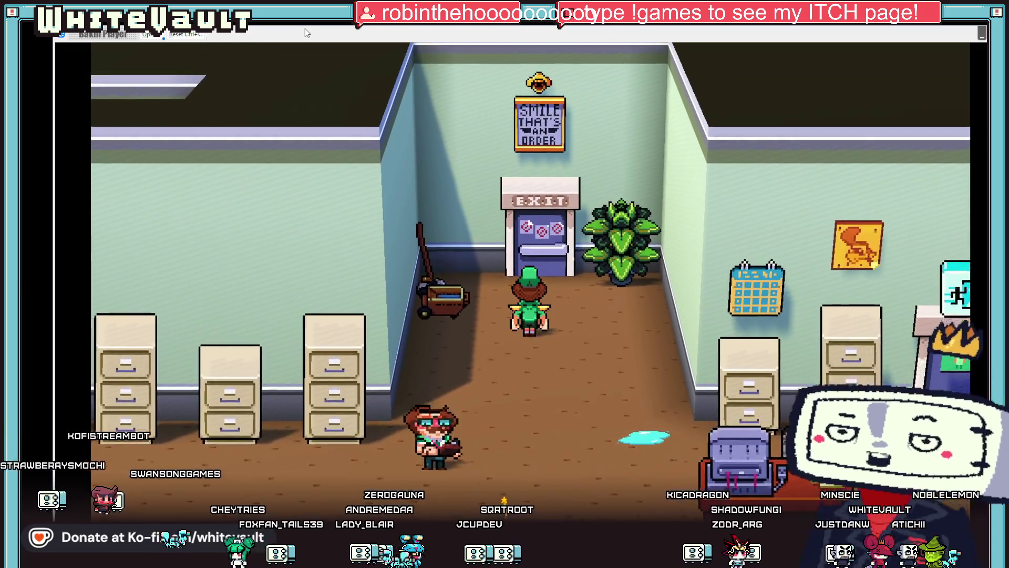
{"action": "key", "text": "Down"}
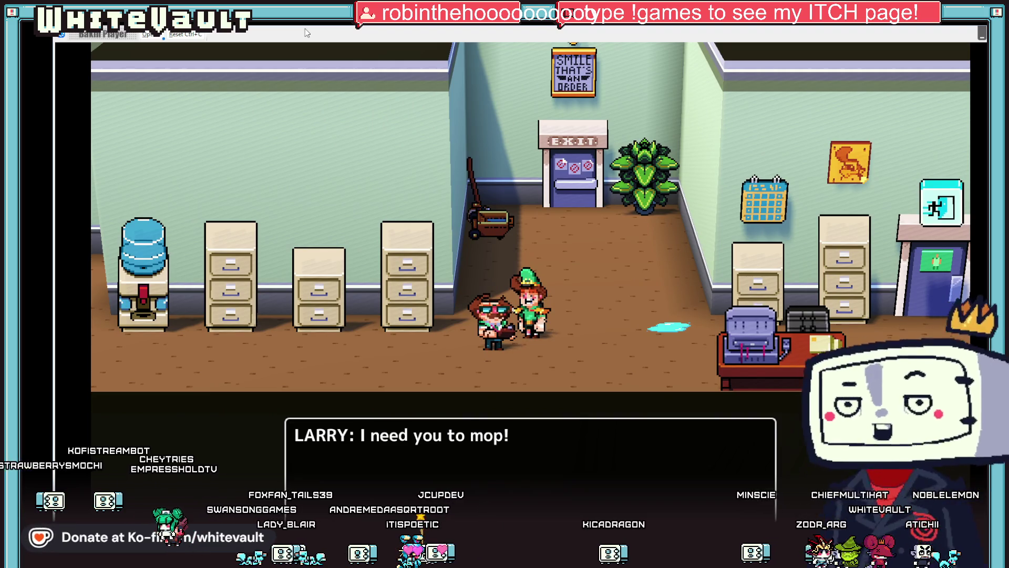
{"action": "key", "text": "Return"}
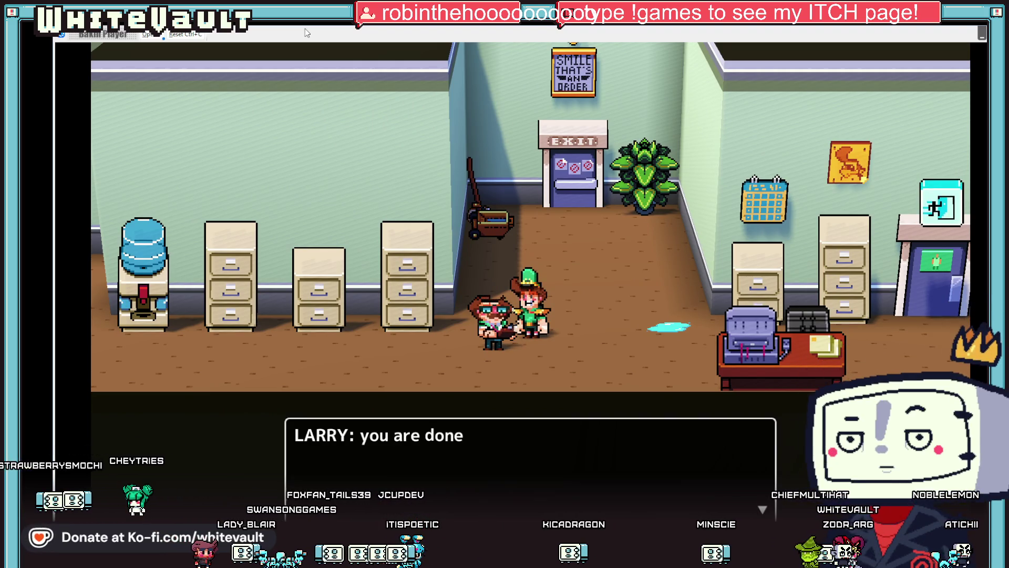
{"action": "key", "text": "Return"}
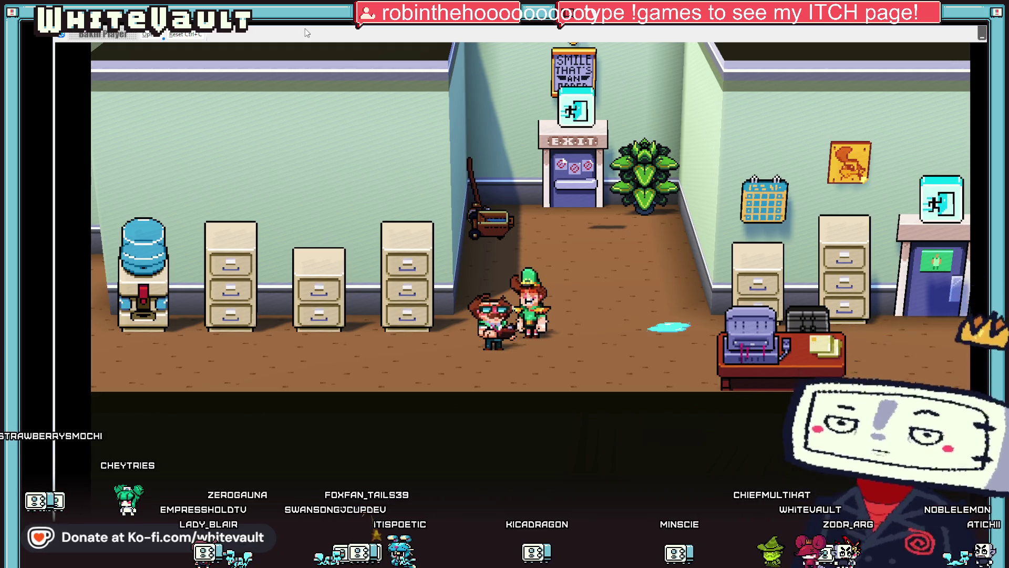
{"action": "key", "text": "Right"}
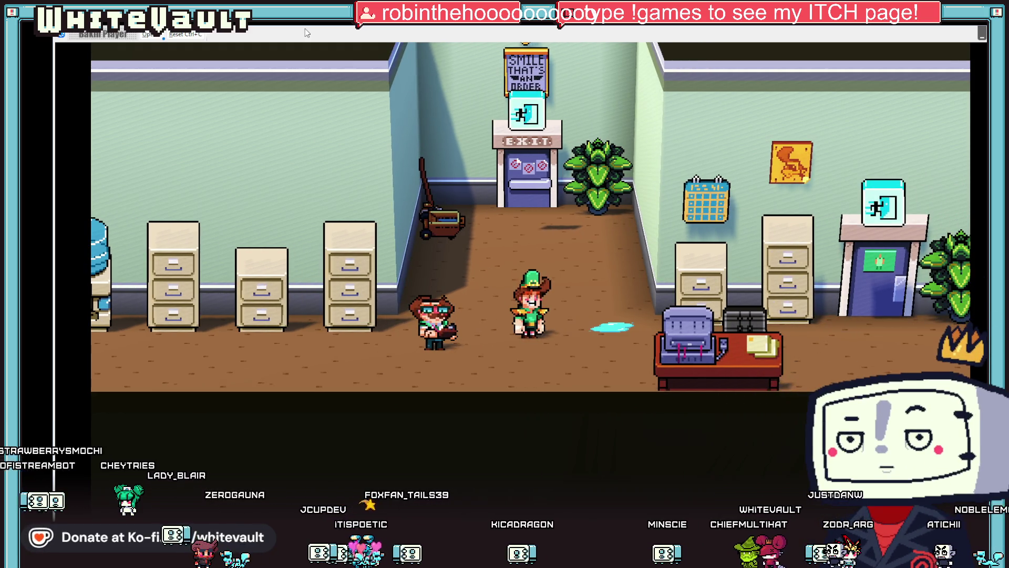
{"action": "key", "text": "Up"}
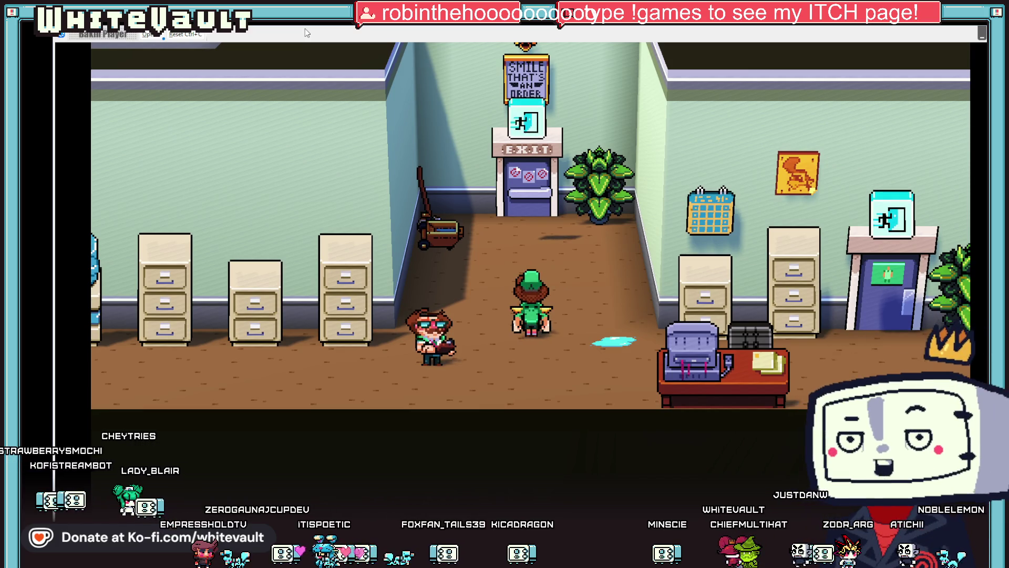
{"action": "key", "text": "Up"}
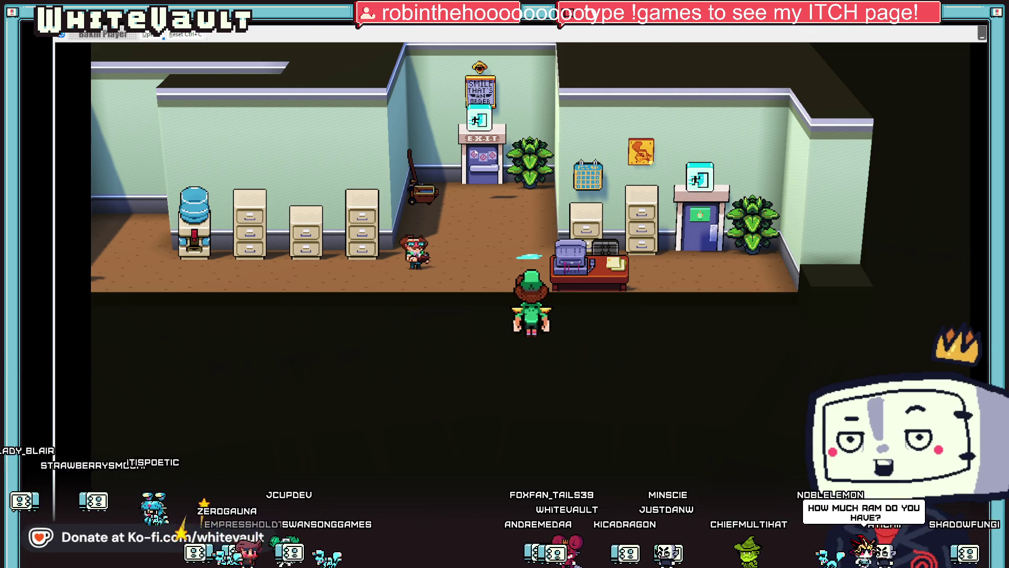
{"action": "key", "text": "alt+F4"}
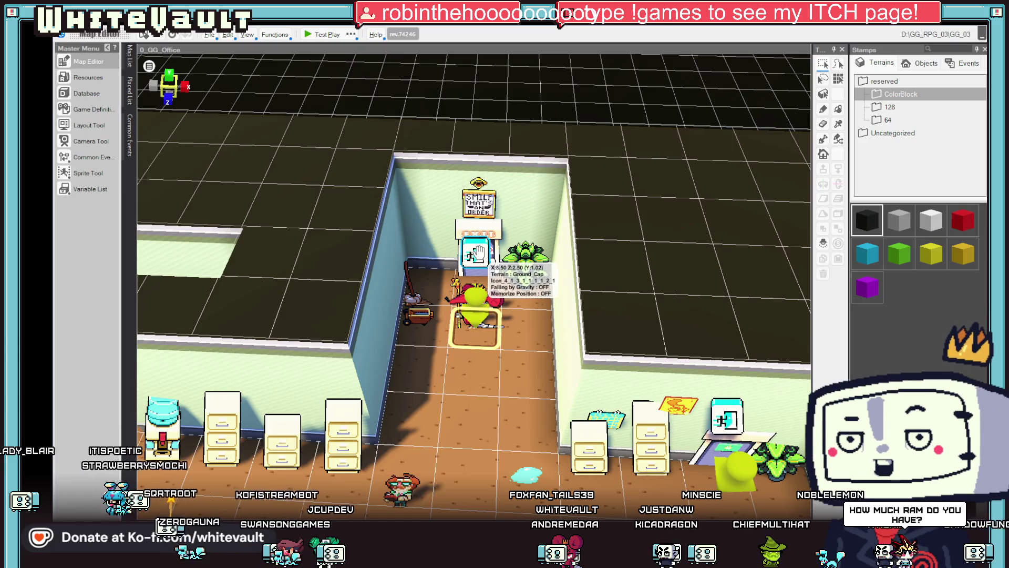
Lower the exit icon event onto the wall at Z 1.50
{"action": "left_click", "coordinate": [477, 255]}
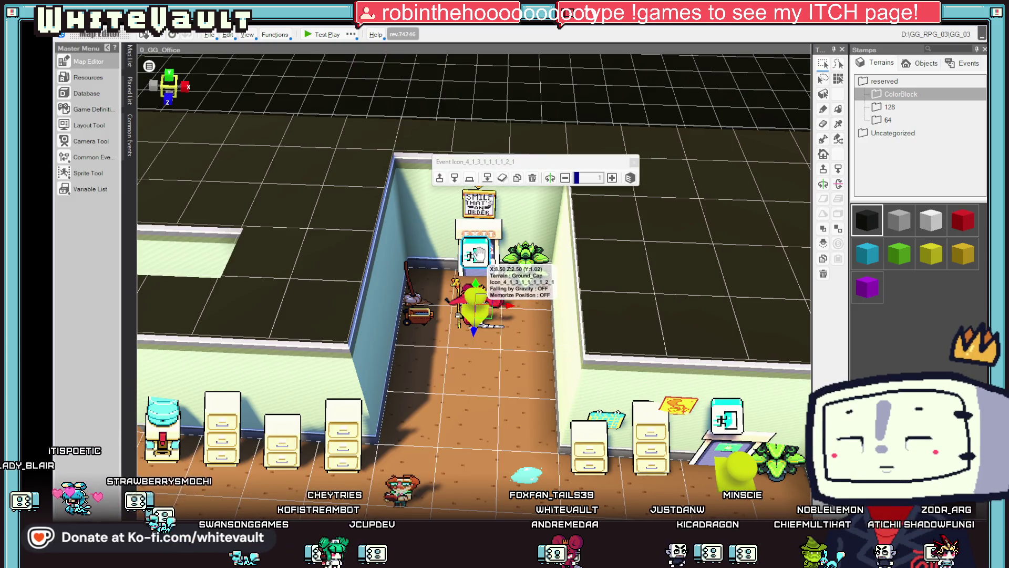
{"action": "left_click_drag", "start_coordinate": [474, 328], "coordinate": [472, 218]}
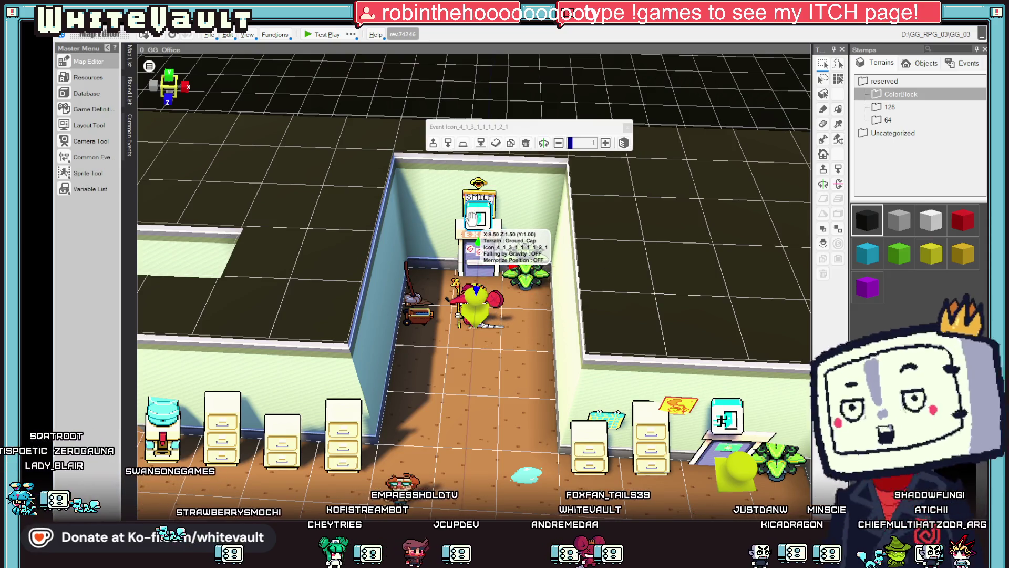
{"action": "double_click", "coordinate": [472, 217]}
Send the teleport to the 0_ToHome map at X 9.5, Y 2.75, Z 15.5
{"action": "left_click", "coordinate": [647, 189]}
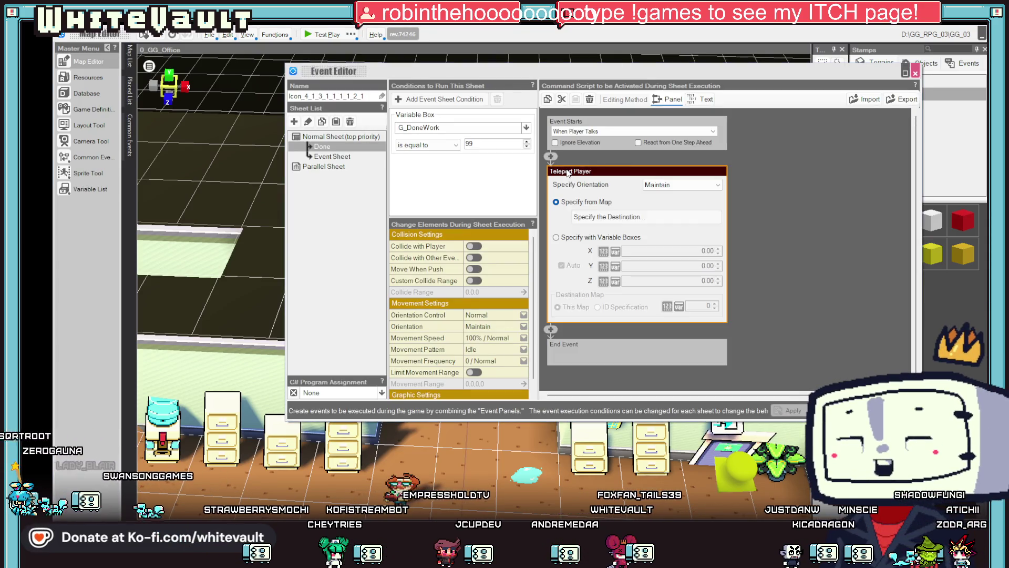
{"action": "left_click", "coordinate": [646, 217]}
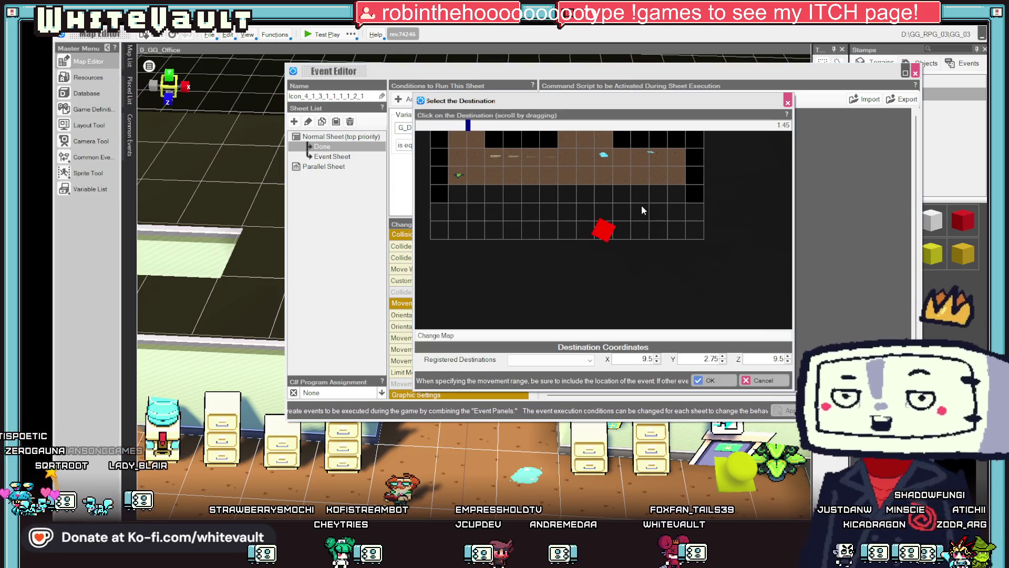
{"action": "scroll", "coordinate": [631, 211], "scroll_direction": "down", "scroll_amount": 2}
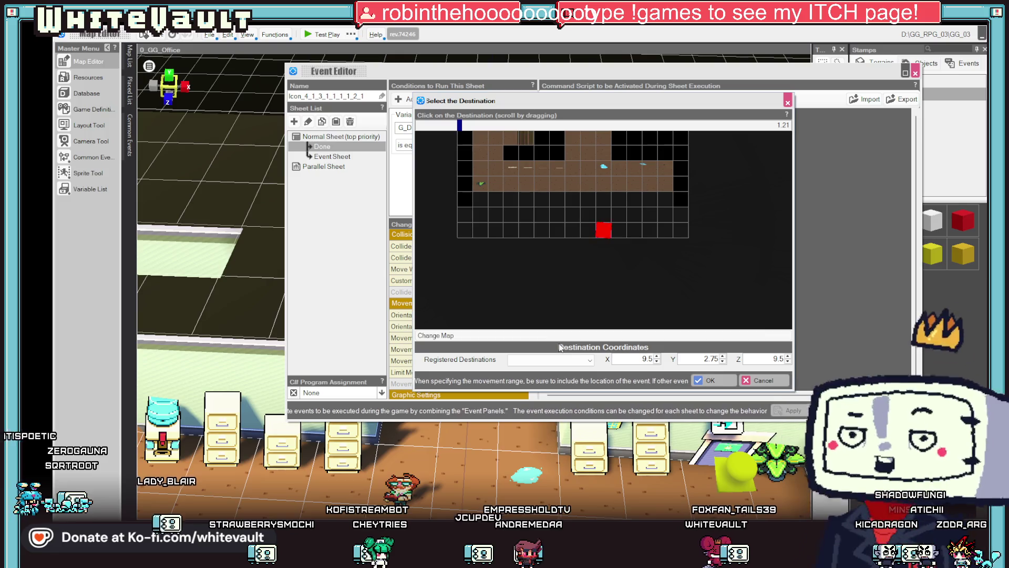
{"action": "left_click", "coordinate": [557, 336]}
{"action": "scroll", "coordinate": [625, 282], "scroll_direction": "down", "scroll_amount": 3}
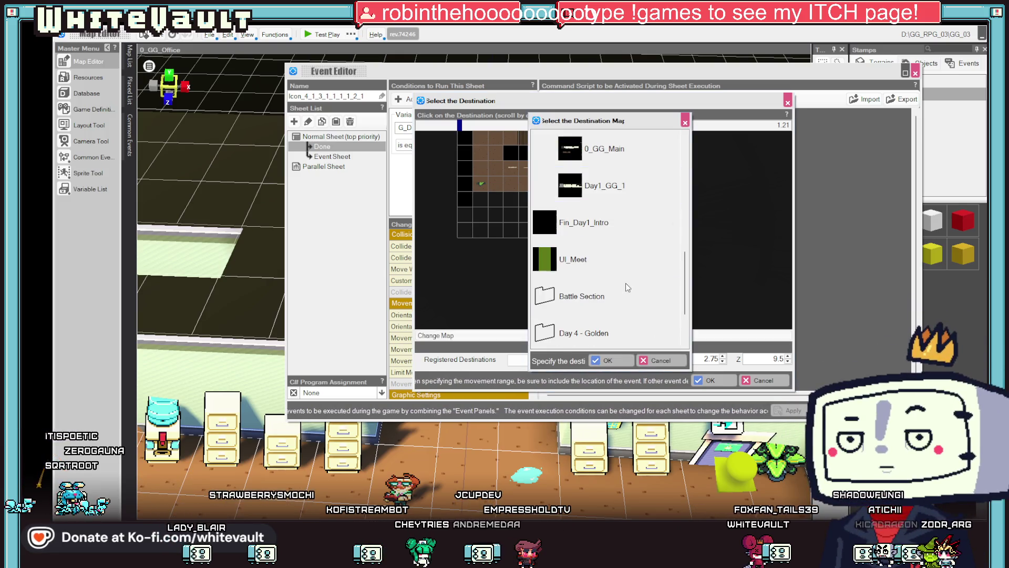
{"action": "scroll", "coordinate": [626, 283], "scroll_direction": "up", "scroll_amount": 3}
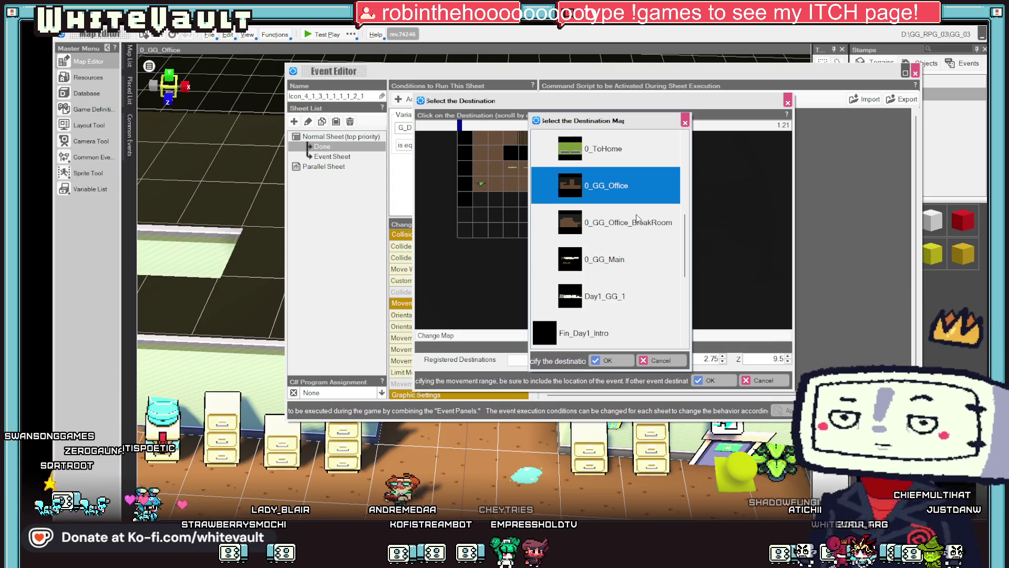
{"action": "scroll", "coordinate": [613, 260], "scroll_direction": "up", "scroll_amount": 3}
{"action": "double_click", "coordinate": [612, 260]}
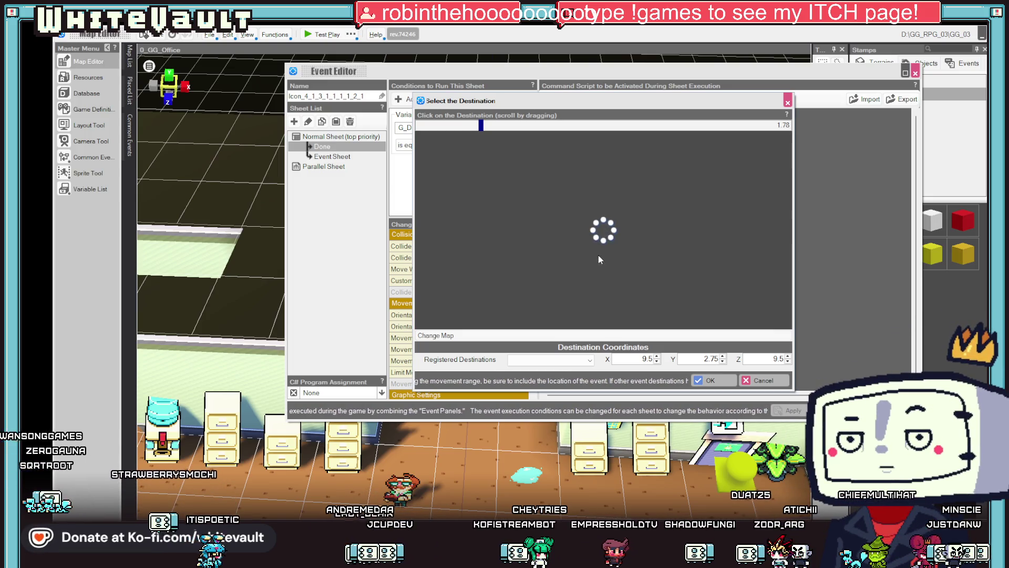
{"action": "scroll", "coordinate": [607, 277], "scroll_direction": "up", "scroll_amount": 2}
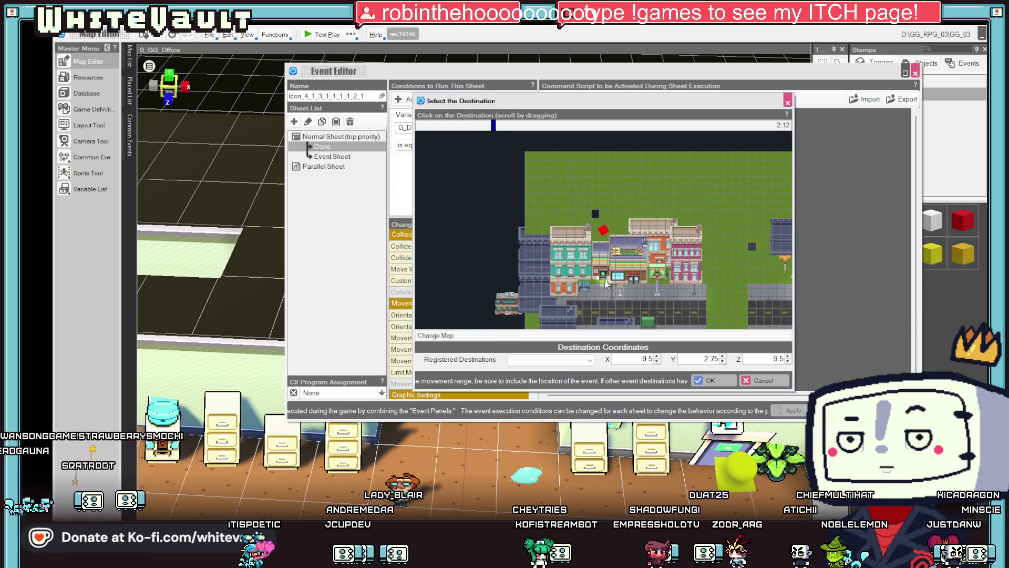
{"action": "left_click", "coordinate": [605, 284]}
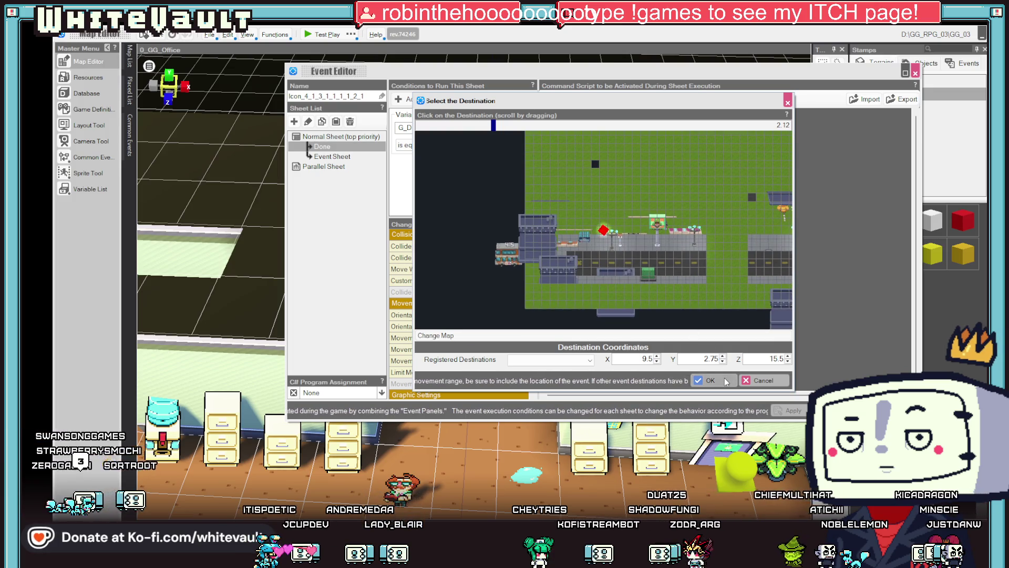
{"action": "left_click", "coordinate": [726, 382]}
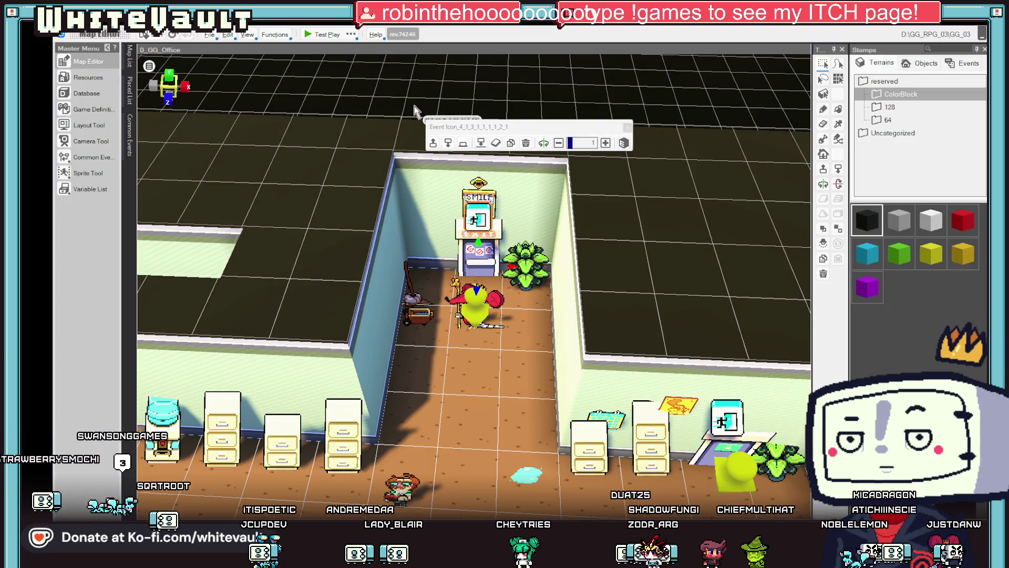
{"action": "left_click", "coordinate": [320, 33]}
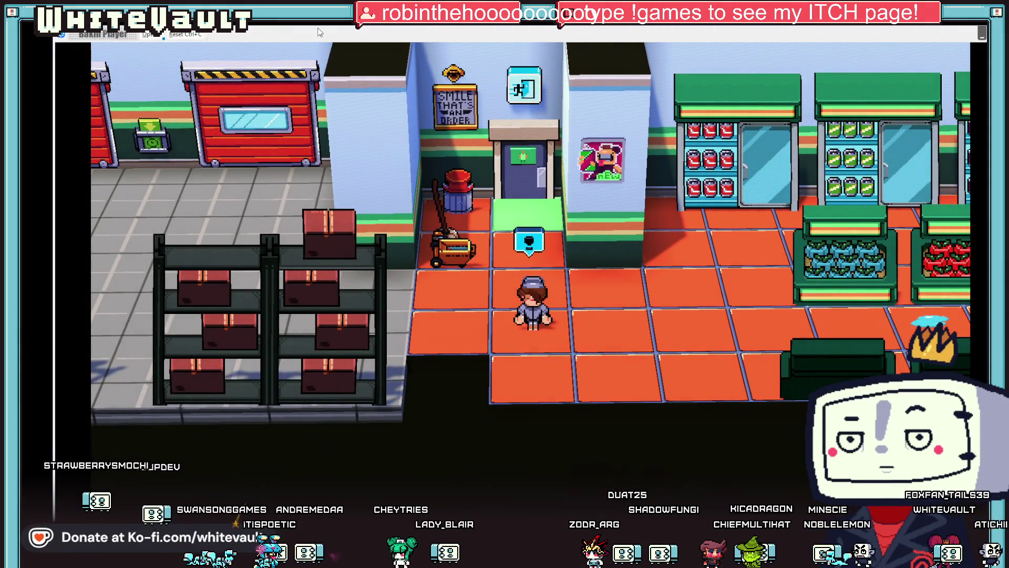
Walk the character right through the store, then bring up Task Manager
{"action": "key", "text": "Right"}
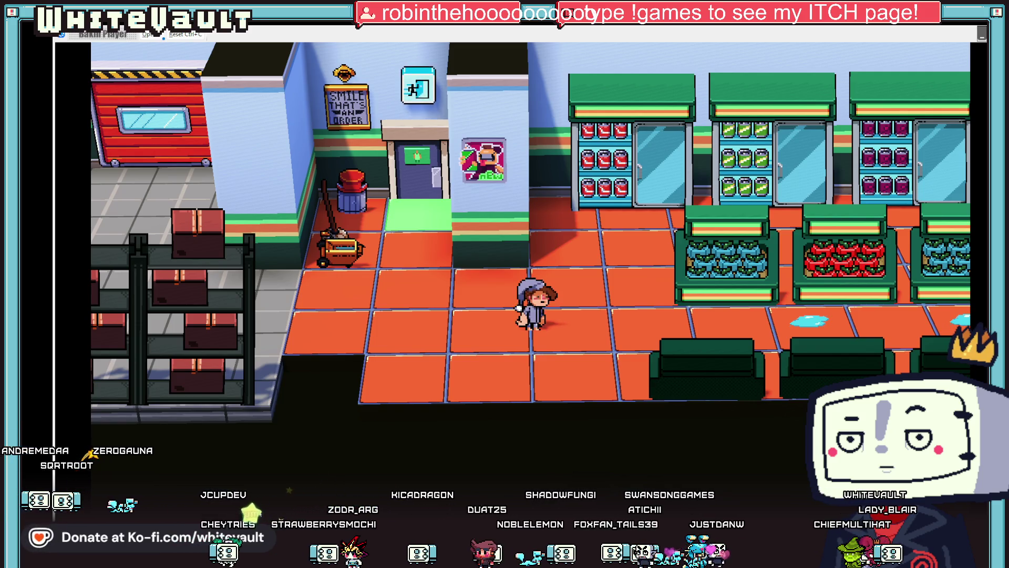
{"action": "key", "text": "ctrl+shift+Escape"}
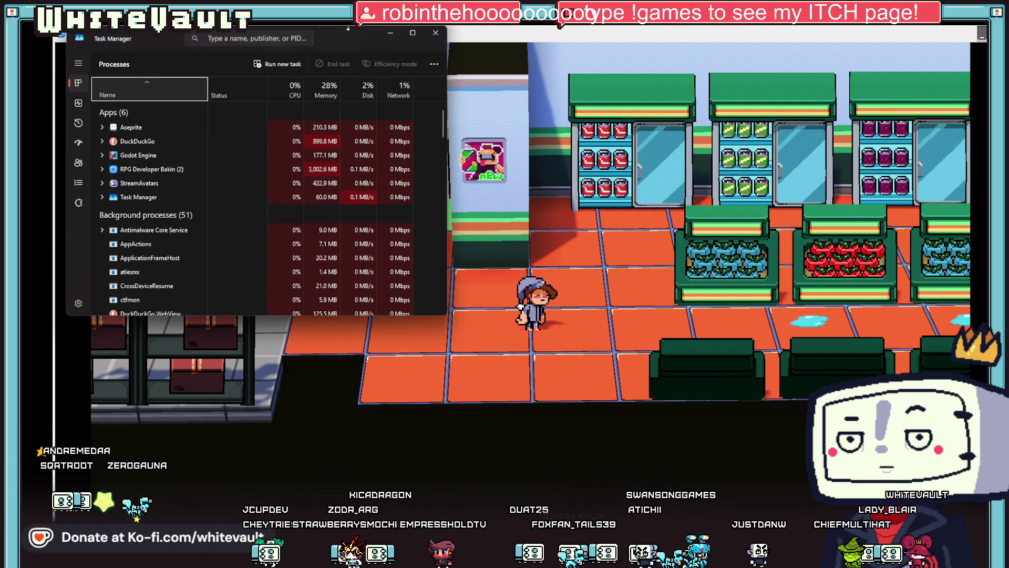
Dismiss Task Manager, reopen it, move it up-left, and dismiss it again
{"action": "left_click", "coordinate": [436, 33]}
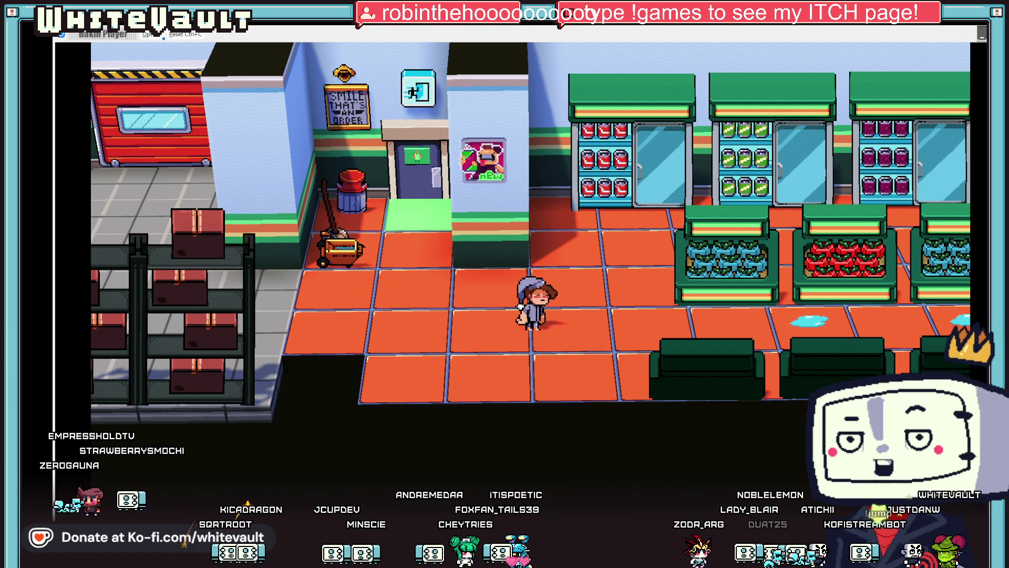
{"action": "key", "text": "ctrl+shift+Escape"}
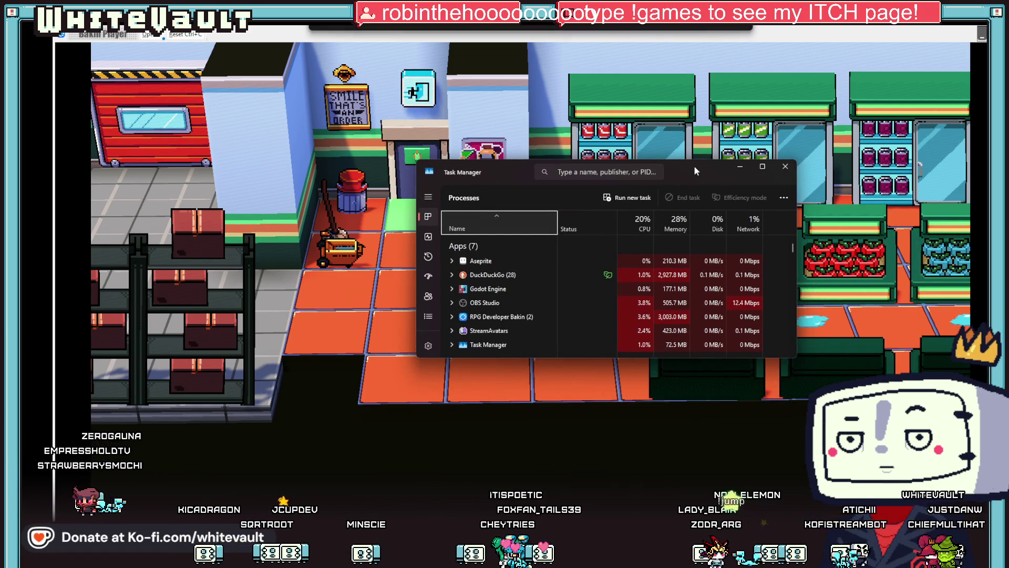
{"action": "left_click_drag", "start_coordinate": [695, 167], "coordinate": [653, 158]}
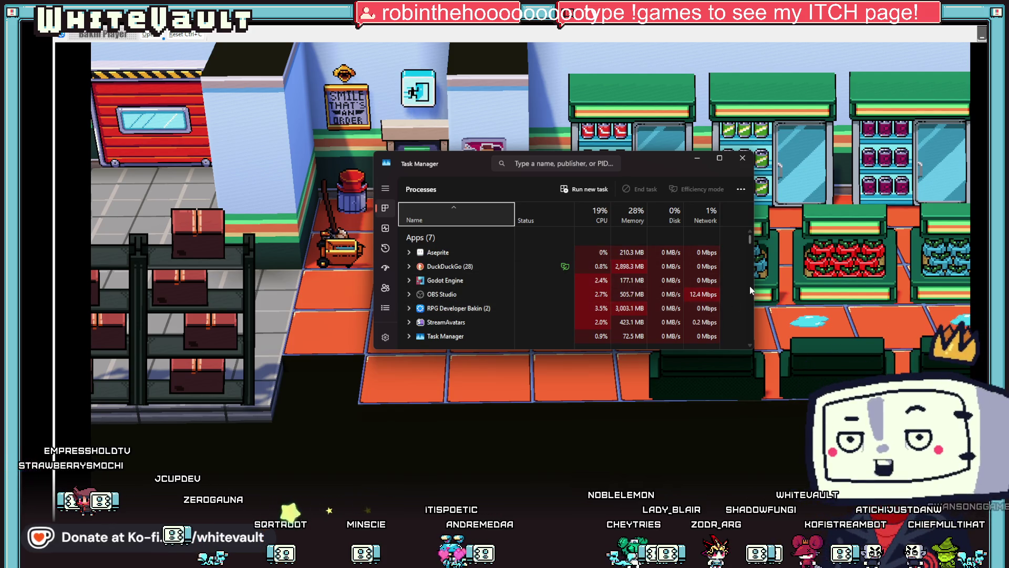
{"action": "left_click", "coordinate": [697, 157]}
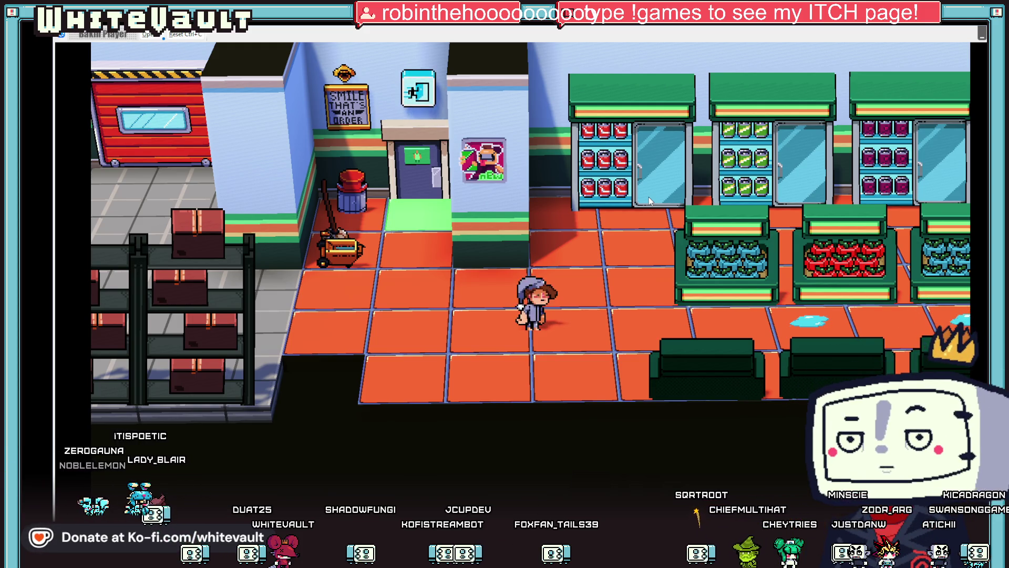
Walk to the back door, take the mop, and head into the shelf aisle
{"action": "key", "text": "Right"}
{"action": "key", "text": "Left"}
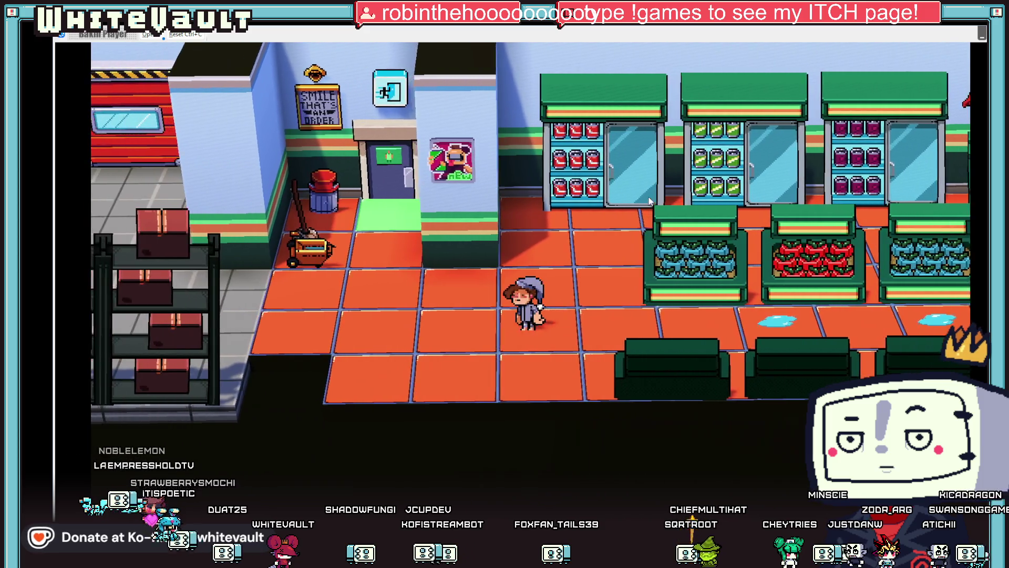
{"action": "key", "text": "Left"}
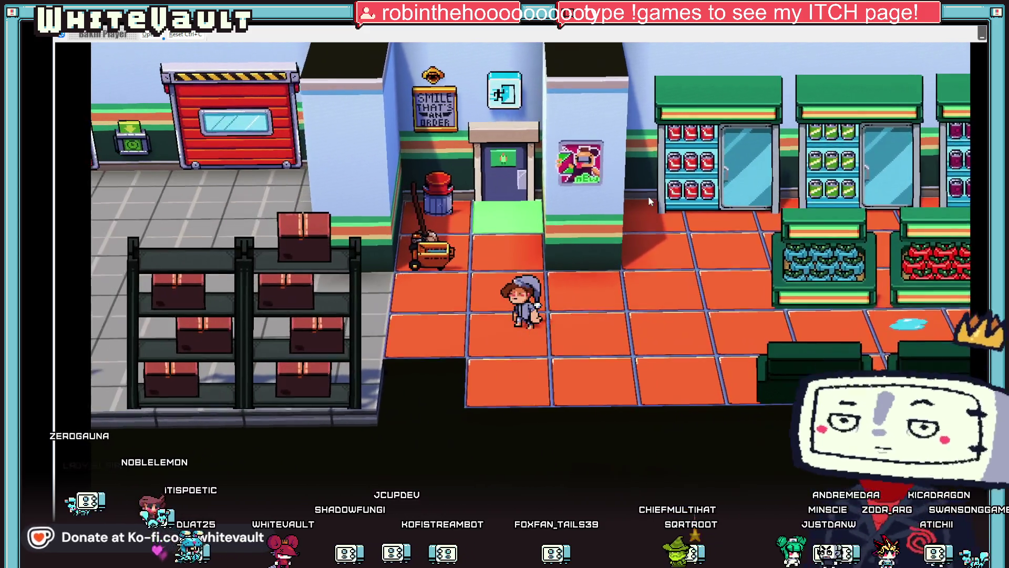
{"action": "key", "text": "Up"}
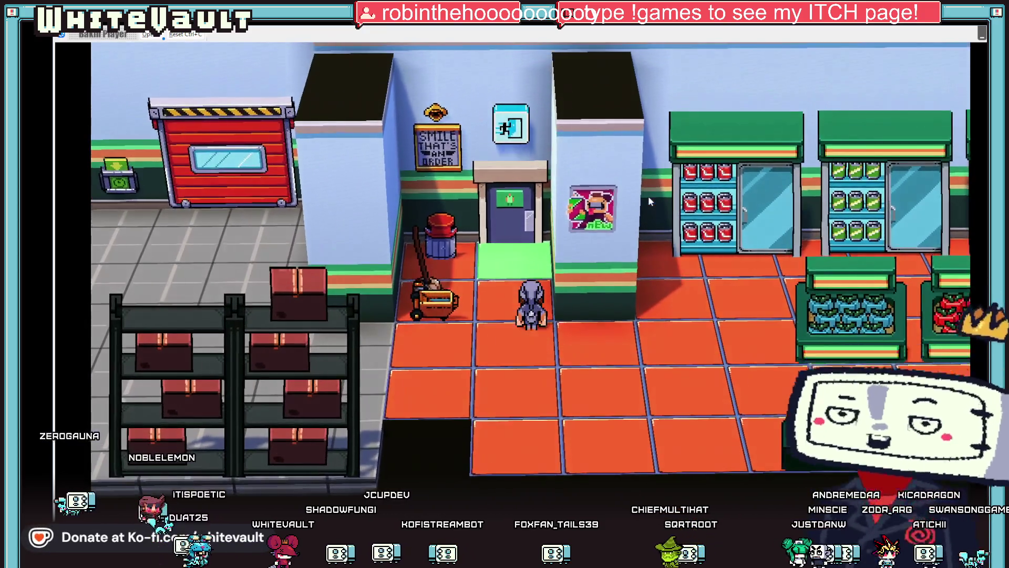
{"action": "key", "text": "Down"}
{"action": "key", "text": "Right"}
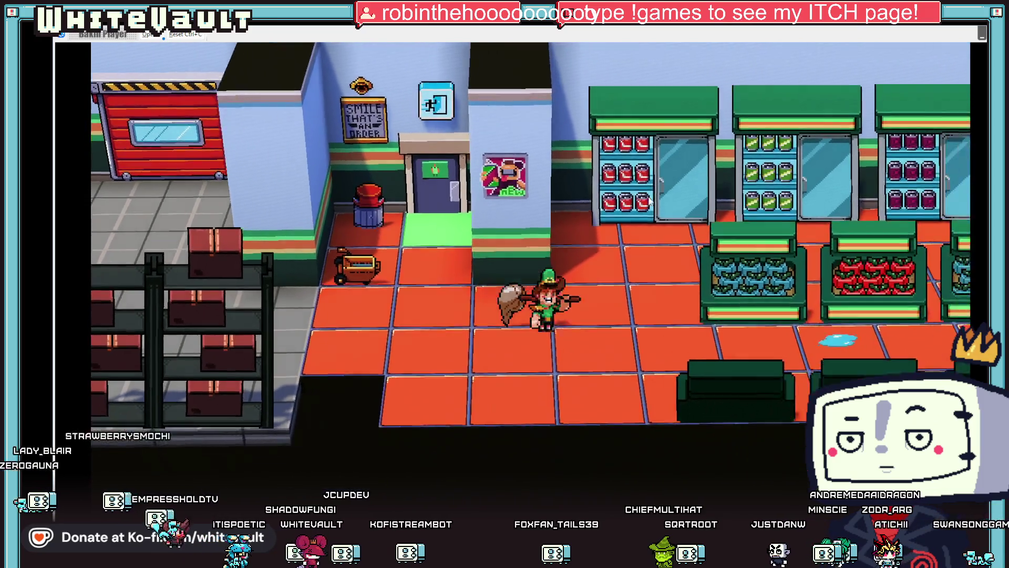
{"action": "key", "text": "Right"}
{"action": "key", "text": "Up"}
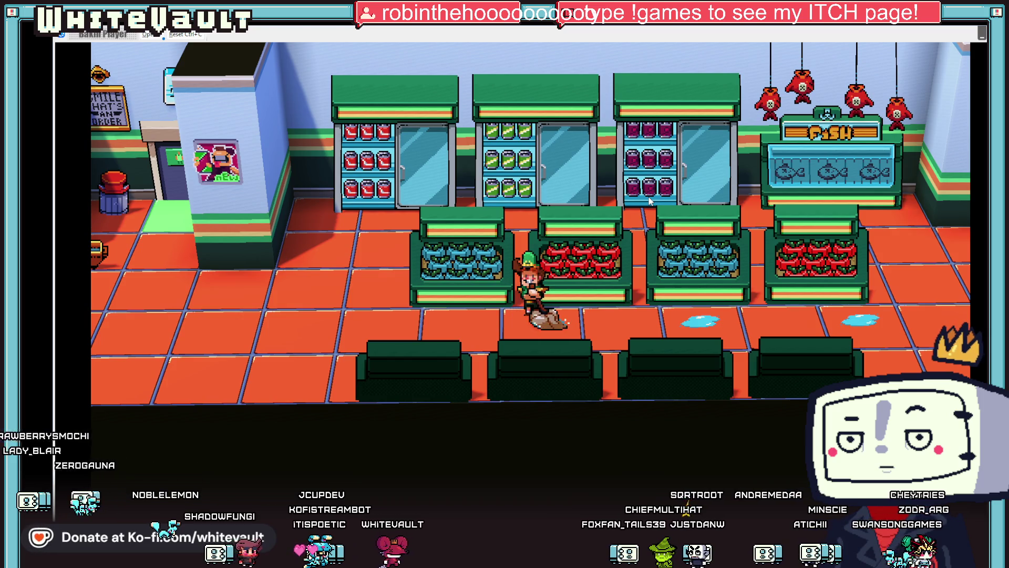
Mop past the produce stands, dismiss the mopping-done message, and return to the office
{"action": "key", "text": "Right"}
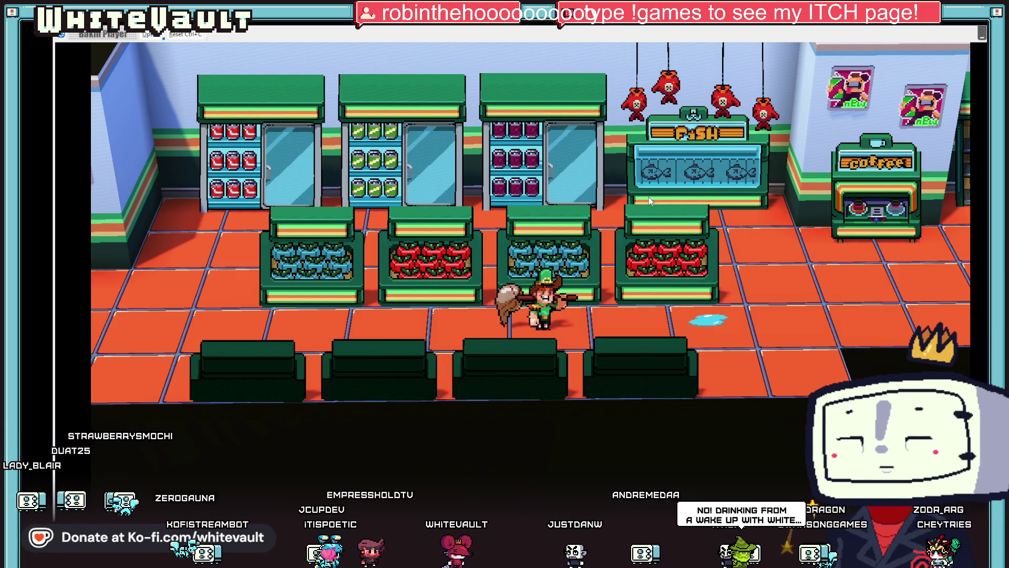
{"action": "key", "text": "Right"}
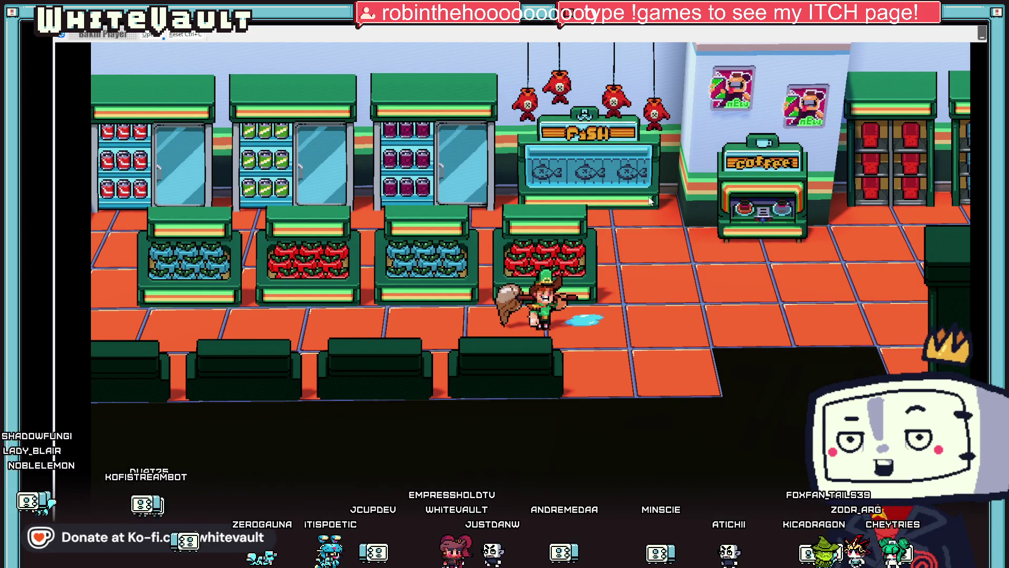
{"action": "key", "text": "Left"}
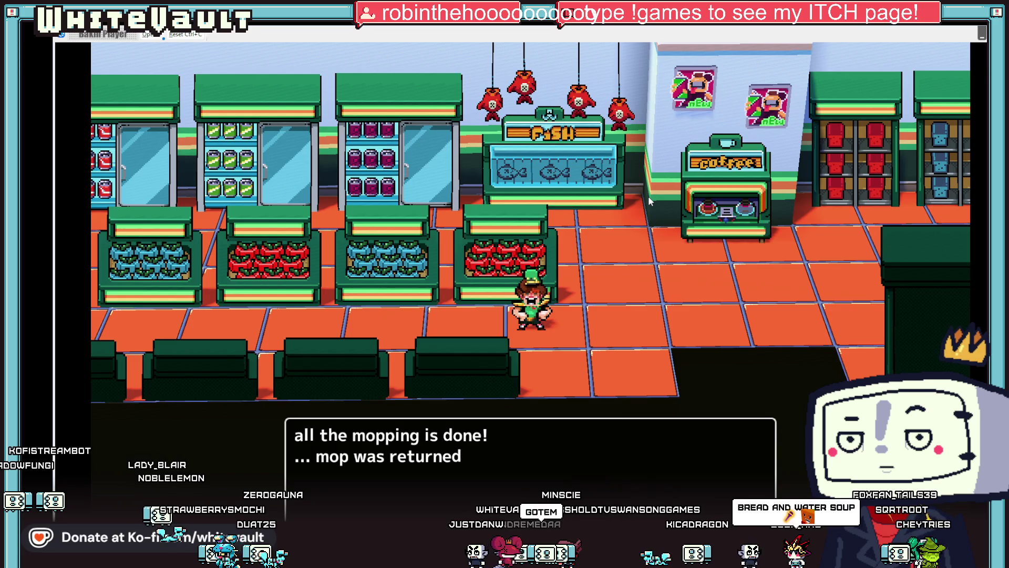
{"action": "key", "text": "Return"}
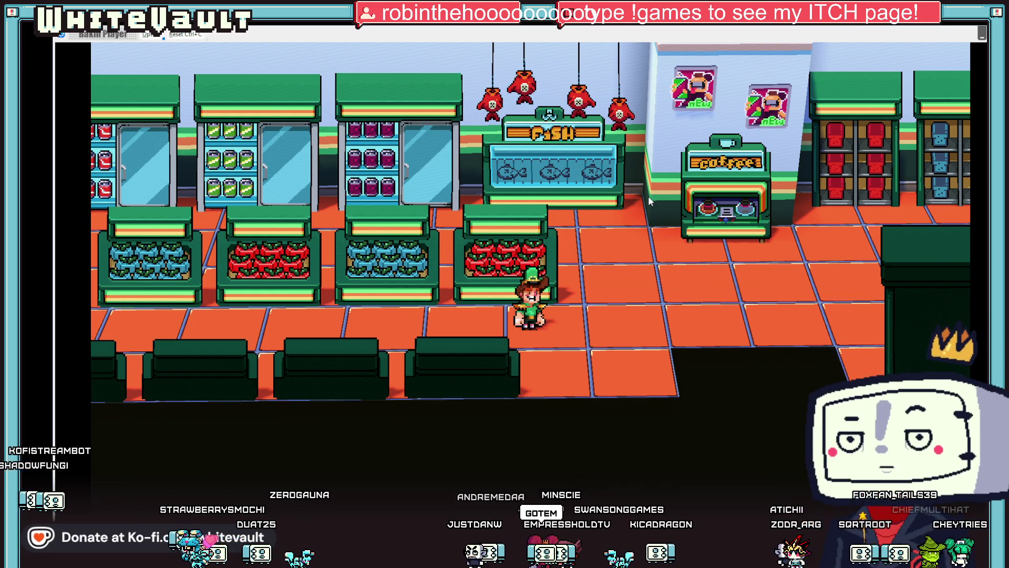
{"action": "key", "text": "Left"}
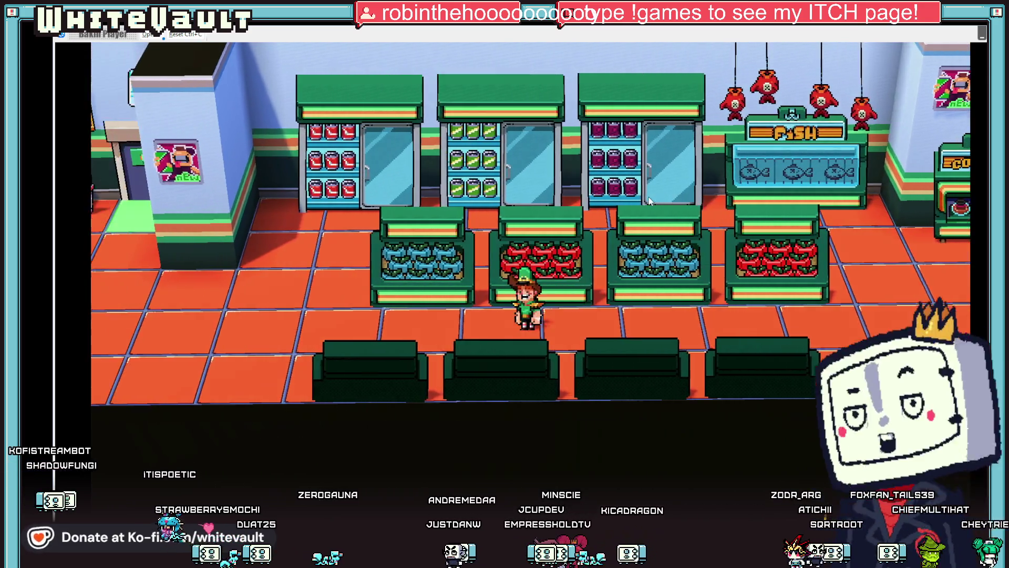
{"action": "key", "text": "Left"}
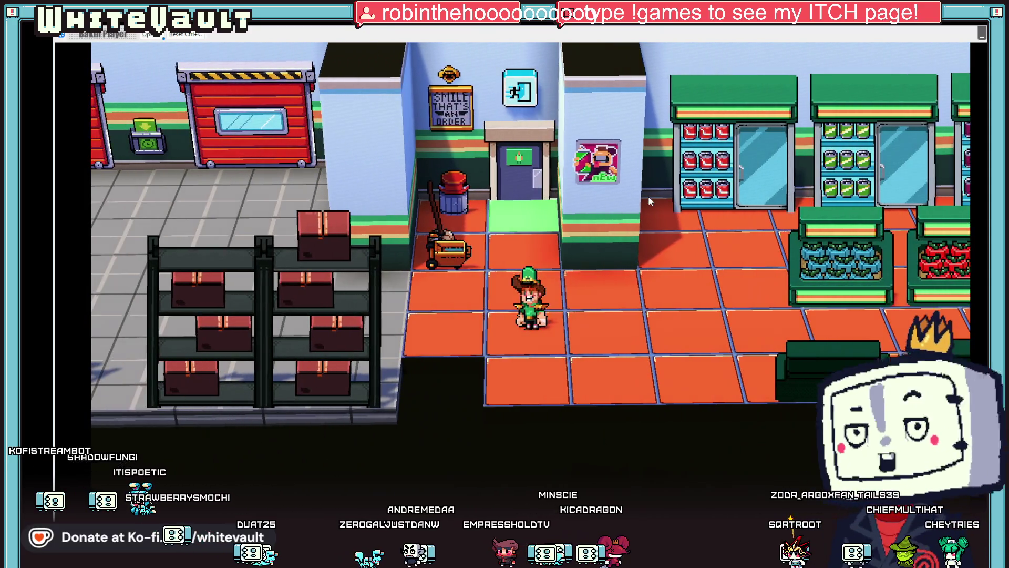
{"action": "key", "text": "Up"}
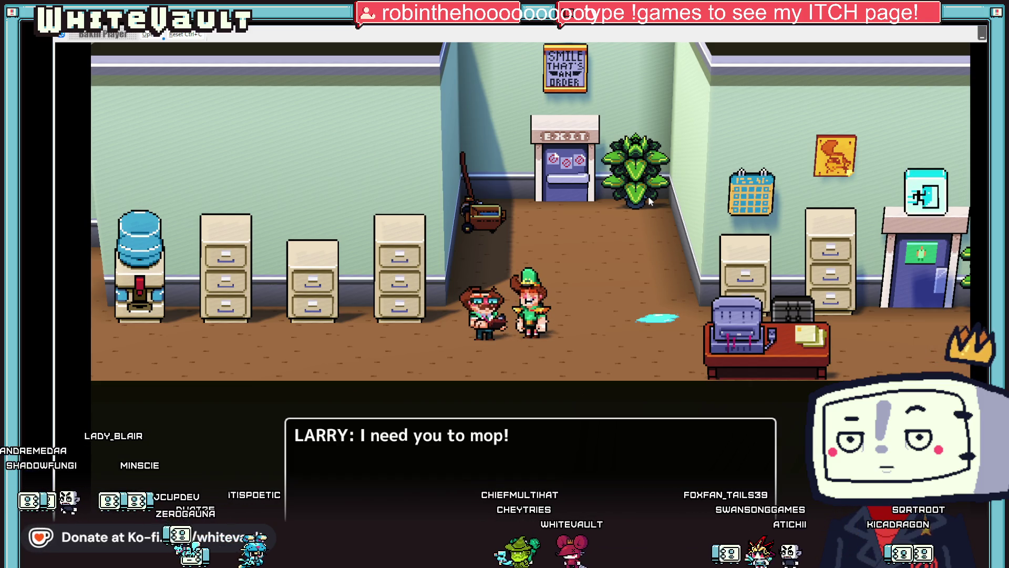
Advance Larry's dialogue to "you are done", then end the test play and select DoorMove
{"action": "key", "text": "Return"}
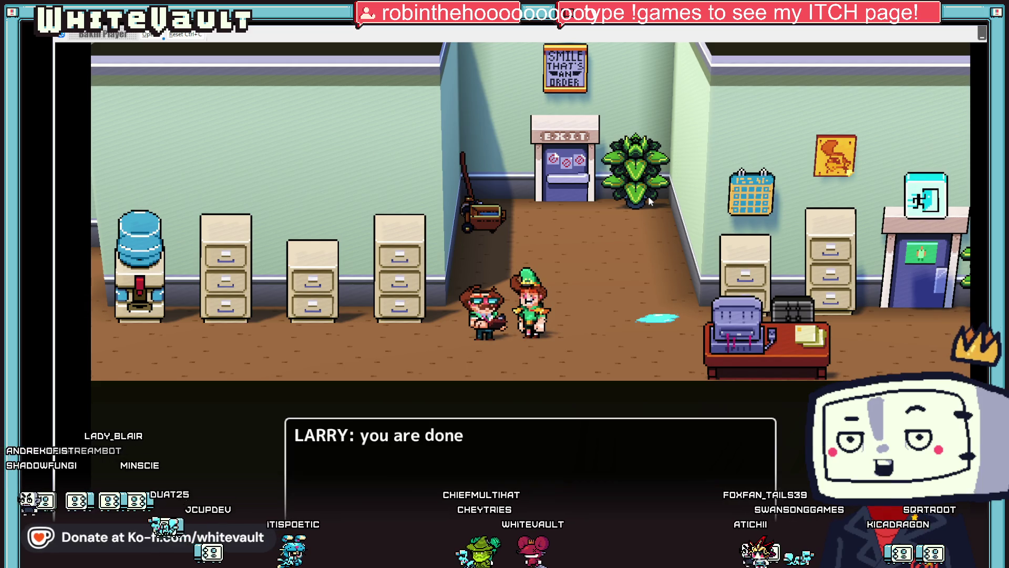
{"action": "key", "text": "Return"}
{"action": "key", "text": "Up"}
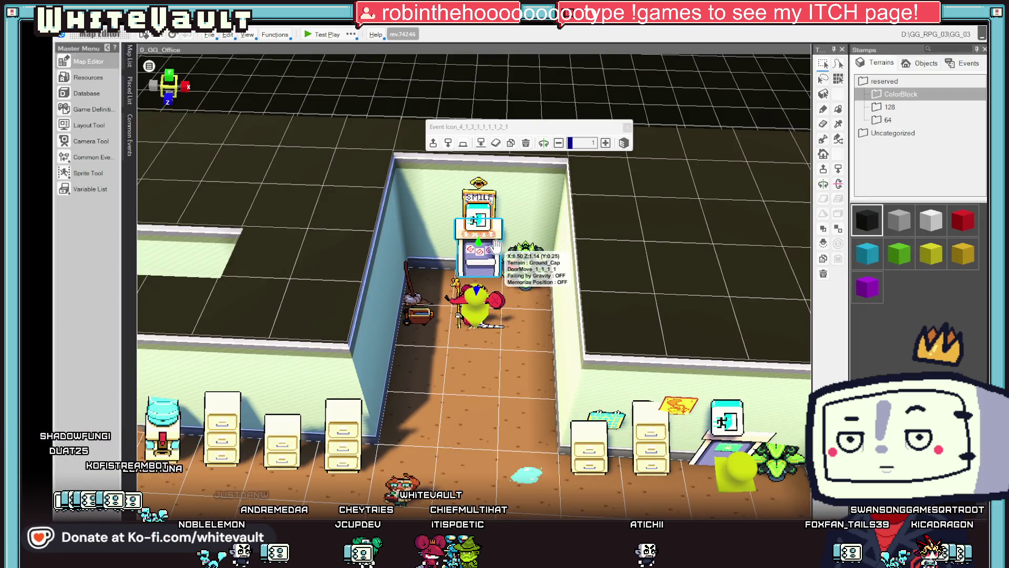
{"action": "left_click", "coordinate": [496, 246]}
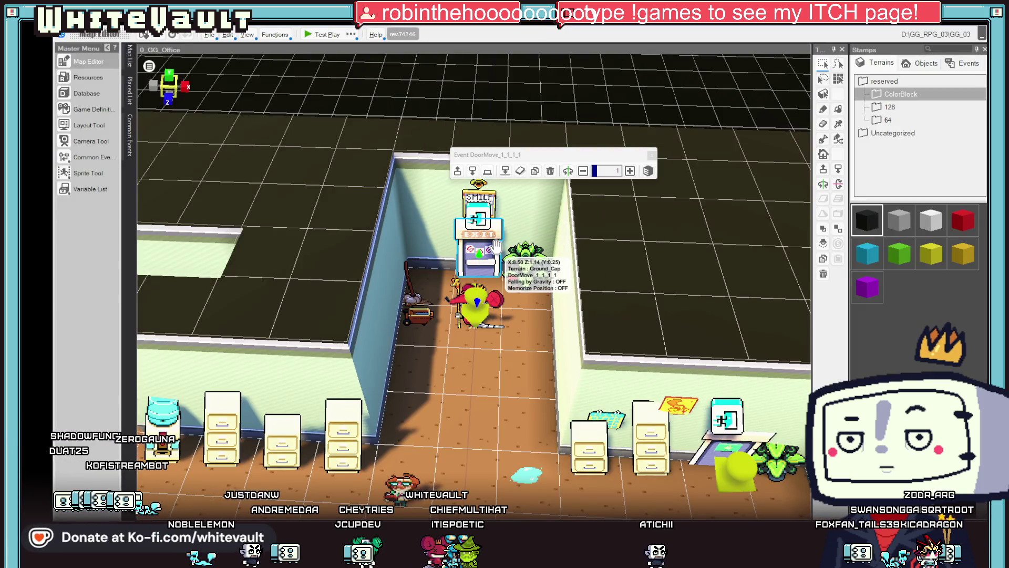
Delete the DoorMove event's second event sheet and keep the changes
{"action": "double_click", "coordinate": [497, 246]}
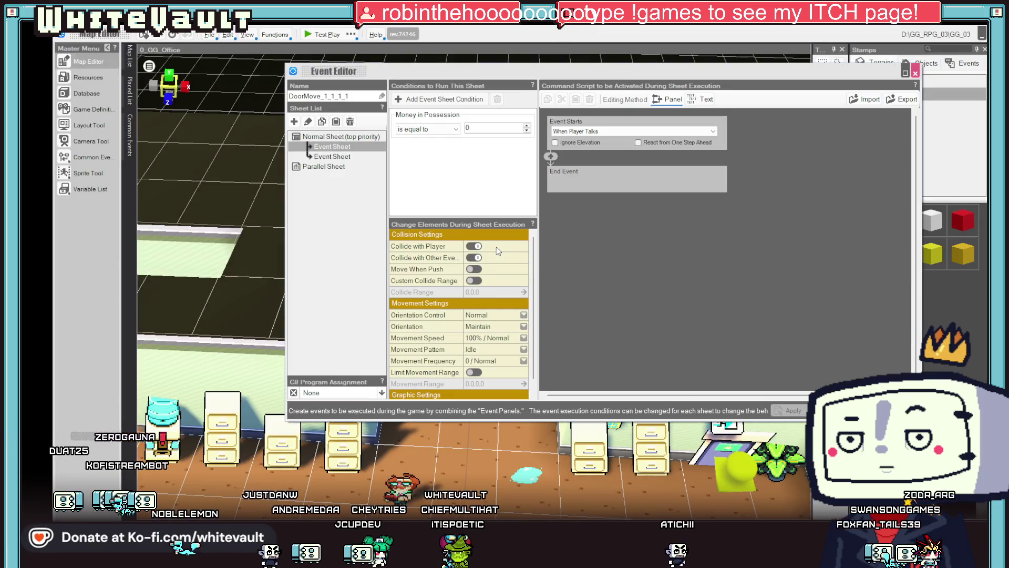
{"action": "left_click", "coordinate": [341, 158]}
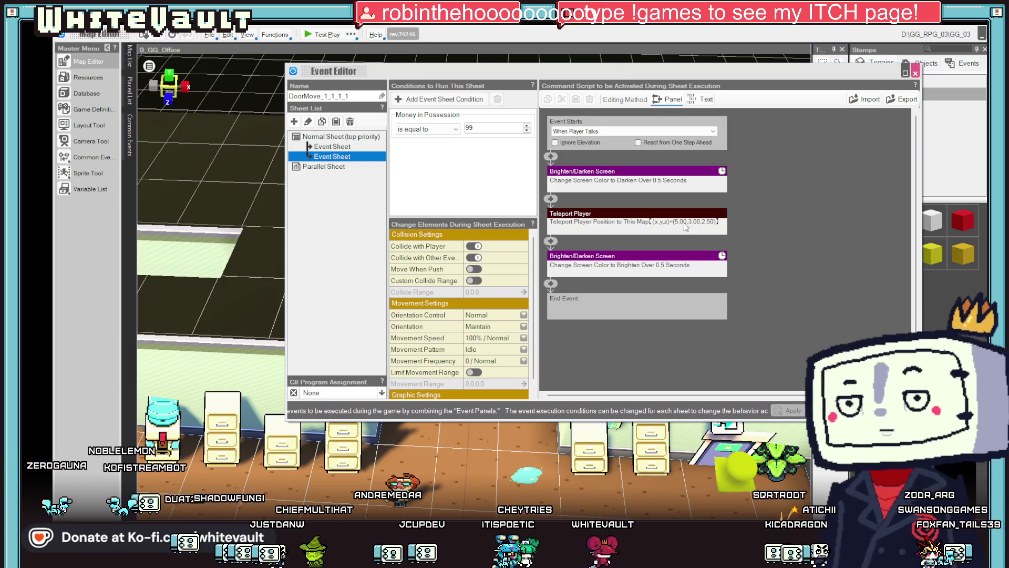
{"action": "right_click", "coordinate": [360, 158]}
{"action": "left_click", "coordinate": [376, 194]}
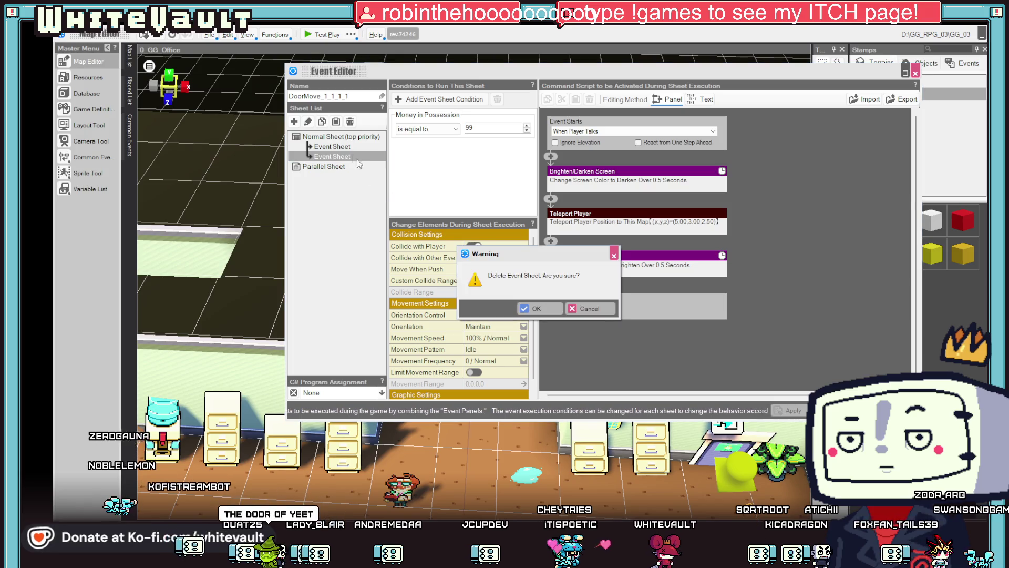
{"action": "left_click", "coordinate": [537, 309]}
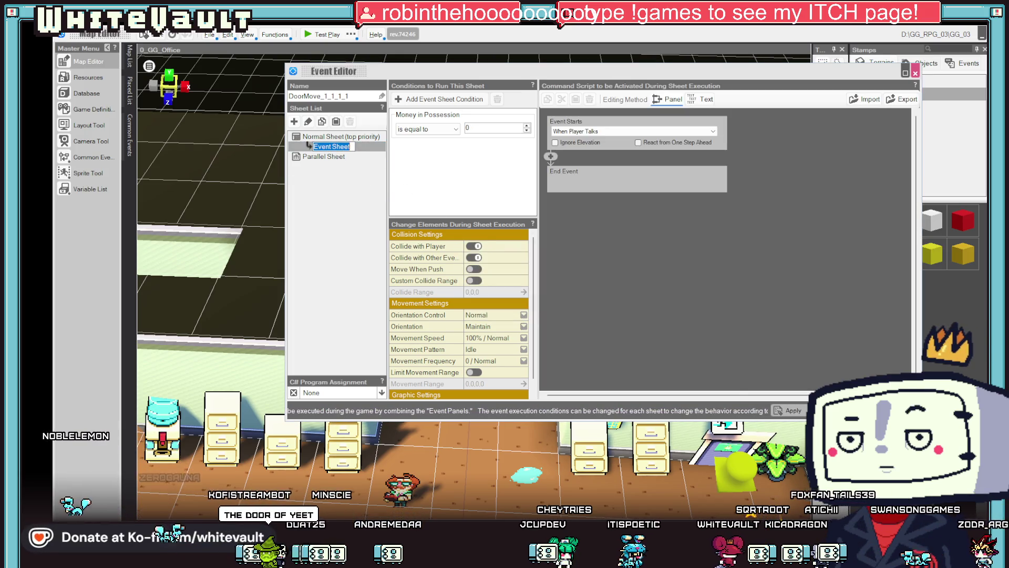
{"action": "left_click", "coordinate": [915, 73]}
{"action": "left_click", "coordinate": [538, 310]}
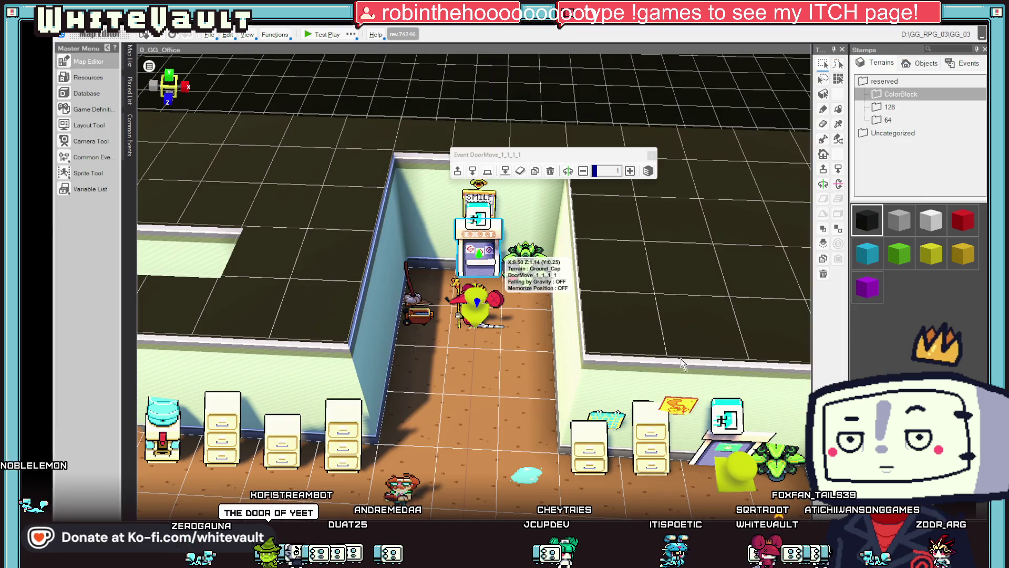
Delete the money-conditioned second sheet from the DoorMove_1_1_1_1 door event
{"action": "double_click", "coordinate": [479, 221]}
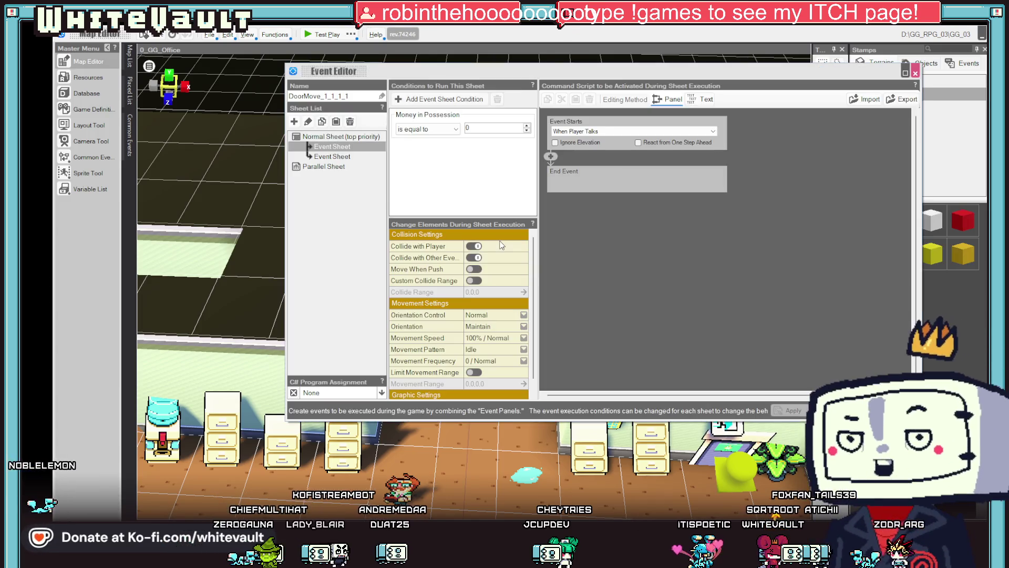
{"action": "left_click", "coordinate": [332, 156]}
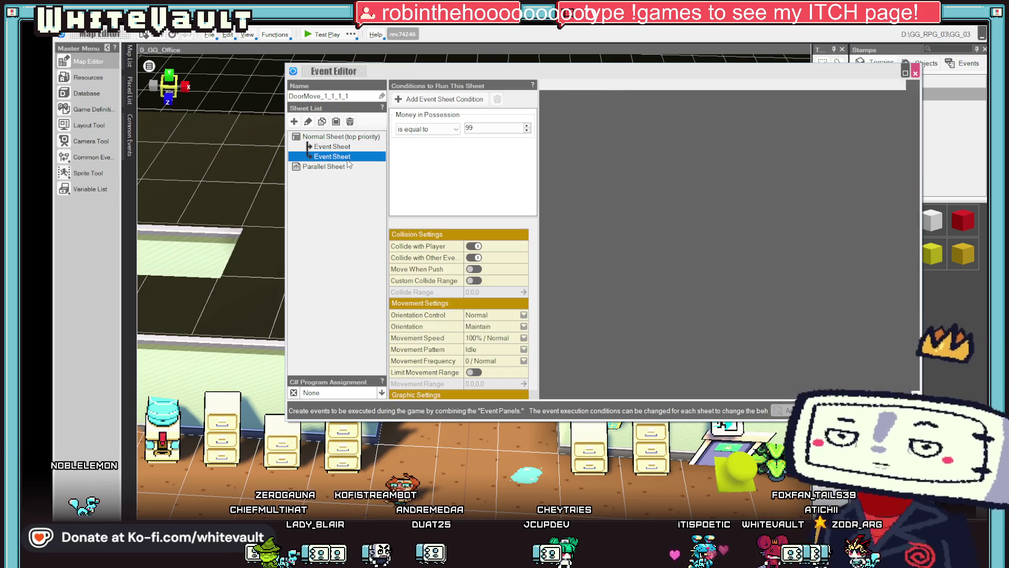
{"action": "right_click", "coordinate": [342, 157]}
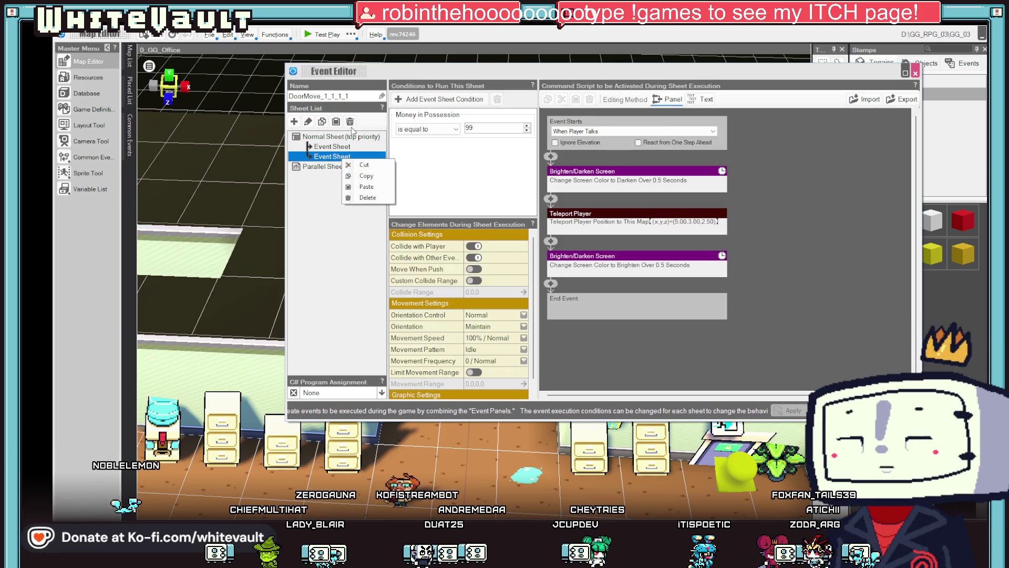
{"action": "left_click", "coordinate": [368, 197]}
{"action": "left_click", "coordinate": [542, 308]}
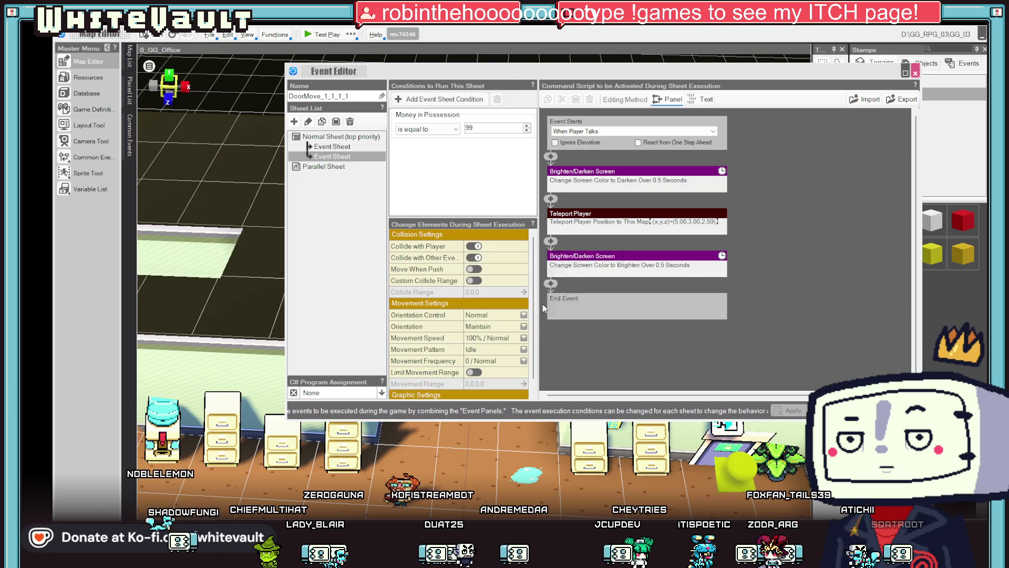
{"action": "left_click", "coordinate": [793, 410]}
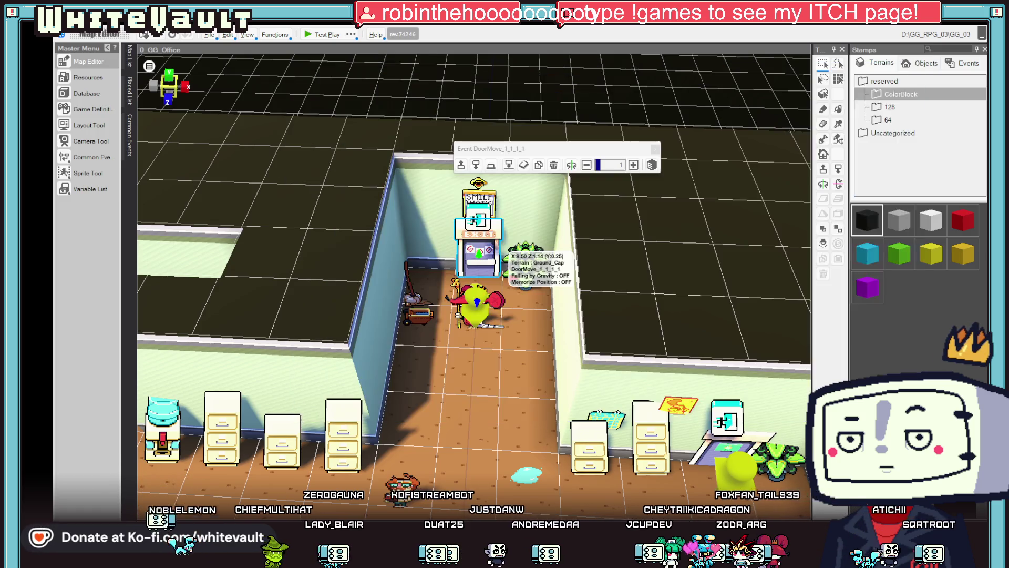
{"action": "double_click", "coordinate": [483, 219]}
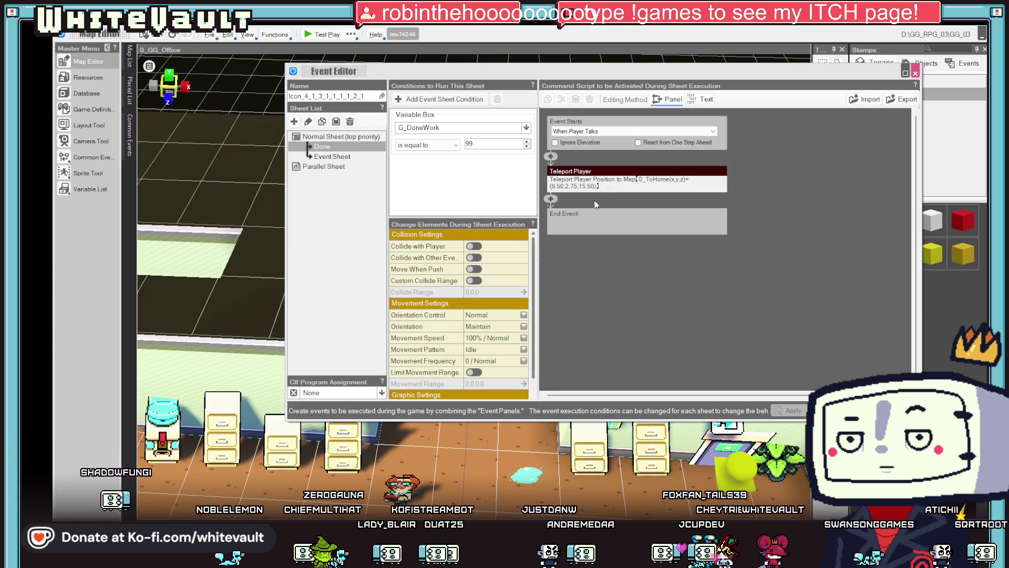
Point the T_Done sheet's Teleport Player at a chosen spot on the 0_ToHome map
{"action": "left_click", "coordinate": [551, 157]}
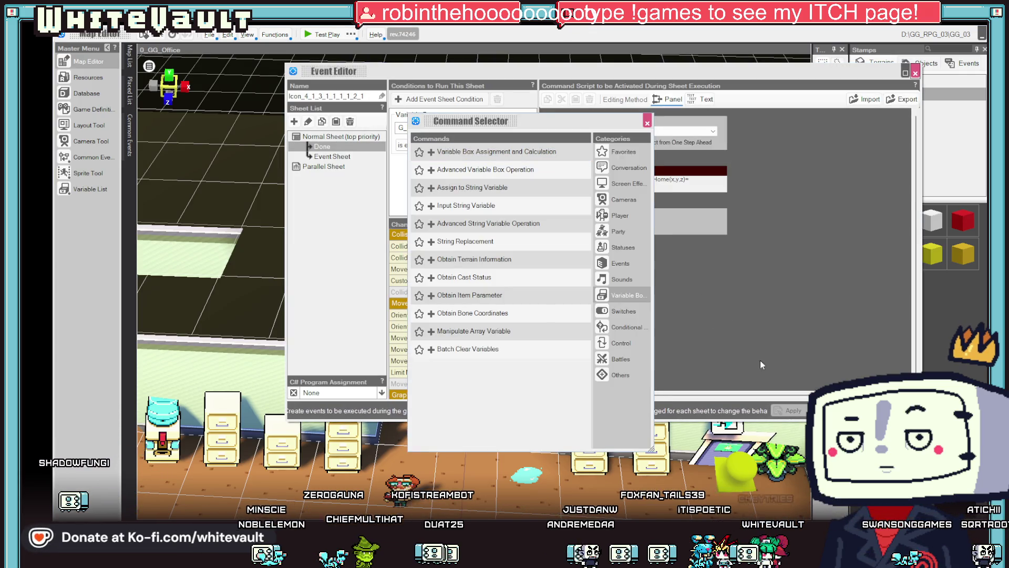
{"action": "left_click", "coordinate": [647, 123]}
{"action": "left_click", "coordinate": [341, 157]}
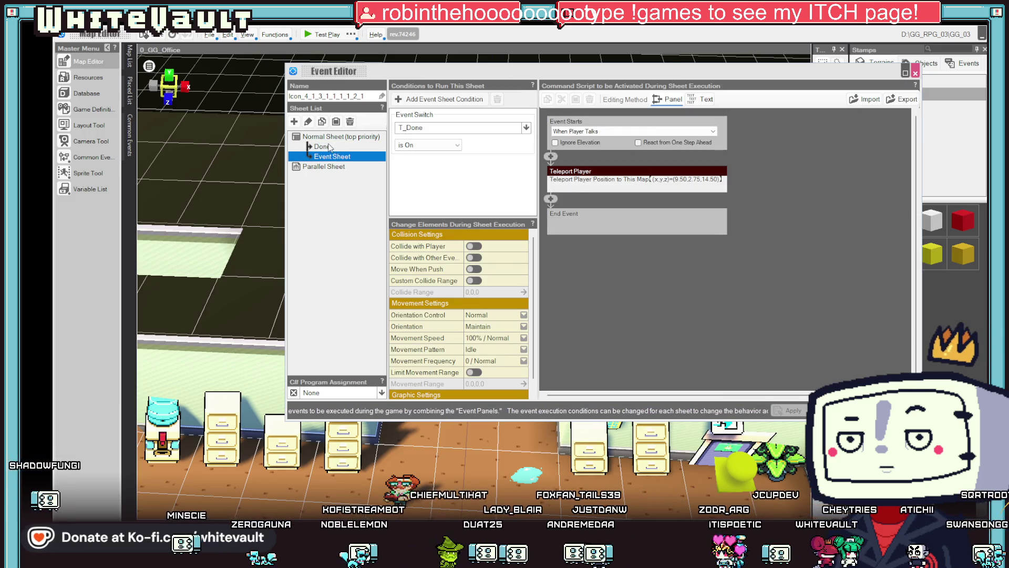
{"action": "double_click", "coordinate": [613, 176]}
{"action": "left_click", "coordinate": [644, 218]}
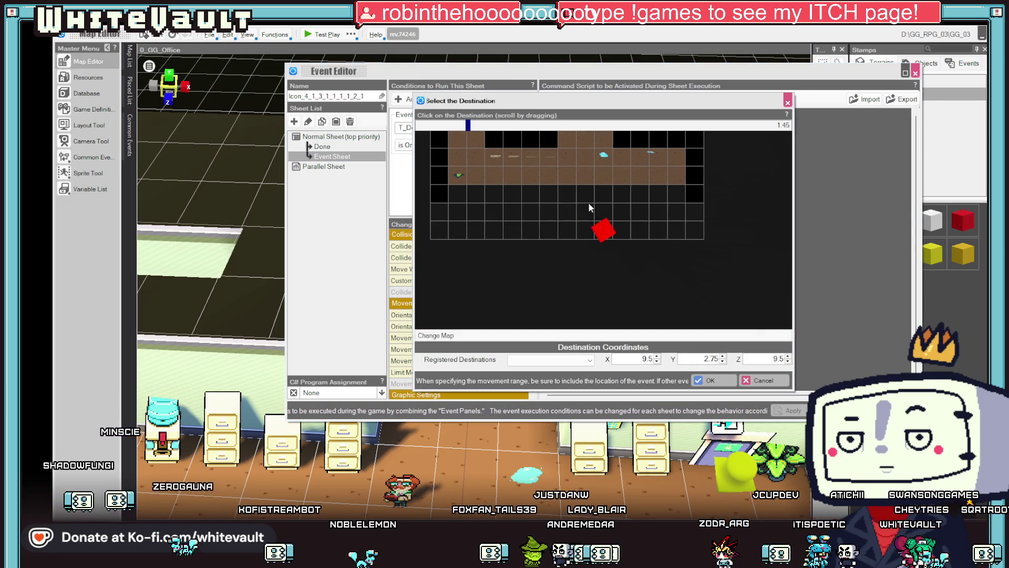
{"action": "scroll", "coordinate": [589, 208], "scroll_direction": "down", "scroll_amount": 2}
{"action": "left_click", "coordinate": [578, 336]}
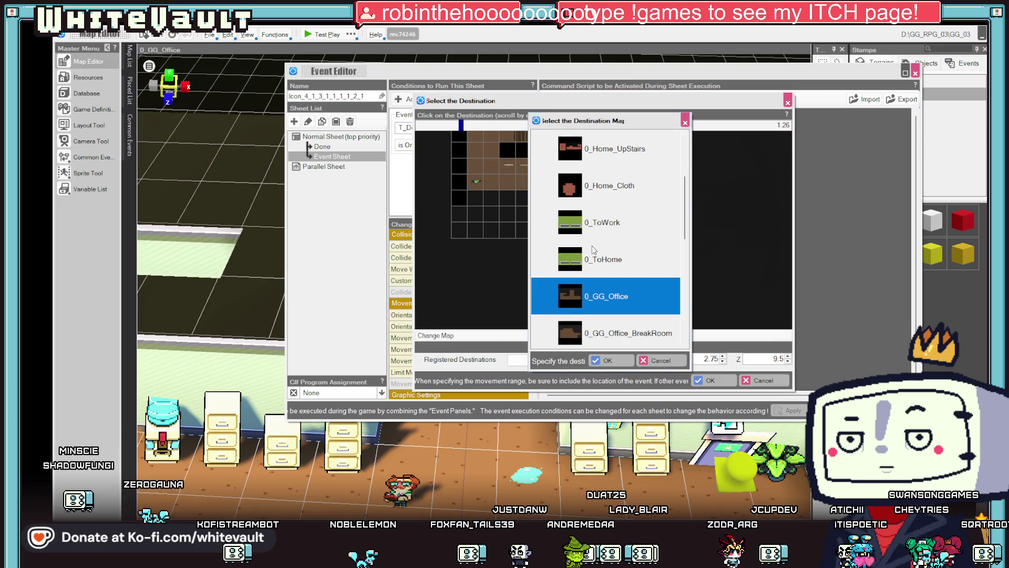
{"action": "scroll", "coordinate": [597, 245], "scroll_direction": "up", "scroll_amount": 2}
{"action": "scroll", "coordinate": [599, 251], "scroll_direction": "down", "scroll_amount": 2}
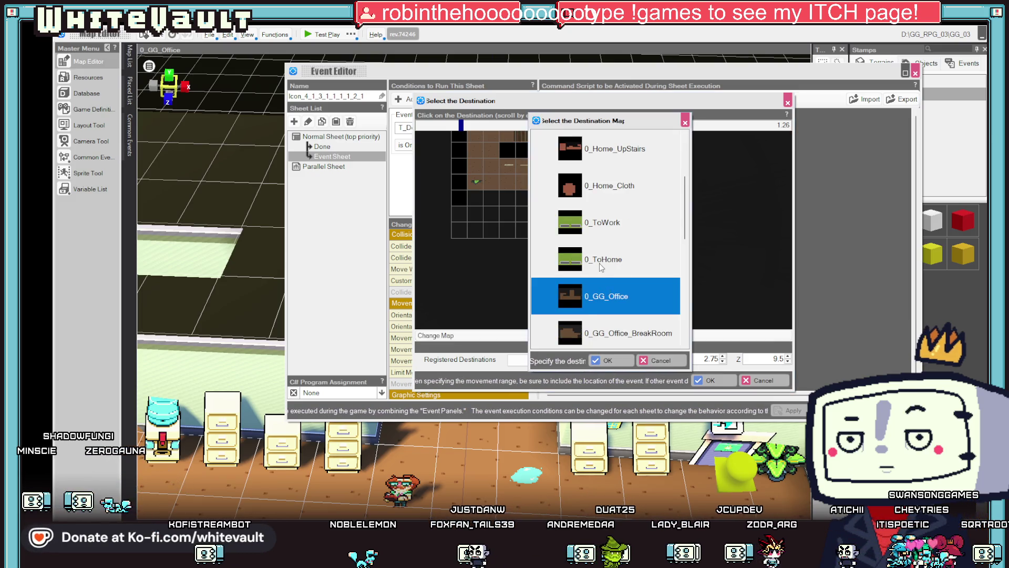
{"action": "double_click", "coordinate": [599, 264]}
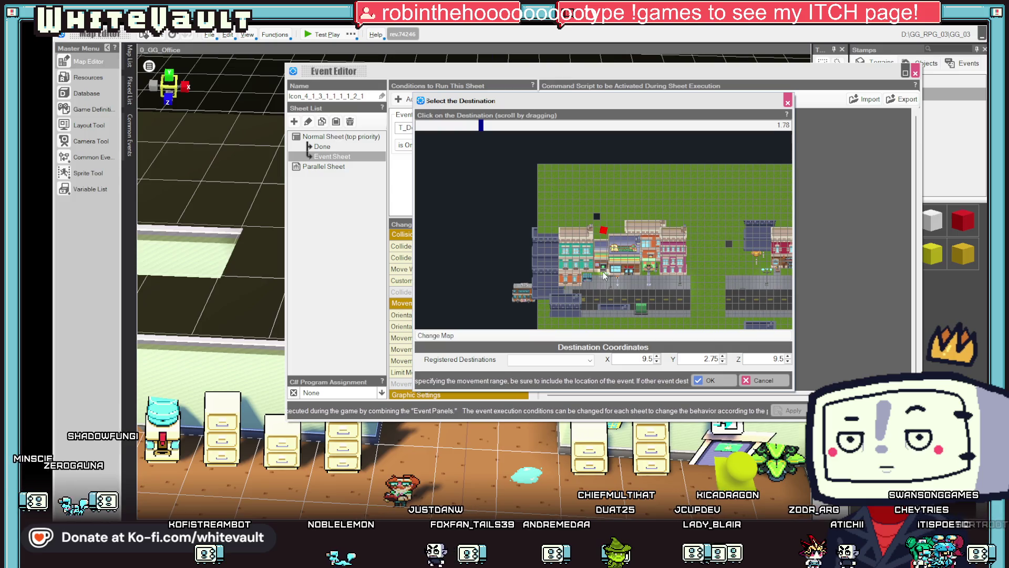
{"action": "left_click", "coordinate": [598, 277]}
{"action": "left_click", "coordinate": [710, 380]}
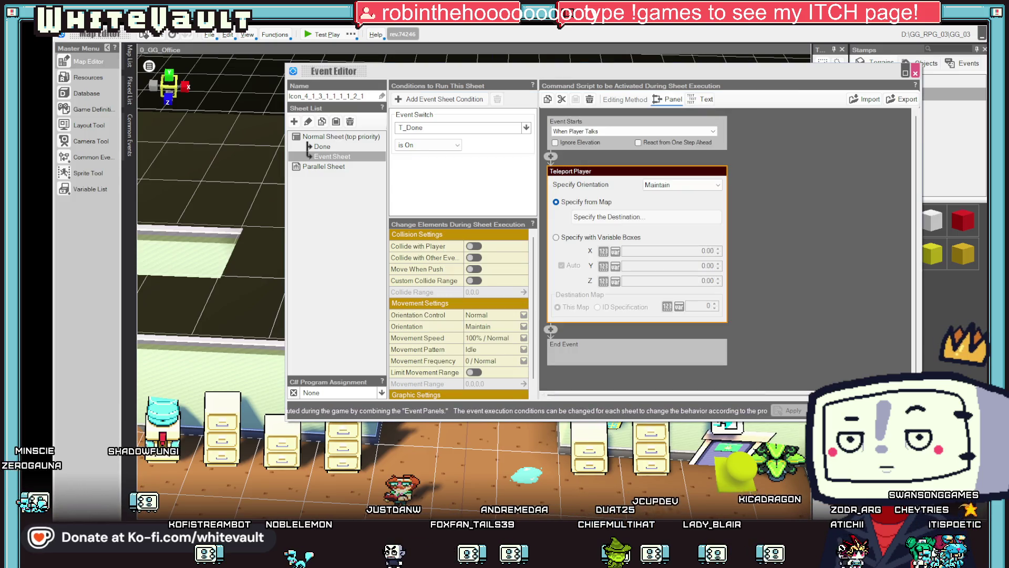
{"action": "left_click", "coordinate": [915, 73]}
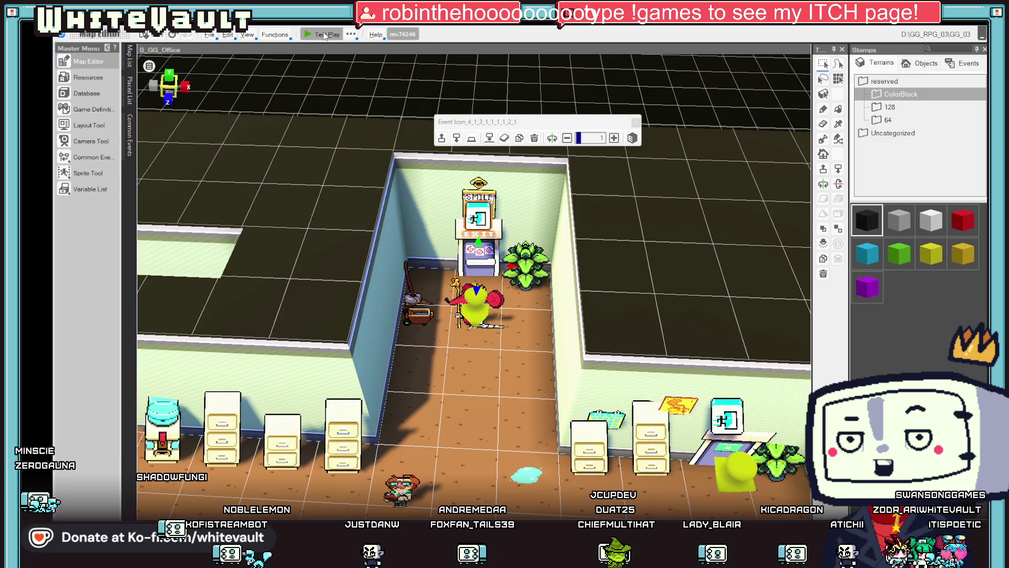
Test-play through the store past the mopping-done message to the back doorway
{"action": "left_click", "coordinate": [324, 35]}
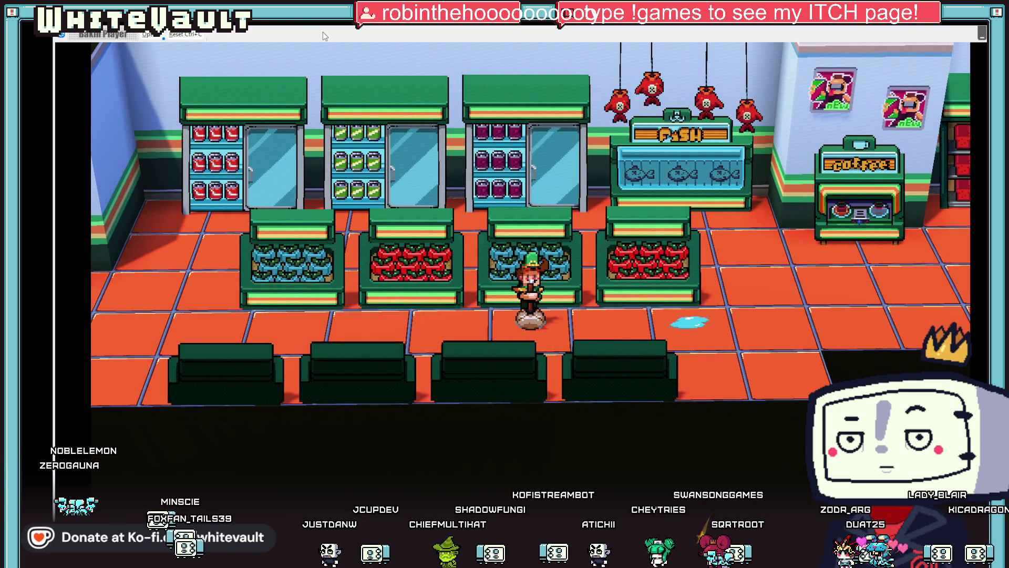
{"action": "key", "text": "Right"}
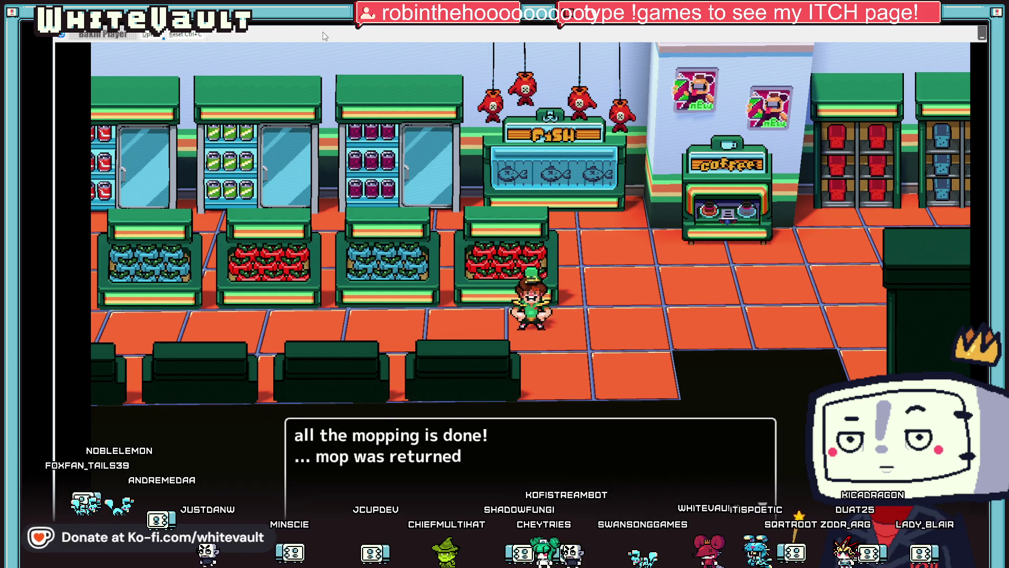
{"action": "key", "text": "Return"}
{"action": "key", "text": "Left"}
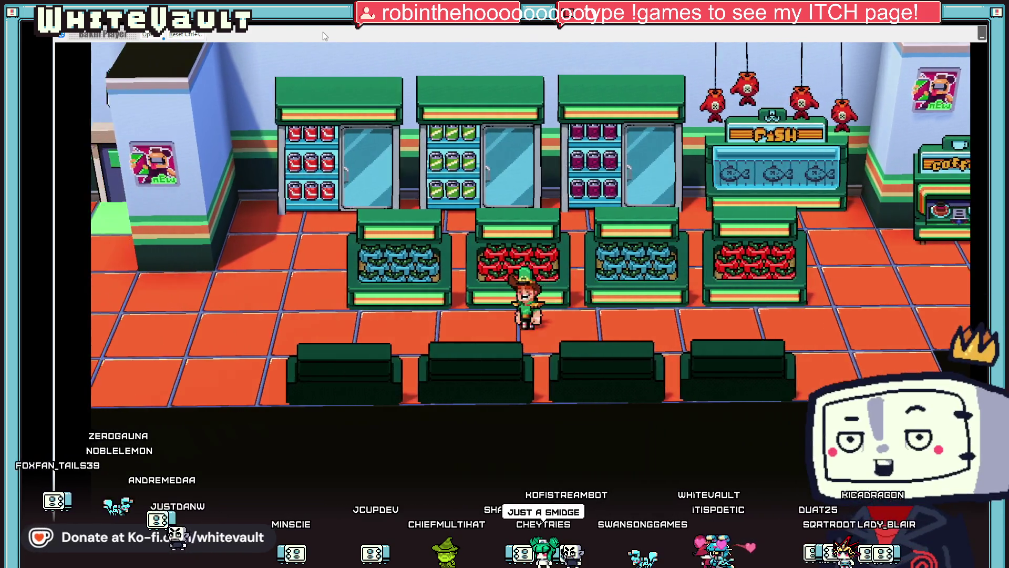
{"action": "key", "text": "Up"}
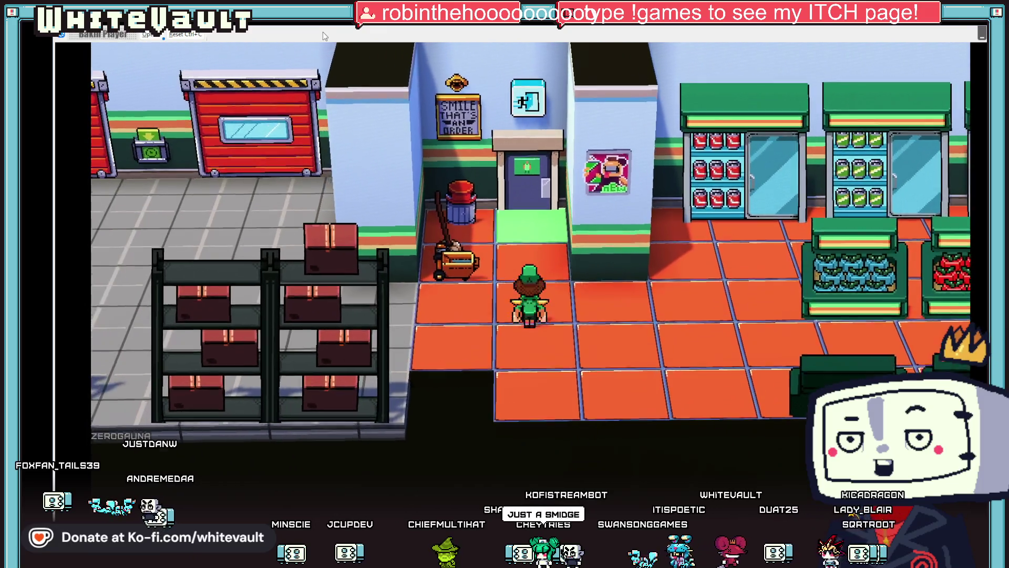
{"action": "key", "text": "Up"}
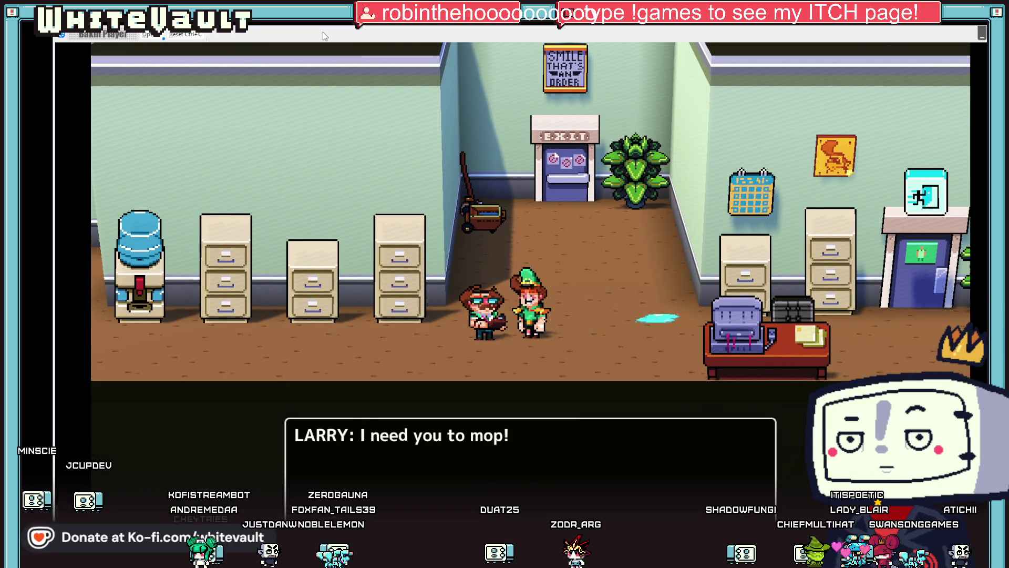
Hear Larry's 'you are done' line, walk to the EXIT door, and end the test play
{"action": "key", "text": "Return"}
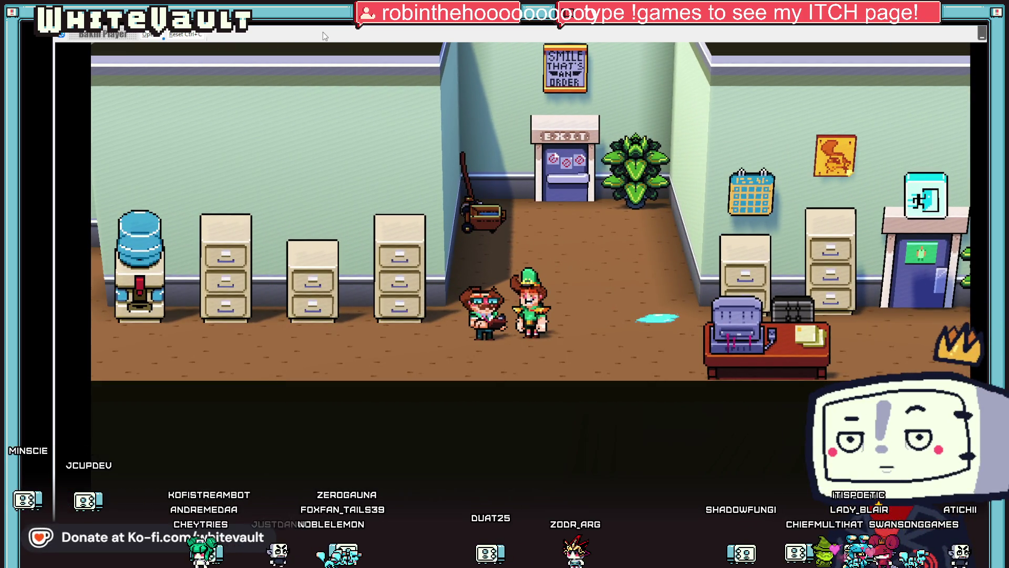
{"action": "key", "text": "Return"}
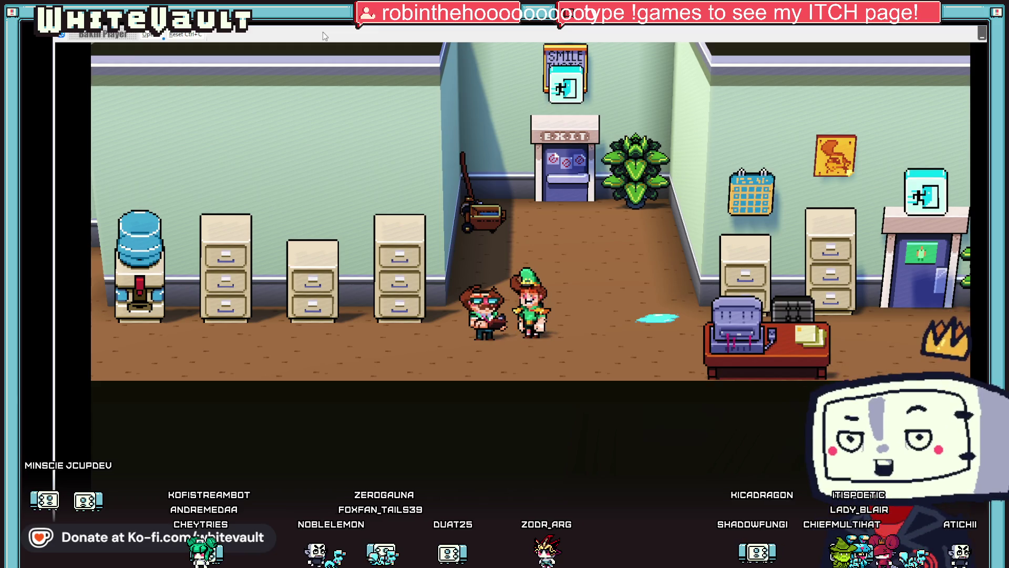
{"action": "key", "text": "Up"}
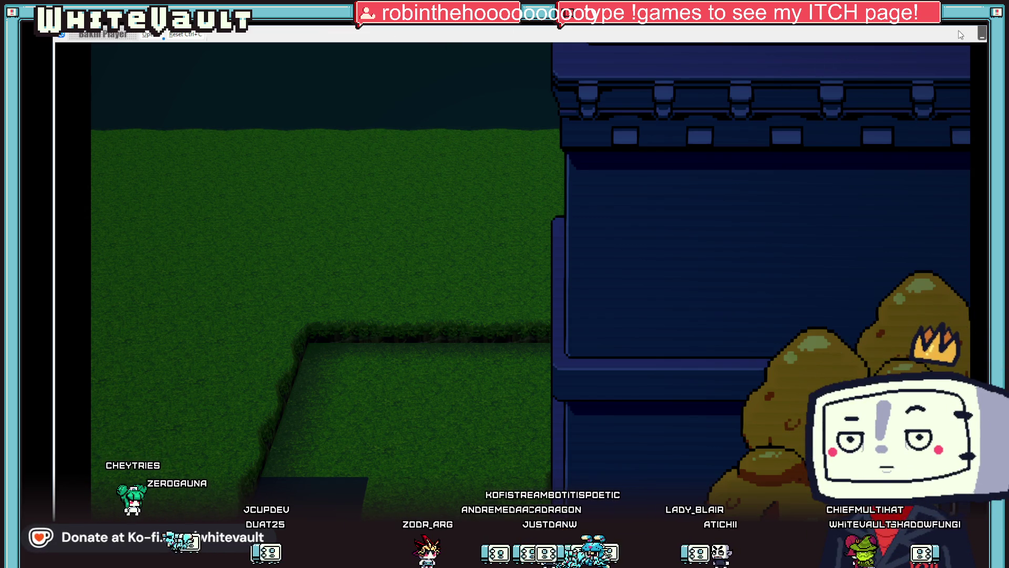
{"action": "key", "text": "alt+F4"}
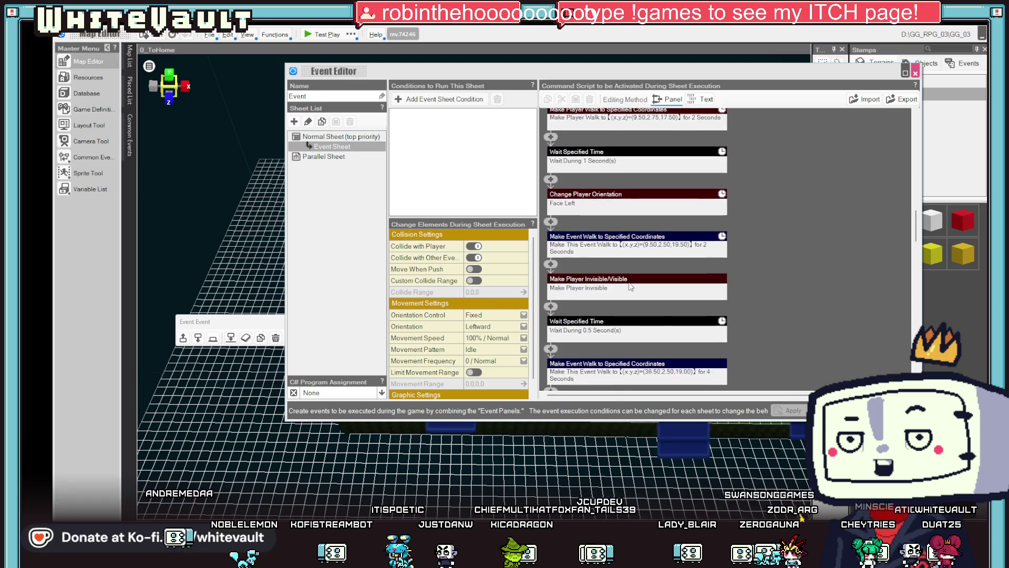
Set the last Teleport Player destination to a spot in the 0_Home_UpStairs map
{"action": "scroll", "coordinate": [643, 295], "scroll_direction": "down", "scroll_amount": 3}
{"action": "left_click", "coordinate": [654, 302]}
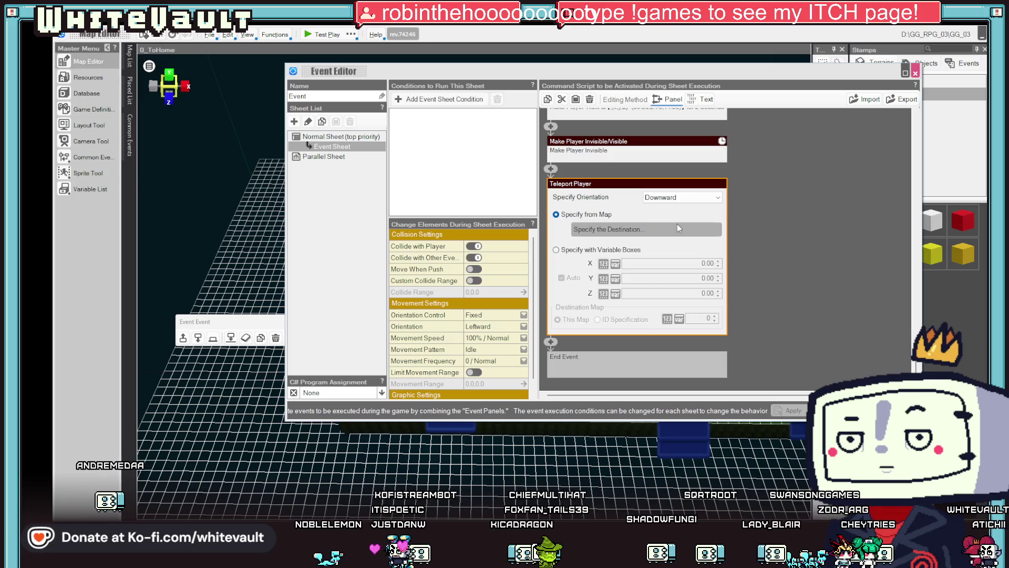
{"action": "left_click", "coordinate": [664, 262]}
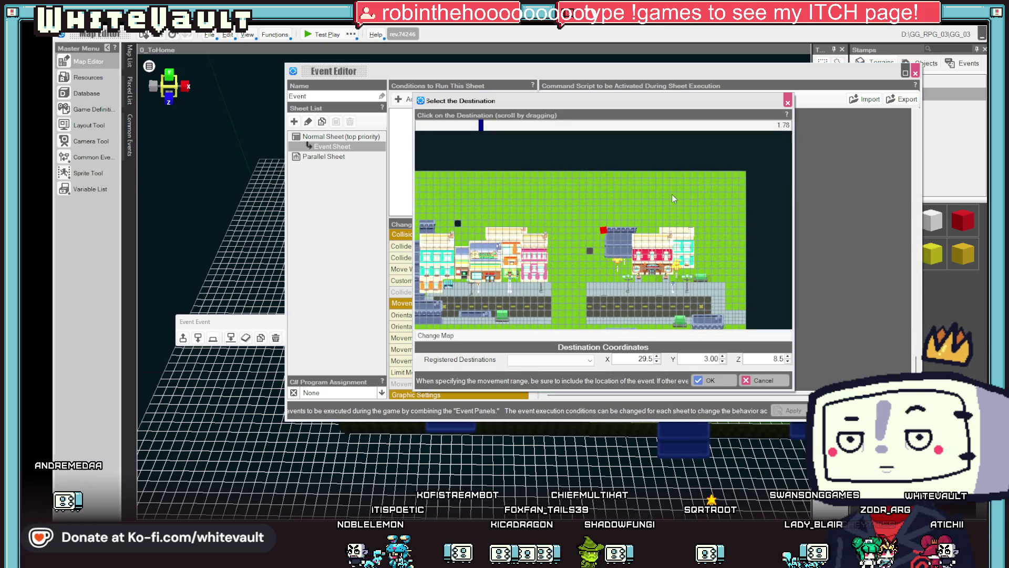
{"action": "left_click", "coordinate": [548, 334]}
{"action": "scroll", "coordinate": [580, 265], "scroll_direction": "down", "scroll_amount": 1}
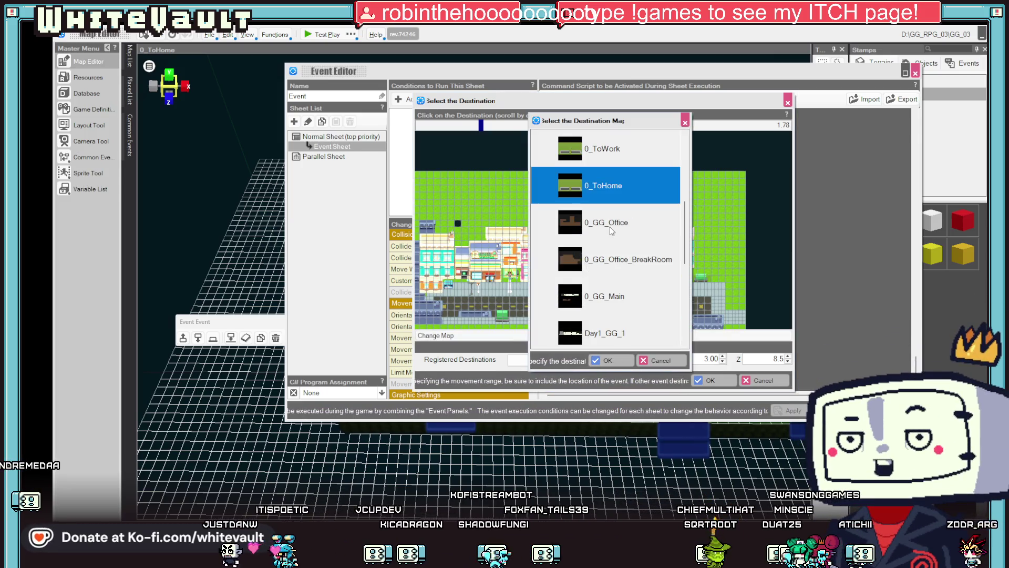
{"action": "scroll", "coordinate": [612, 228], "scroll_direction": "up", "scroll_amount": 1}
{"action": "scroll", "coordinate": [616, 234], "scroll_direction": "up", "scroll_amount": 1}
{"action": "double_click", "coordinate": [630, 261]}
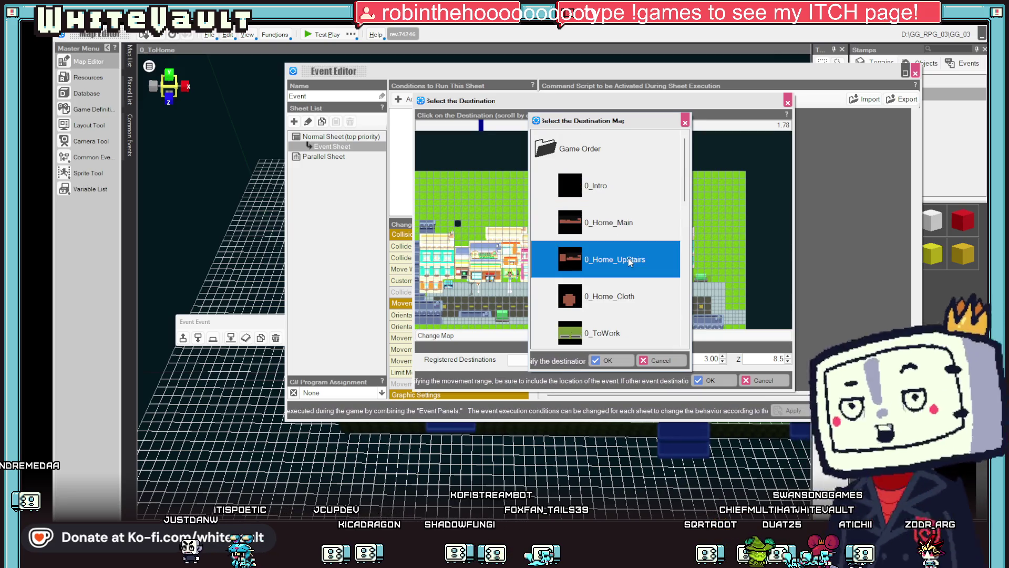
{"action": "left_click_drag", "start_coordinate": [576, 215], "coordinate": [625, 238]}
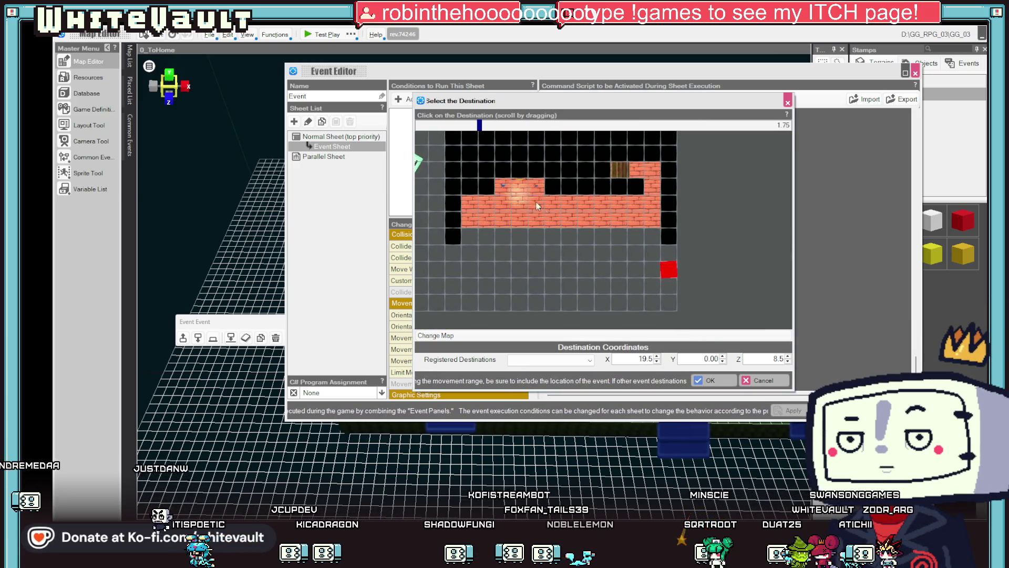
{"action": "left_click", "coordinate": [515, 182]}
{"action": "left_click", "coordinate": [710, 381]}
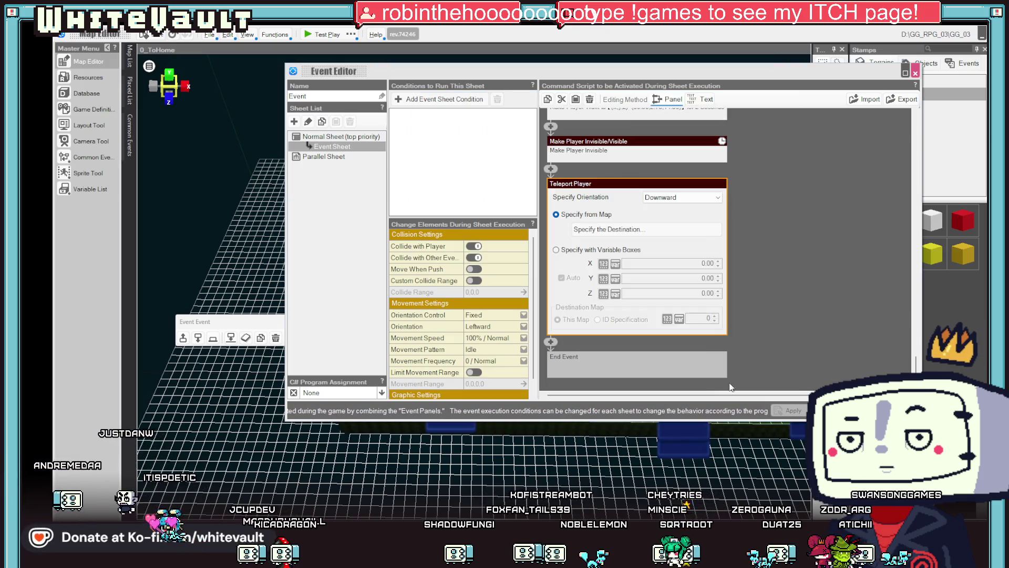
Close the Event Editor, run a test play, and reopen the event
{"action": "key", "text": "Escape"}
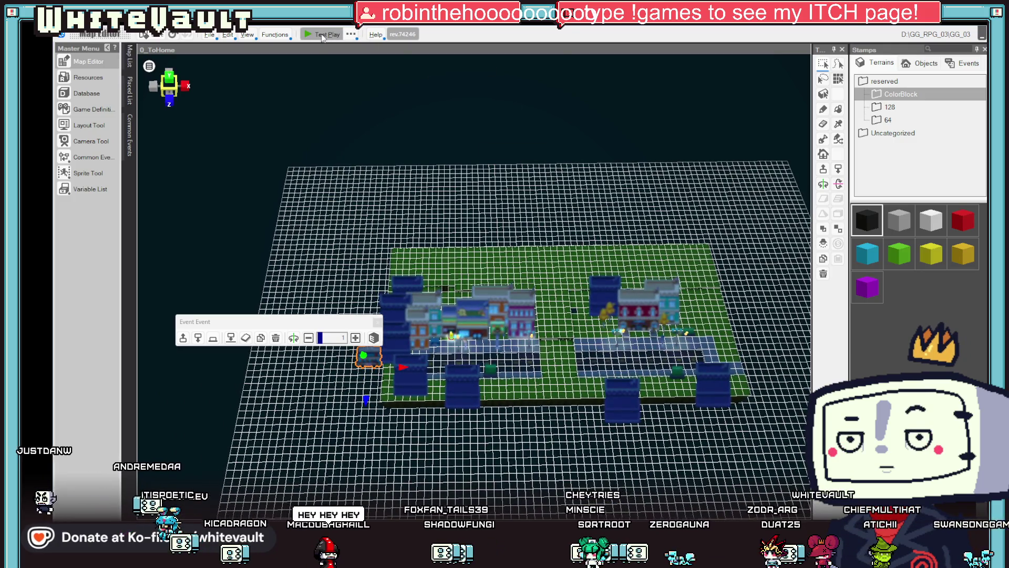
{"action": "left_click", "coordinate": [322, 36]}
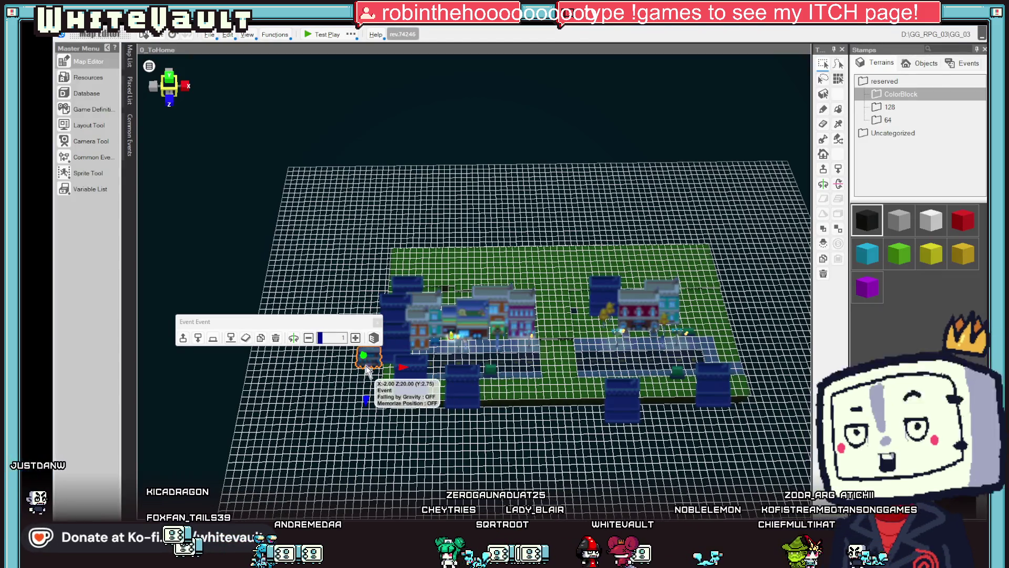
{"action": "double_click", "coordinate": [369, 360]}
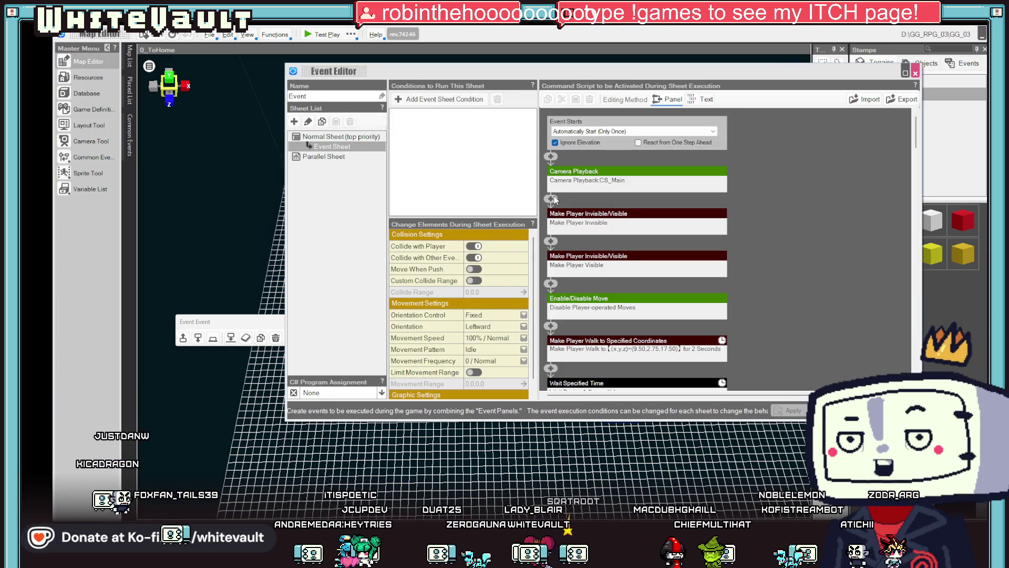
Cut the first Make Player Invisible step, apply the change, and close the editor
{"action": "left_click", "coordinate": [600, 216]}
{"action": "right_click", "coordinate": [605, 215]}
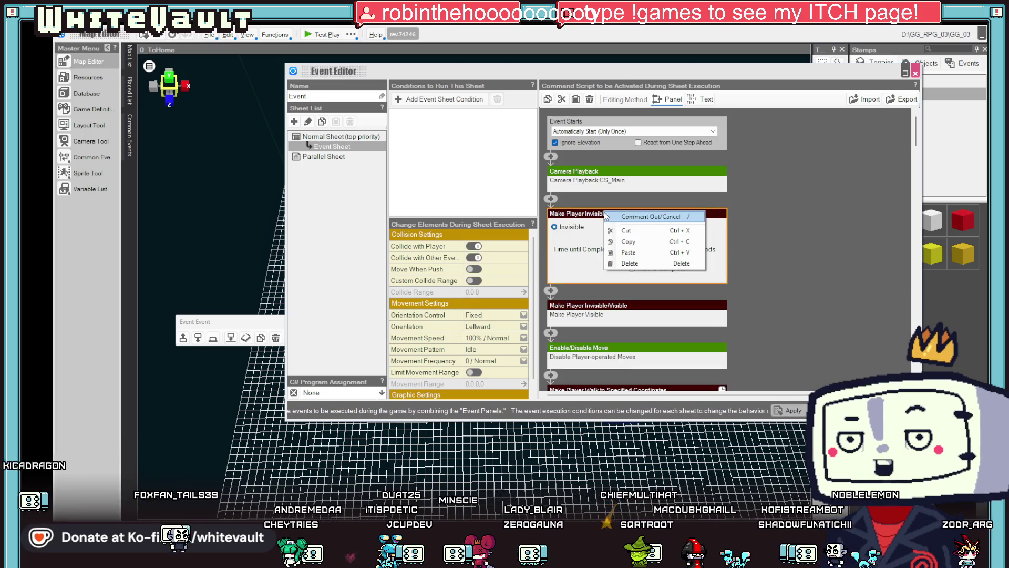
{"action": "left_click", "coordinate": [627, 231]}
{"action": "left_click", "coordinate": [608, 242]}
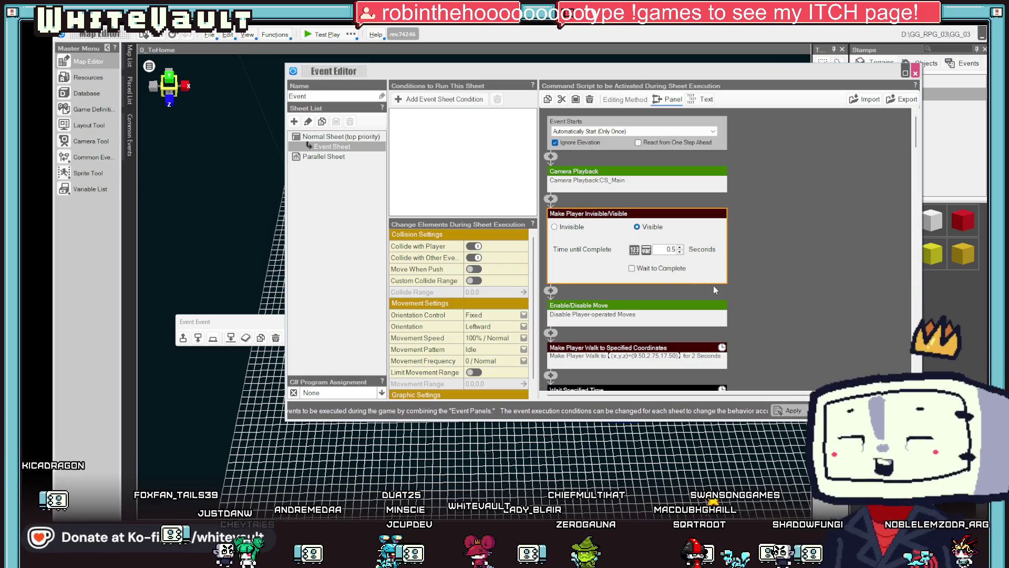
{"action": "left_click", "coordinate": [794, 412]}
{"action": "left_click", "coordinate": [915, 73]}
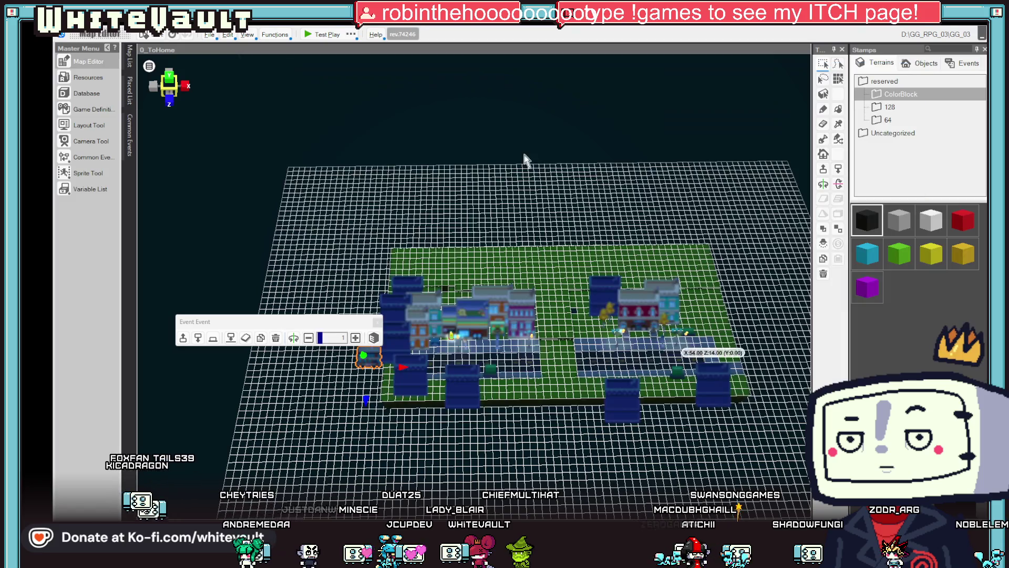
{"action": "left_click", "coordinate": [314, 35]}
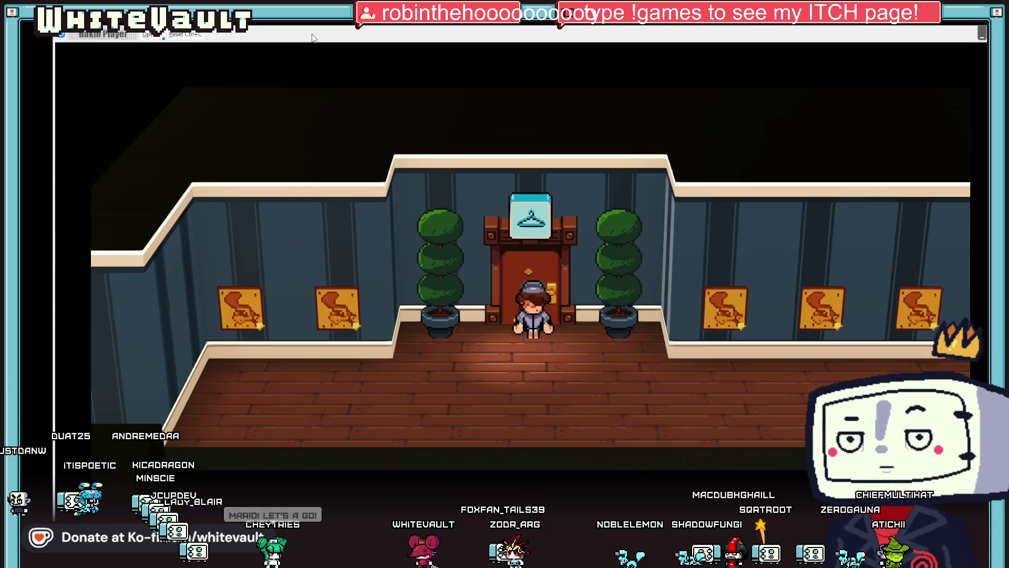
{"action": "key", "text": "Down"}
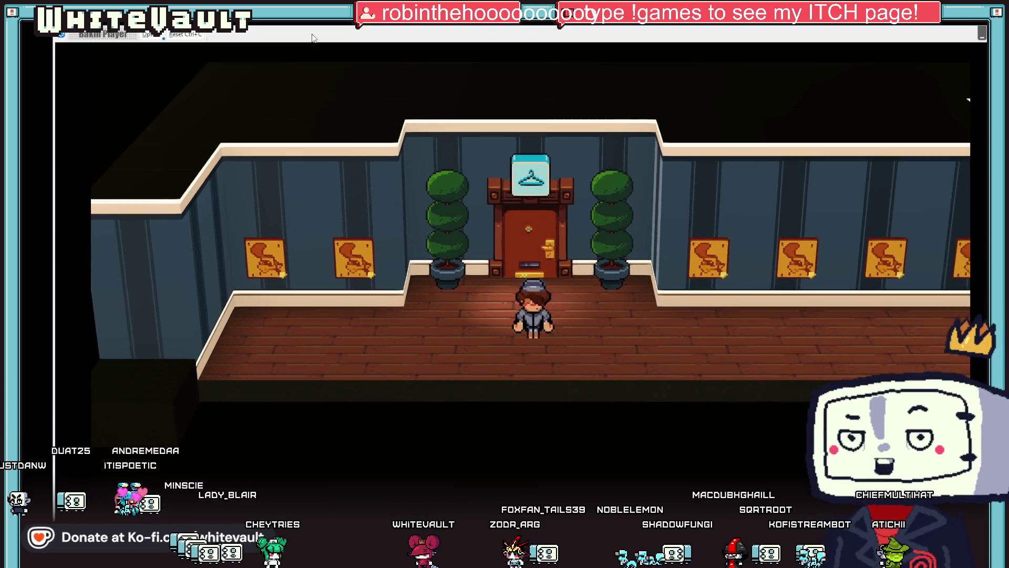
{"action": "key", "text": "Right"}
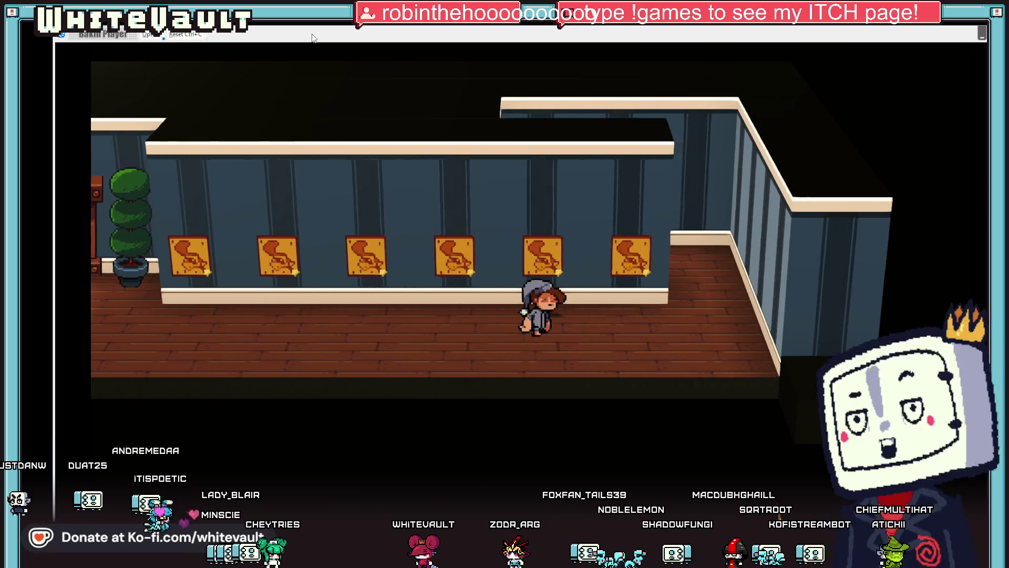
{"action": "key", "text": "Up"}
{"action": "key", "text": "Up"}
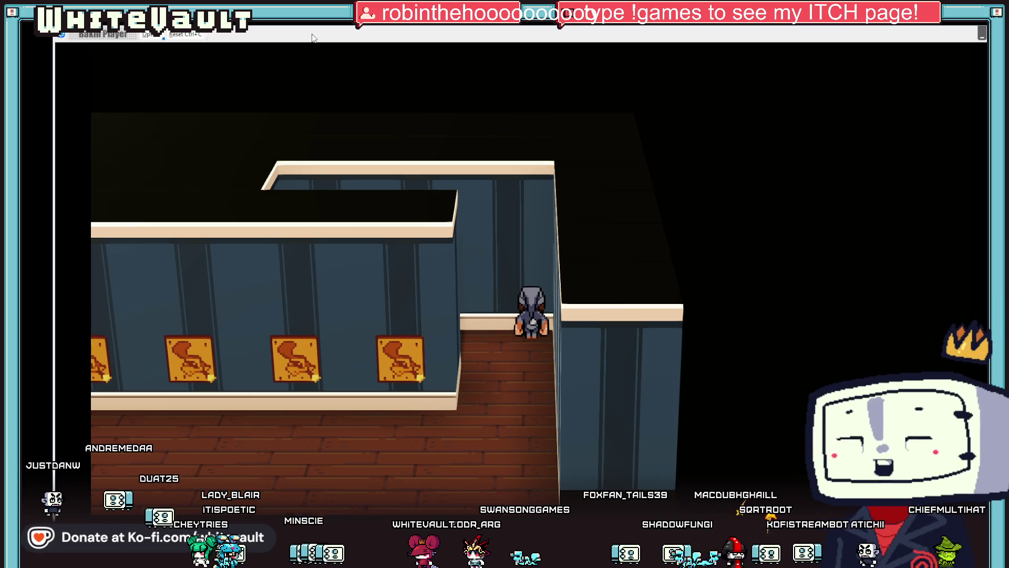
{"action": "key", "text": "Up"}
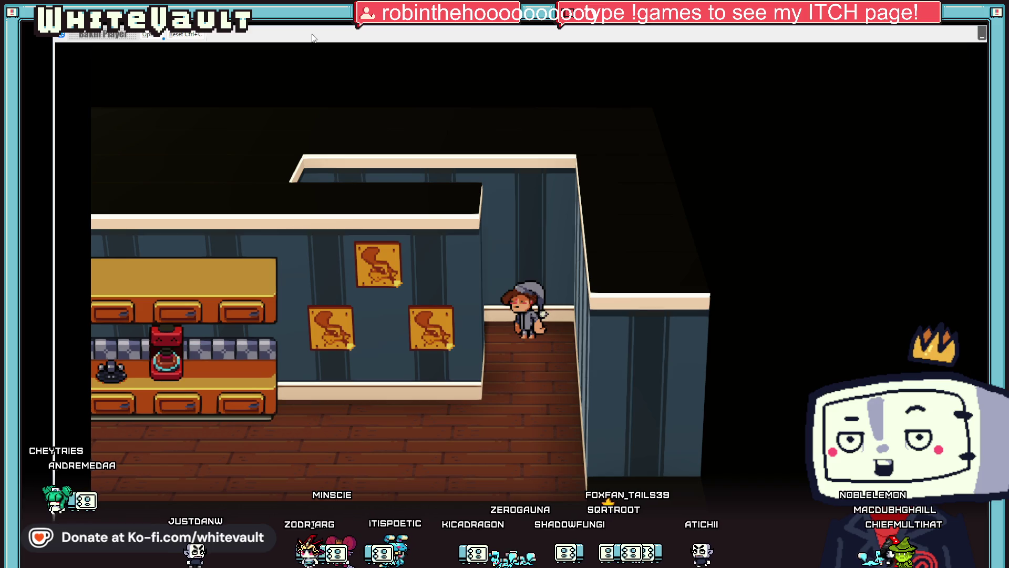
{"action": "key", "text": "Left"}
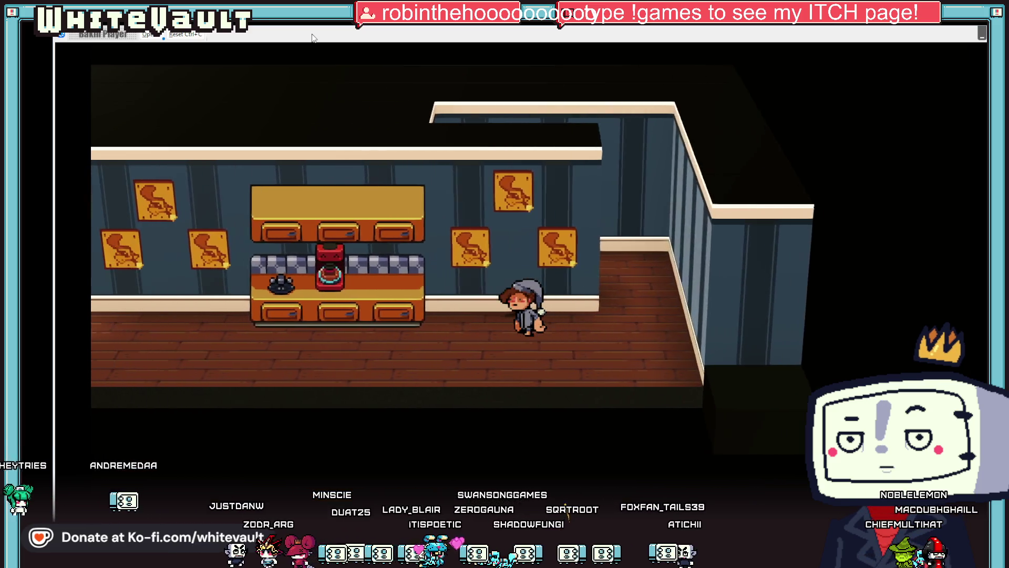
{"action": "key", "text": "Left"}
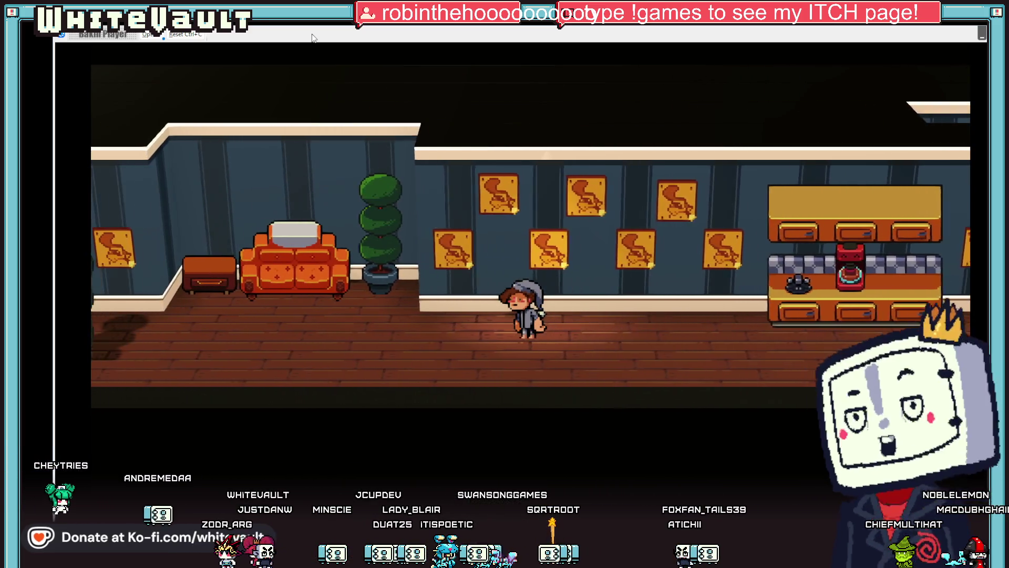
{"action": "key", "text": "Left"}
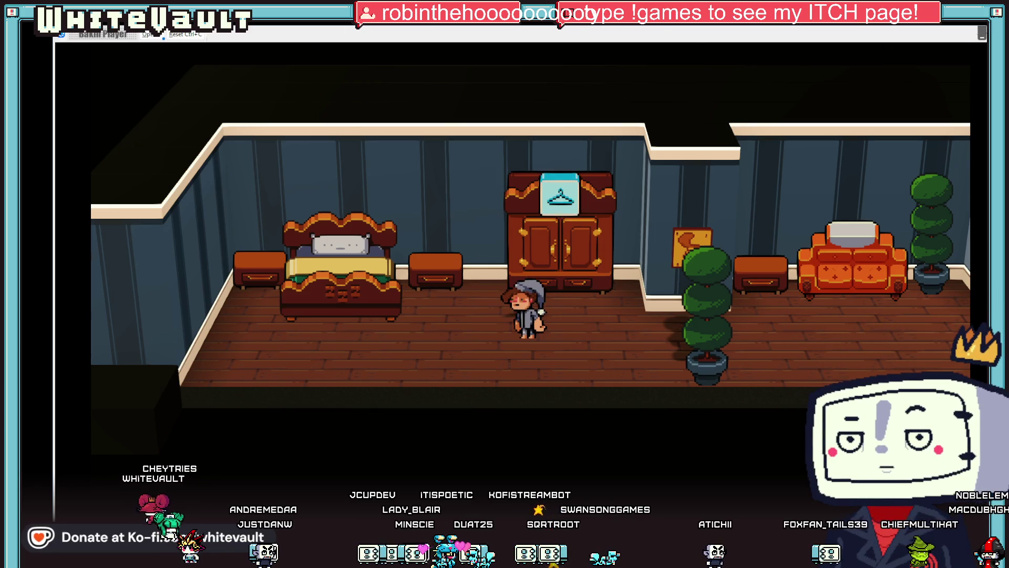
{"action": "key", "text": "alt+F4"}
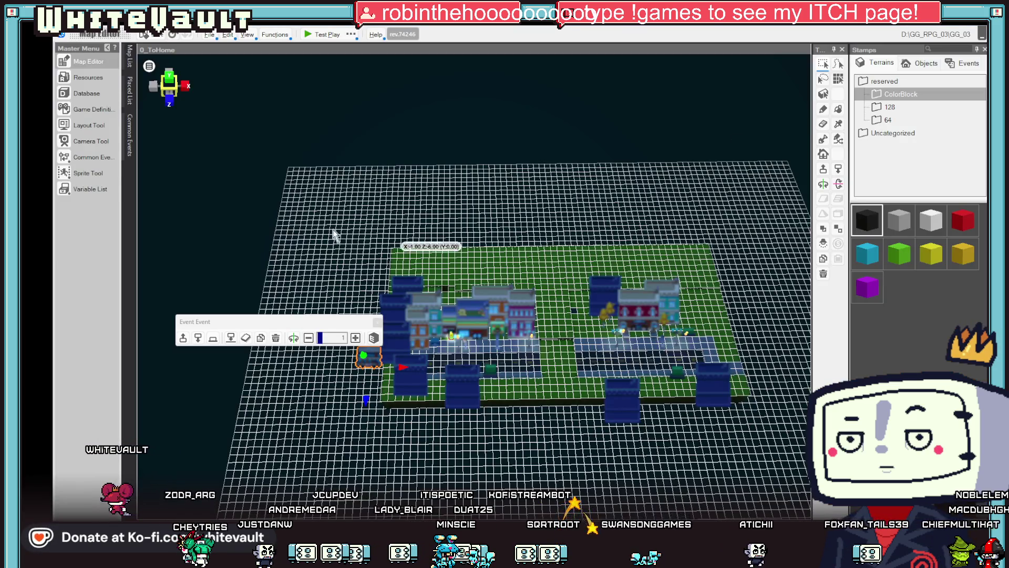
Open the bed's Icon_2_1 event on 0_Home_Main and make its condition check G_DoneWork
{"action": "mouse_move", "coordinate": [129, 58]}
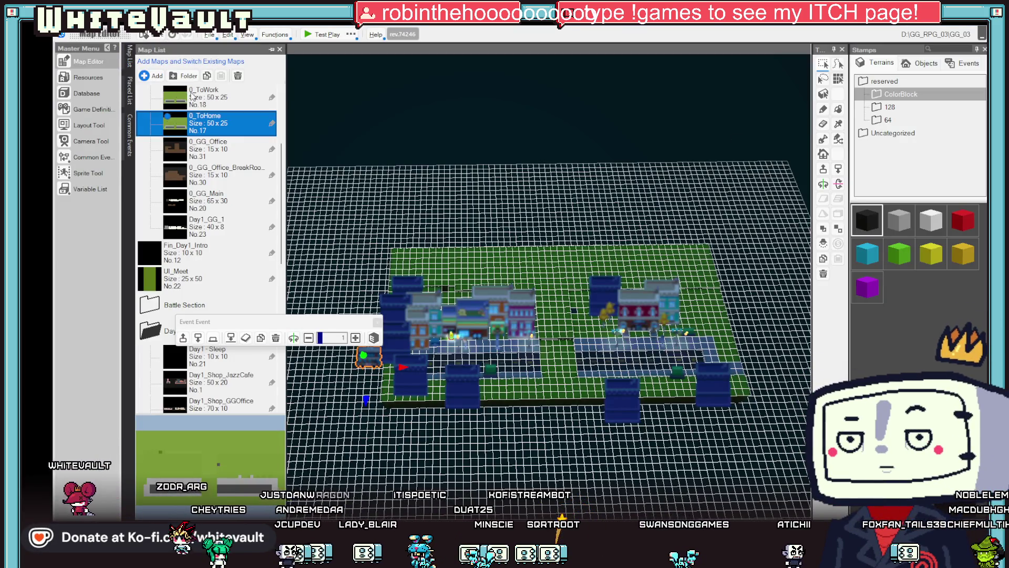
{"action": "scroll", "coordinate": [202, 121], "scroll_direction": "up", "scroll_amount": 3}
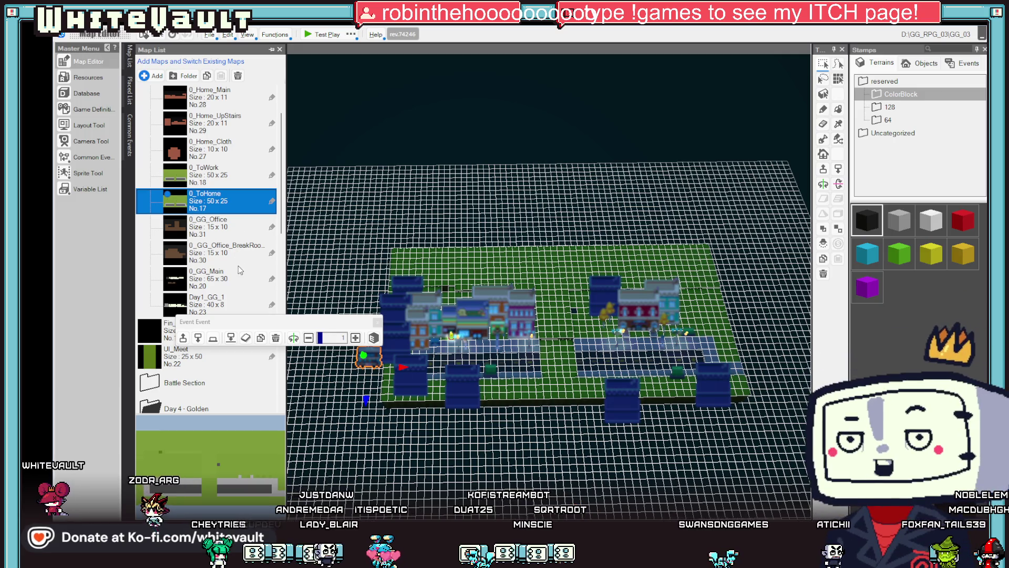
{"action": "scroll", "coordinate": [209, 185], "scroll_direction": "up", "scroll_amount": 2}
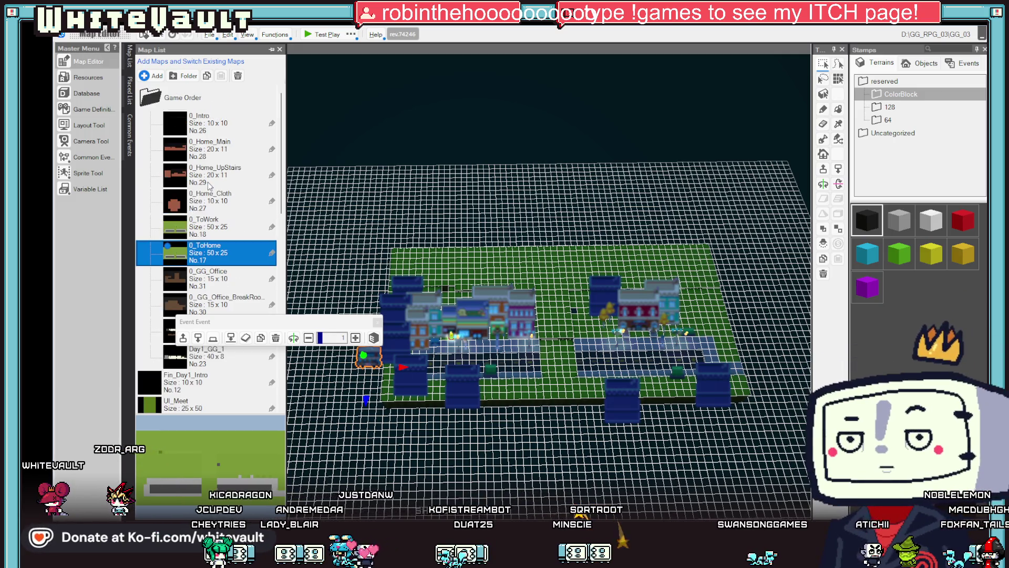
{"action": "double_click", "coordinate": [227, 152]}
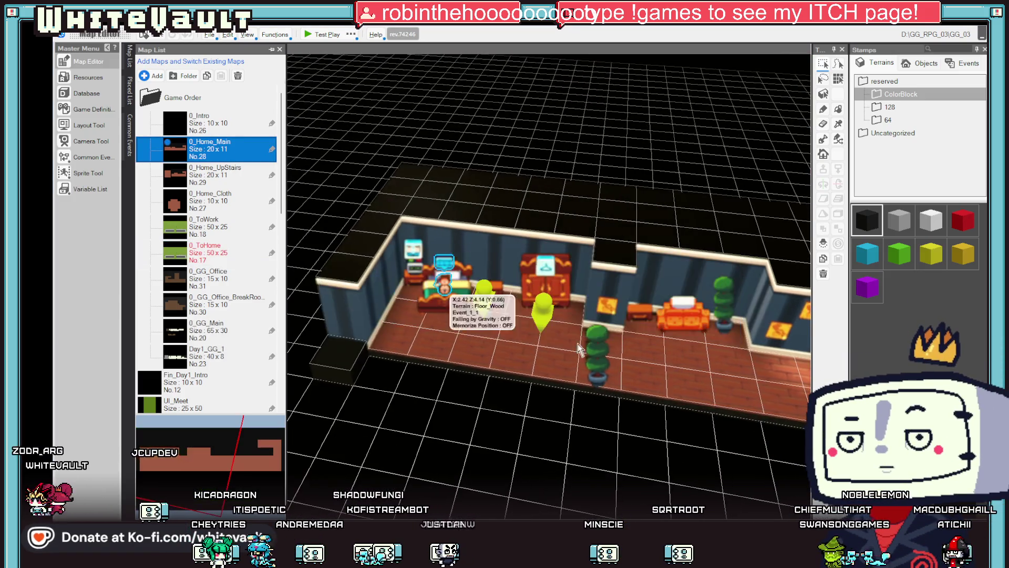
{"action": "right_click", "coordinate": [731, 368]}
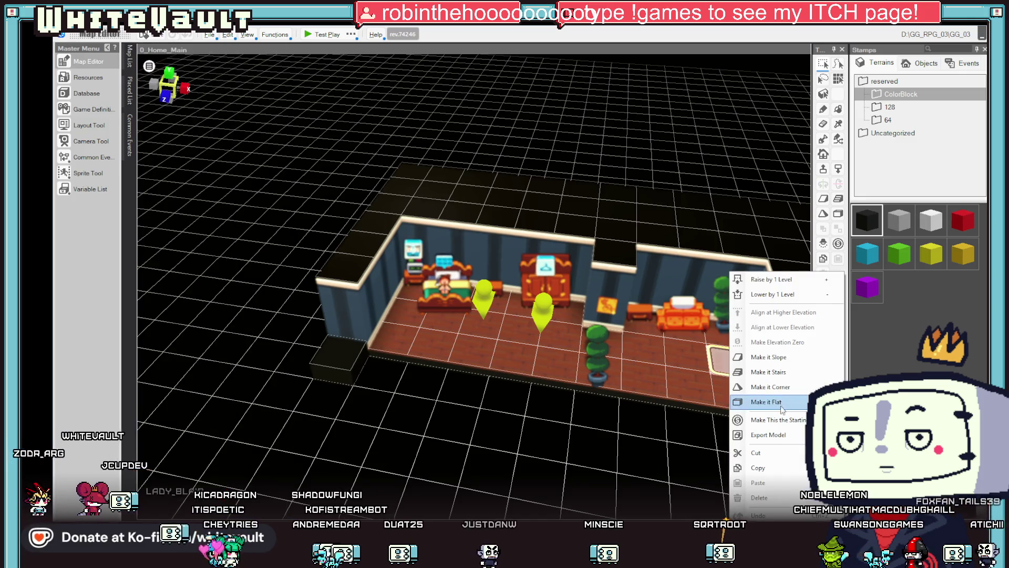
{"action": "left_click", "coordinate": [785, 421]}
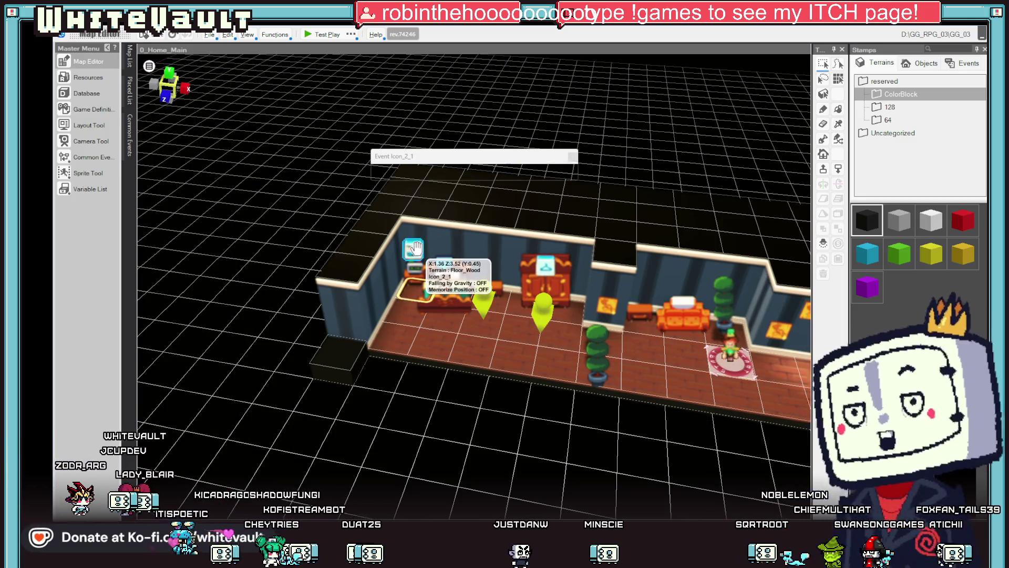
{"action": "double_click", "coordinate": [417, 248]}
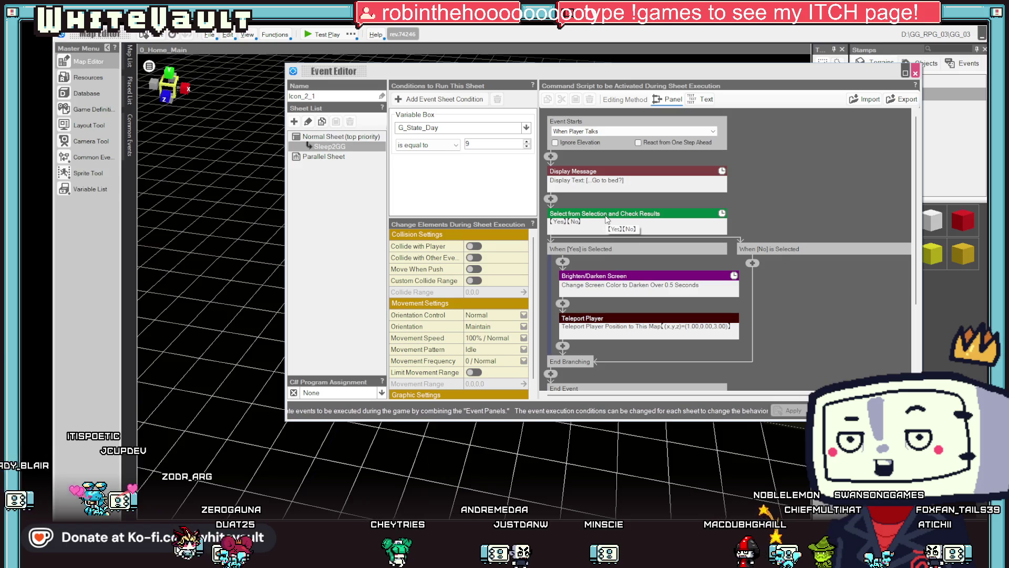
{"action": "left_click", "coordinate": [504, 131]}
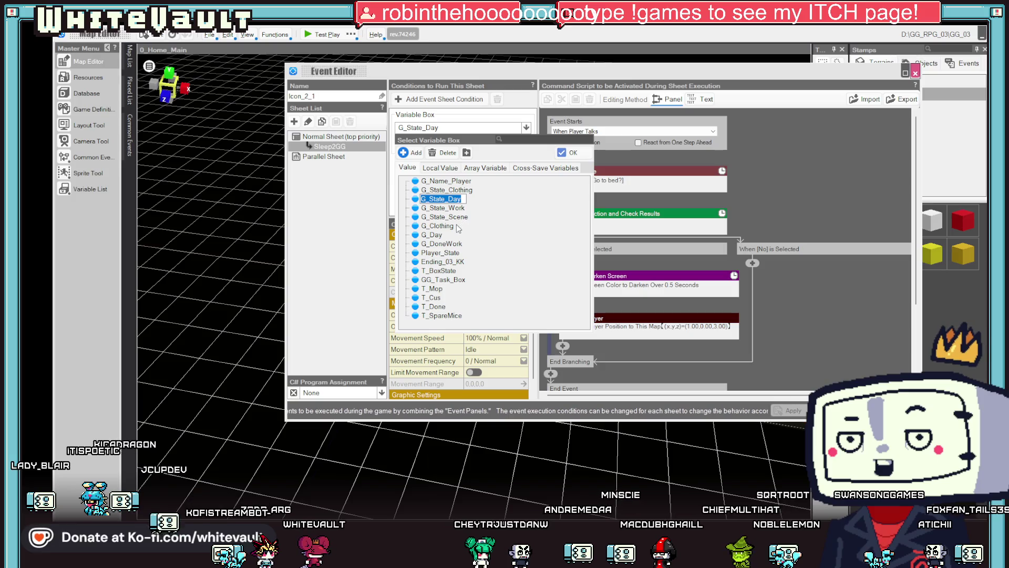
{"action": "double_click", "coordinate": [458, 245]}
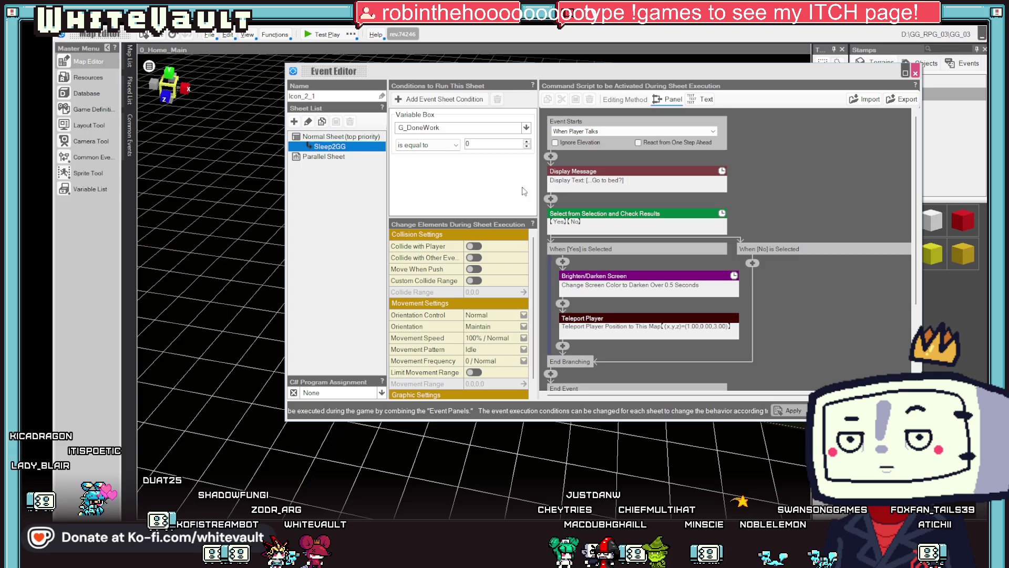
Retarget the bed's Teleport Player step to 0_Home_Main, apply it, and close the editor
{"action": "scroll", "coordinate": [777, 320], "scroll_direction": "down", "scroll_amount": 1}
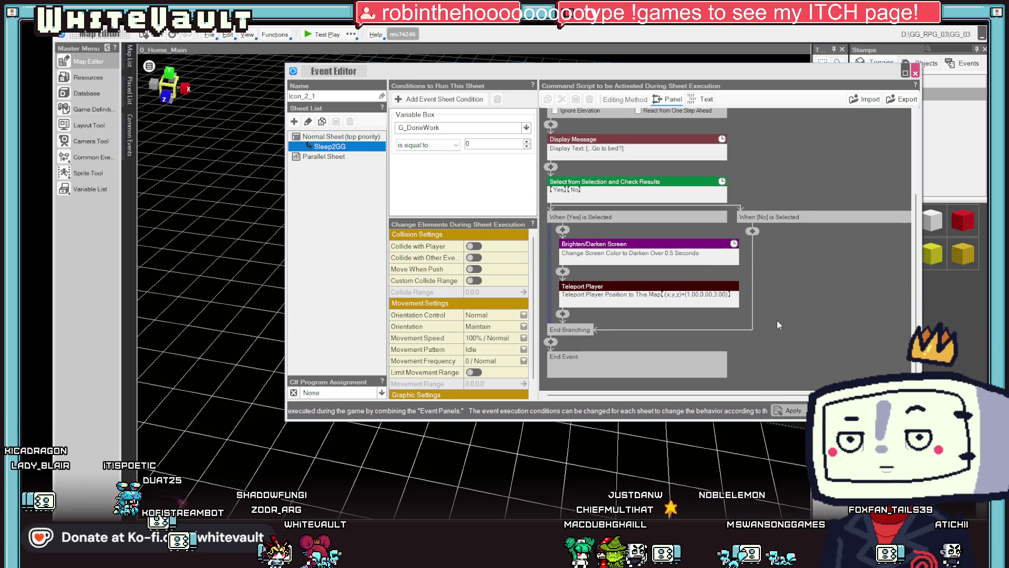
{"action": "left_click", "coordinate": [678, 294]}
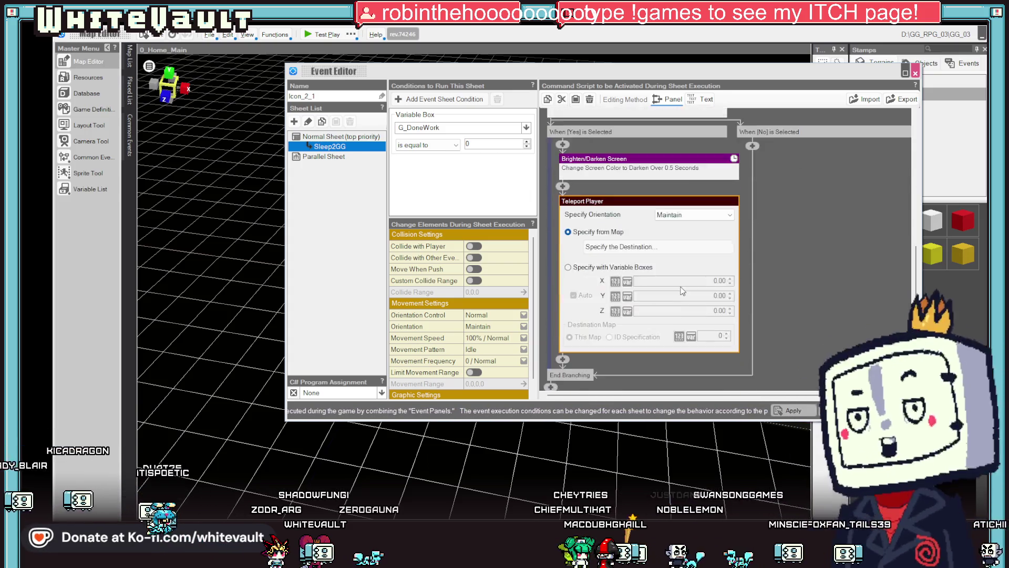
{"action": "left_click", "coordinate": [680, 220]}
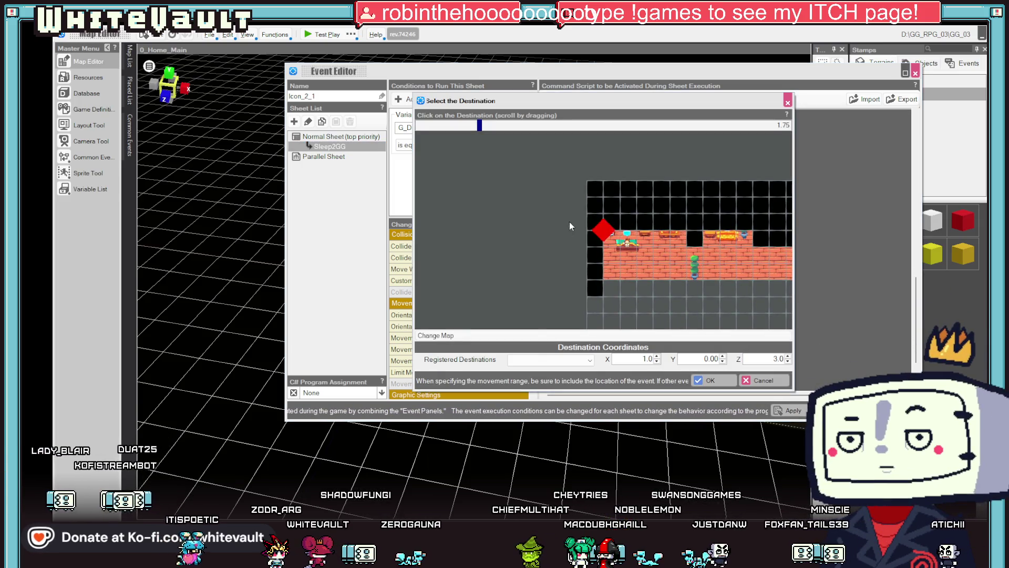
{"action": "left_click", "coordinate": [524, 339]}
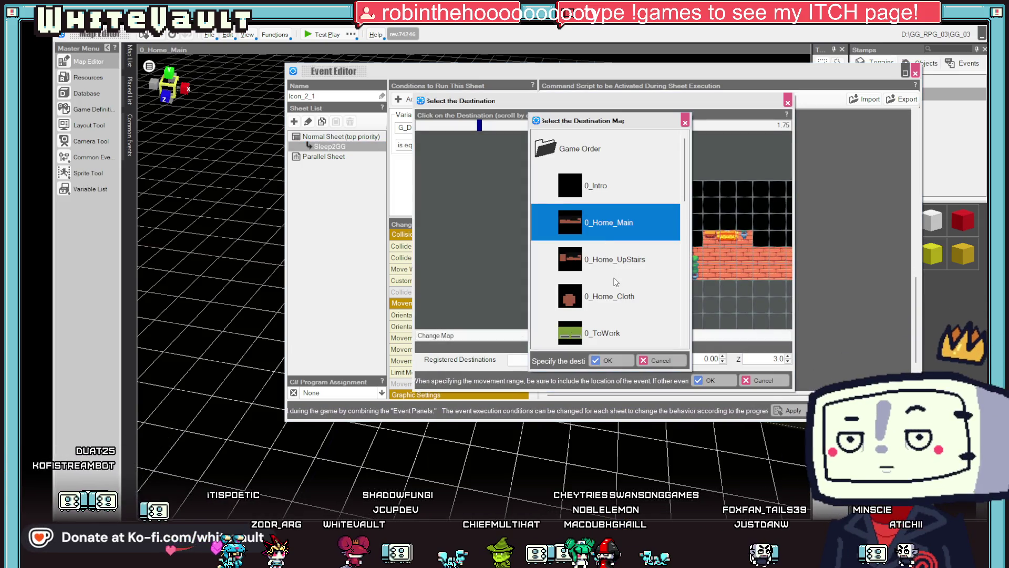
{"action": "scroll", "coordinate": [616, 282], "scroll_direction": "down", "scroll_amount": 3}
{"action": "scroll", "coordinate": [617, 286], "scroll_direction": "down", "scroll_amount": 5}
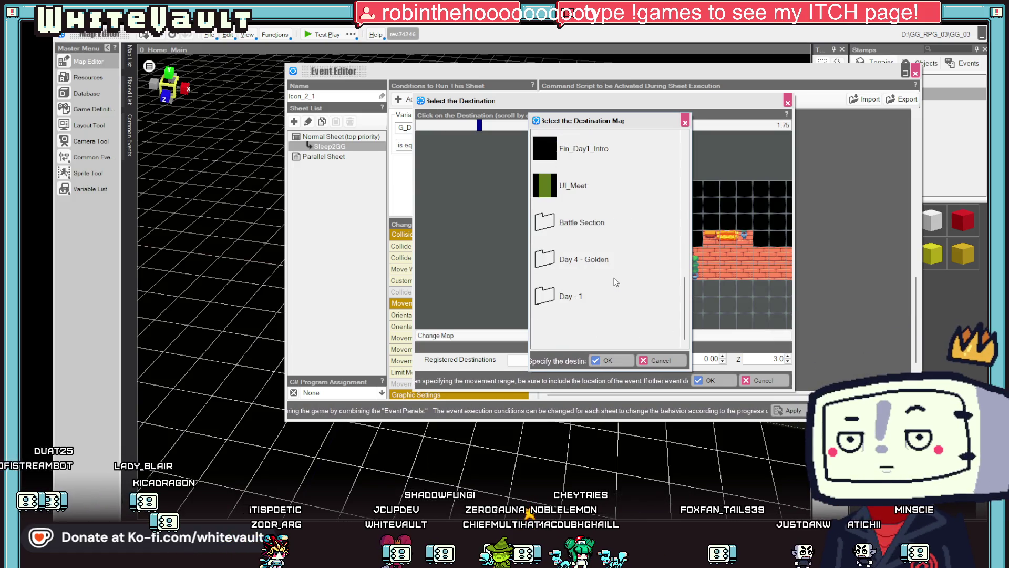
{"action": "scroll", "coordinate": [629, 312], "scroll_direction": "up", "scroll_amount": 3}
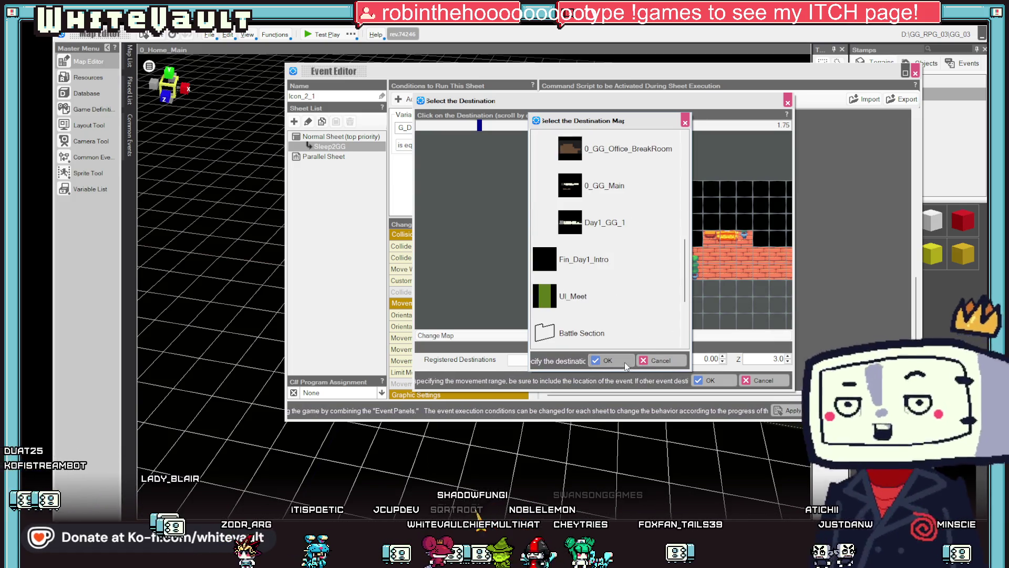
{"action": "left_click", "coordinate": [626, 363]}
{"action": "left_click", "coordinate": [768, 381]}
{"action": "left_click", "coordinate": [802, 412]}
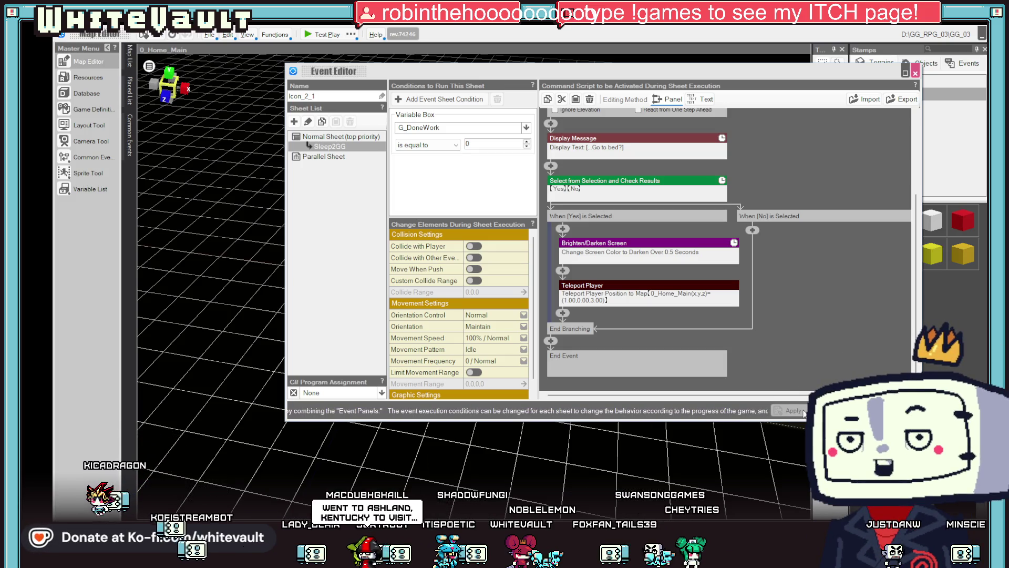
{"action": "left_click", "coordinate": [916, 73]}
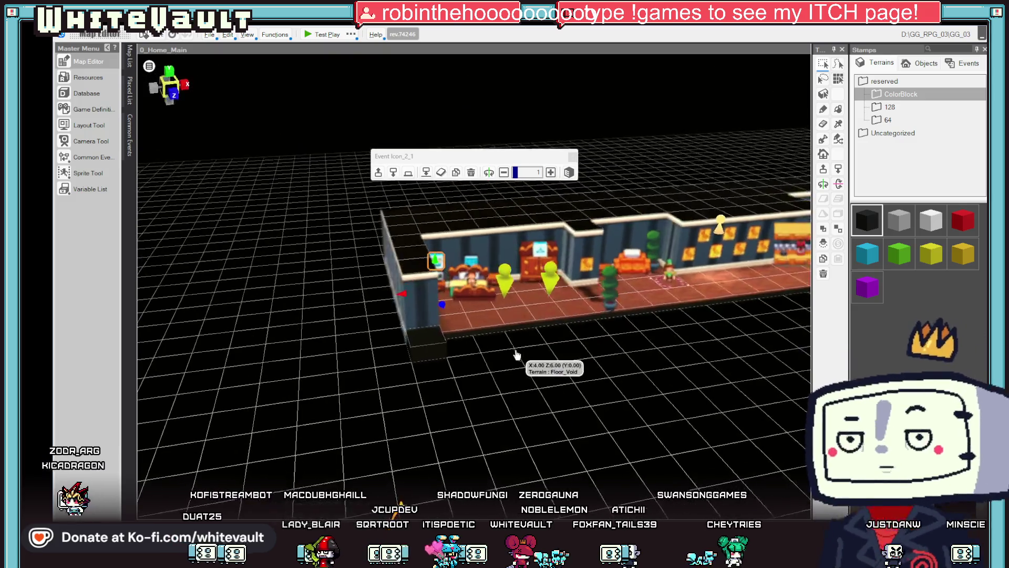
Move Day1 - Sleep above Fin_Day1_Intro as Day1 - Sleep/Save, open it and its Event_3
{"action": "left_click", "coordinate": [129, 56]}
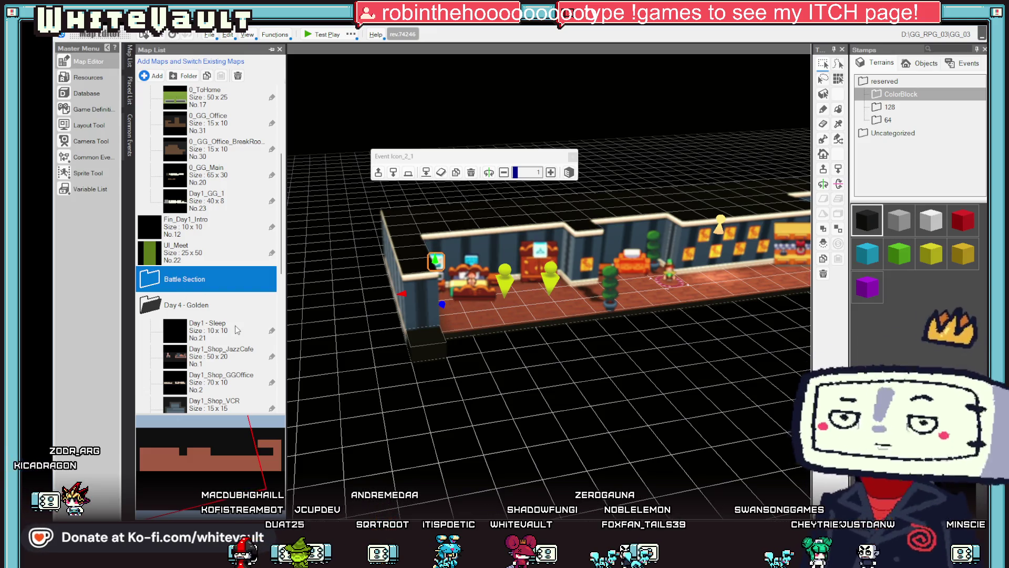
{"action": "mouse_move", "coordinate": [223, 329]}
{"action": "left_mouse_down"}
{"action": "mouse_move", "coordinate": [227, 220]}
{"action": "mouse_move", "coordinate": [206, 231]}
{"action": "left_mouse_up"}
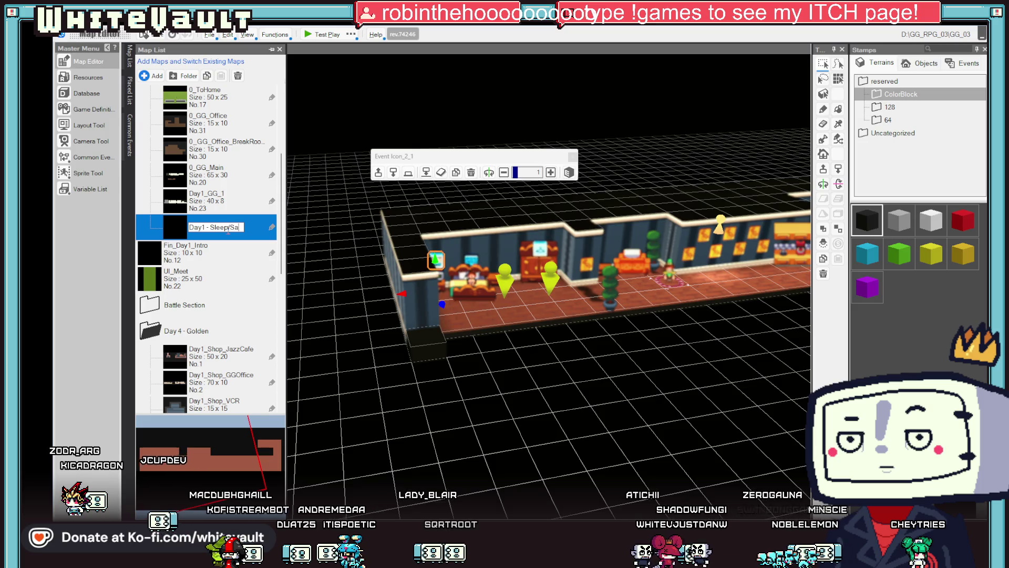
{"action": "double_click", "coordinate": [229, 233]}
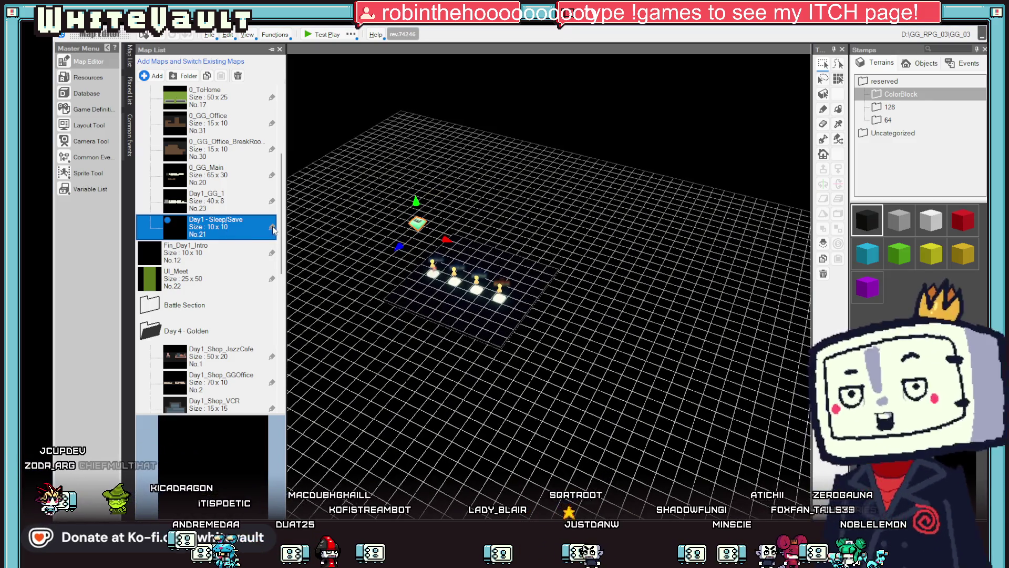
{"action": "left_click", "coordinate": [415, 227]}
{"action": "double_click", "coordinate": [415, 227]}
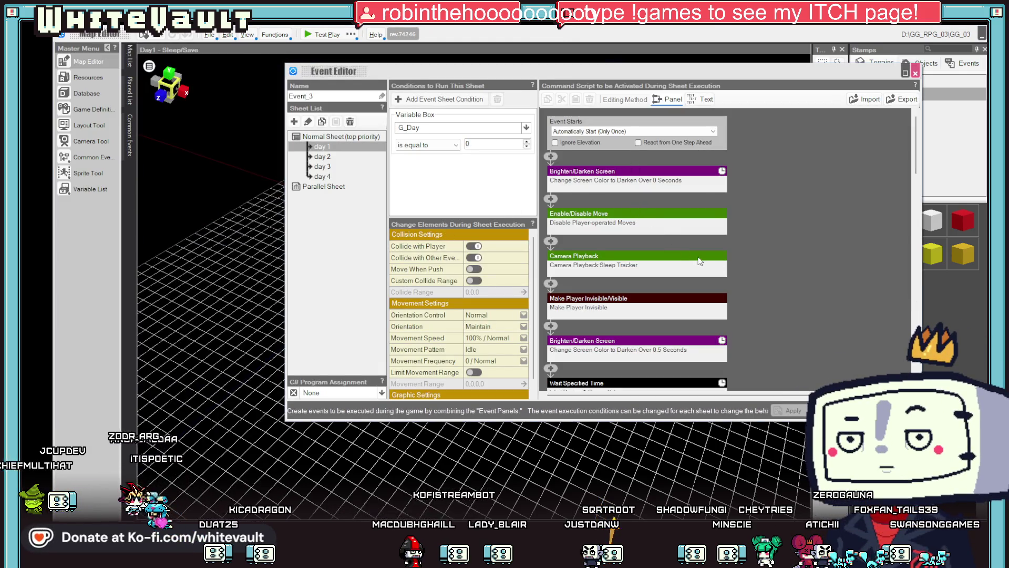
Replace Event_3's Day One message text with 'Day Two:' and open the Command Selector
{"action": "scroll", "coordinate": [807, 281], "scroll_direction": "down", "scroll_amount": 1}
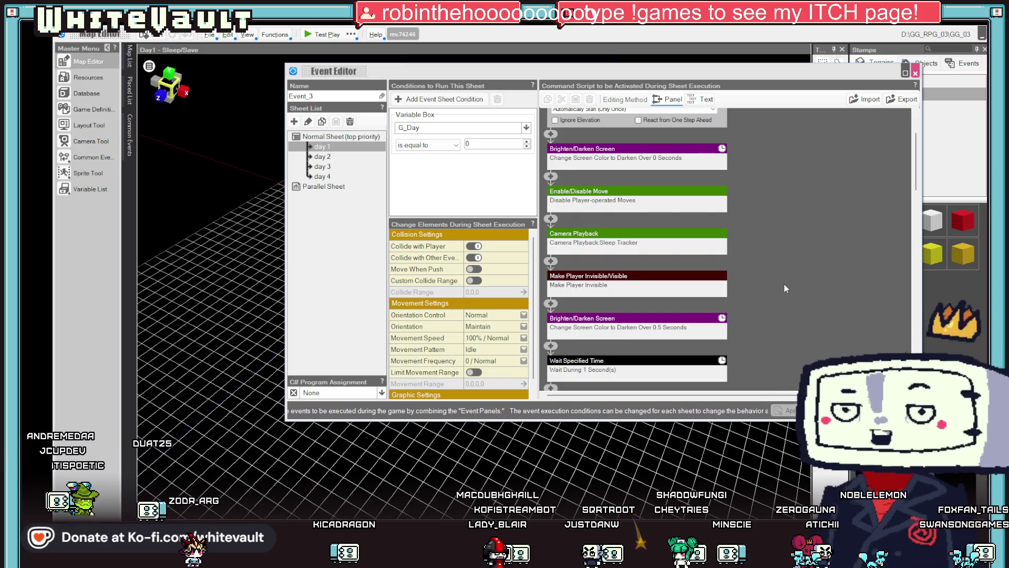
{"action": "scroll", "coordinate": [778, 297], "scroll_direction": "down", "scroll_amount": 1}
{"action": "scroll", "coordinate": [779, 298], "scroll_direction": "down", "scroll_amount": 3}
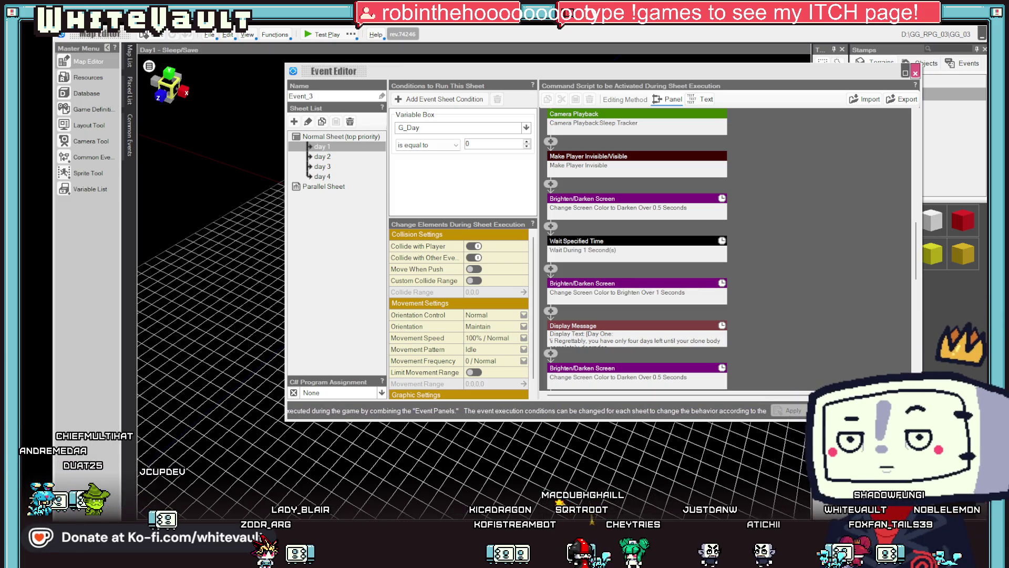
{"action": "left_click", "coordinate": [604, 337]}
{"action": "type", "text": "Two"}
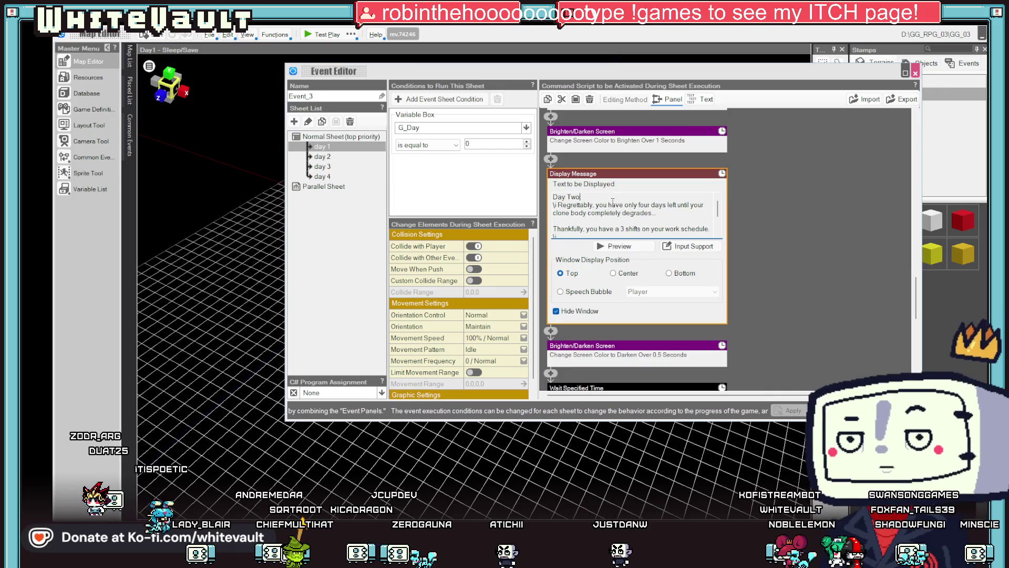
{"action": "left_click_drag", "start_coordinate": [563, 195], "coordinate": [692, 317]}
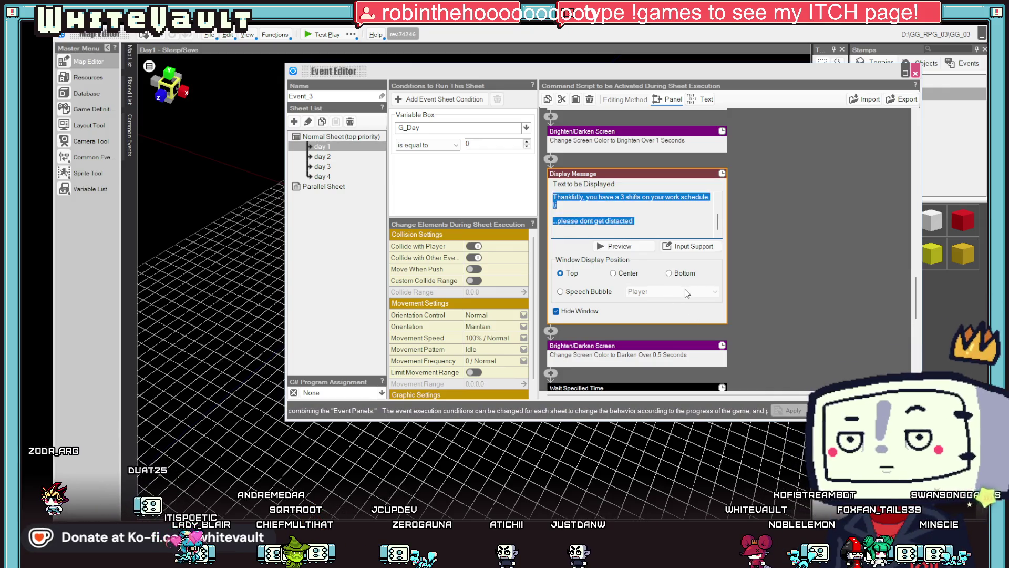
{"action": "type", "text": "Day Two:"}
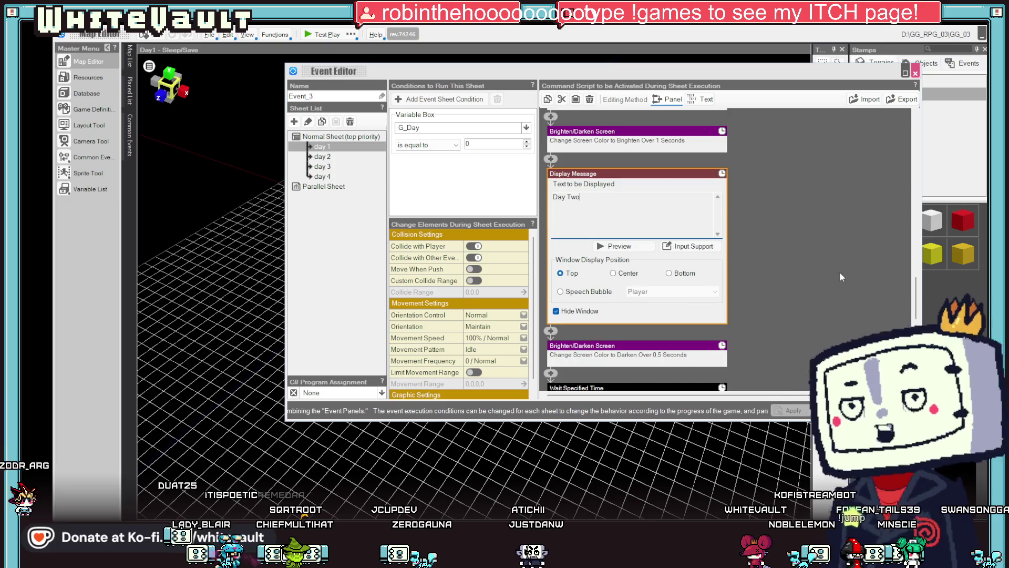
{"action": "left_click", "coordinate": [840, 272]}
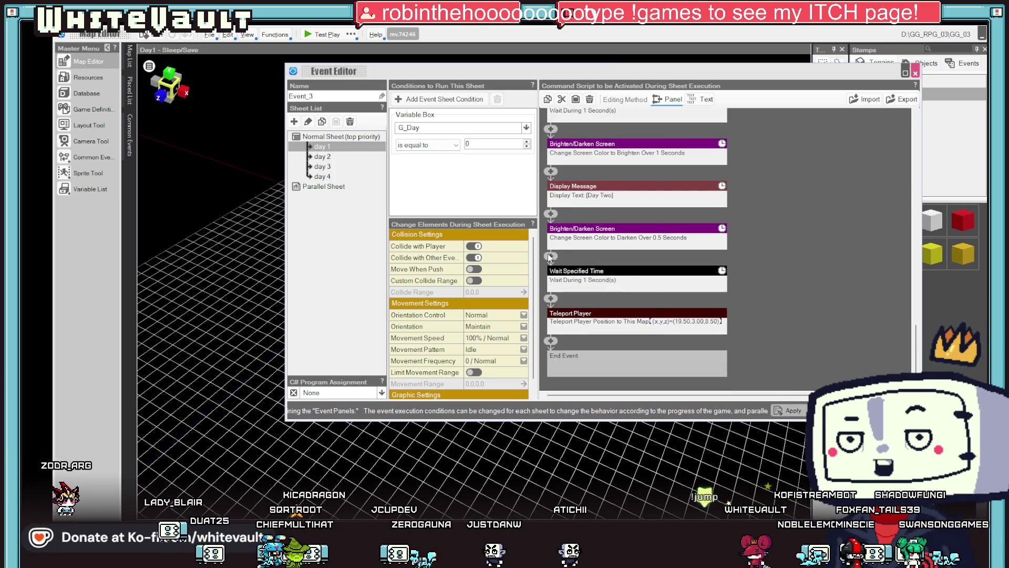
{"action": "left_click", "coordinate": [550, 255]}
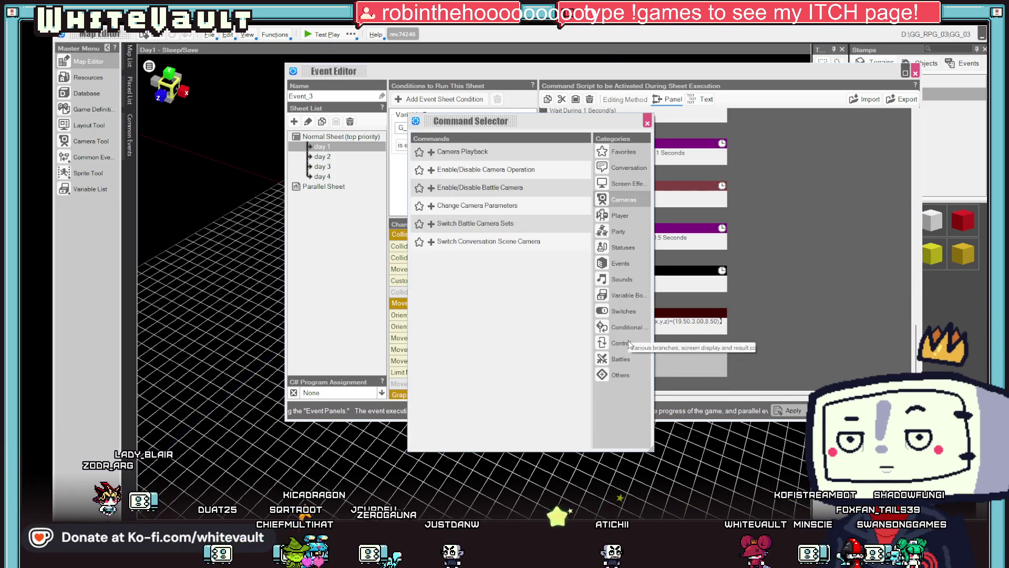
{"action": "left_click", "coordinate": [620, 360]}
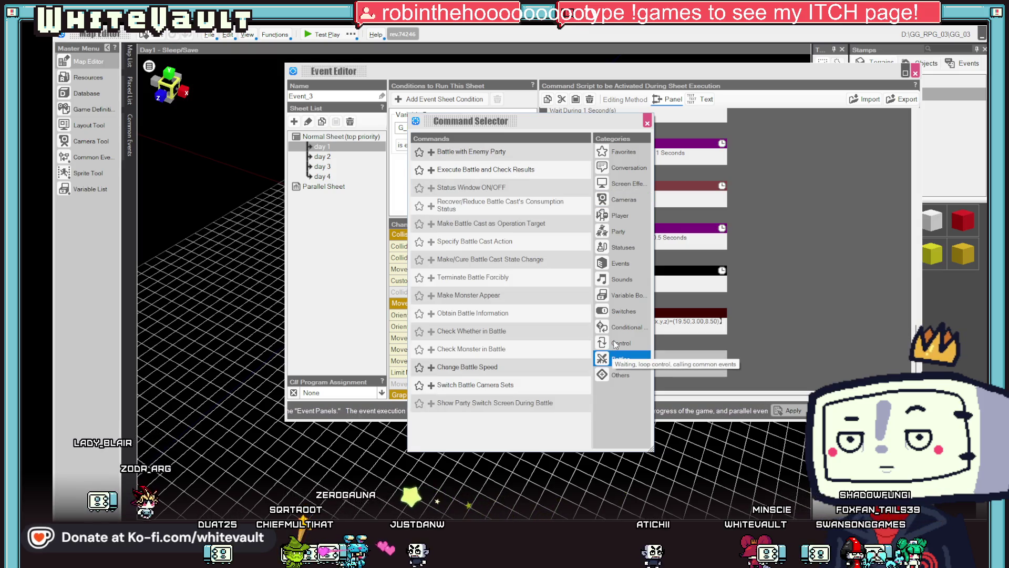
Add a Display Save Screen command from the Screen Effects category
{"action": "left_click", "coordinate": [615, 344]}
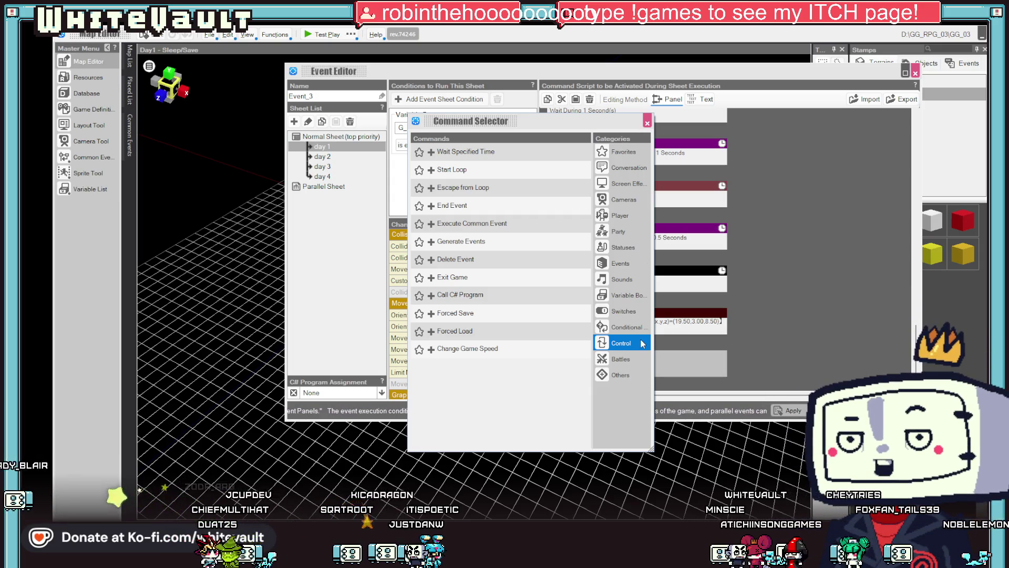
{"action": "left_click", "coordinate": [613, 327]}
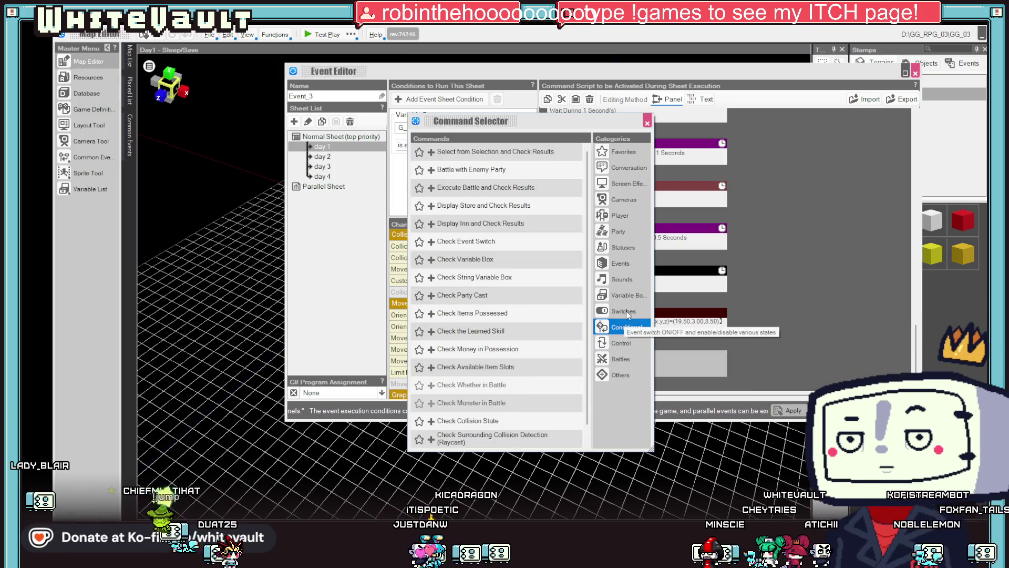
{"action": "left_click", "coordinate": [631, 184]}
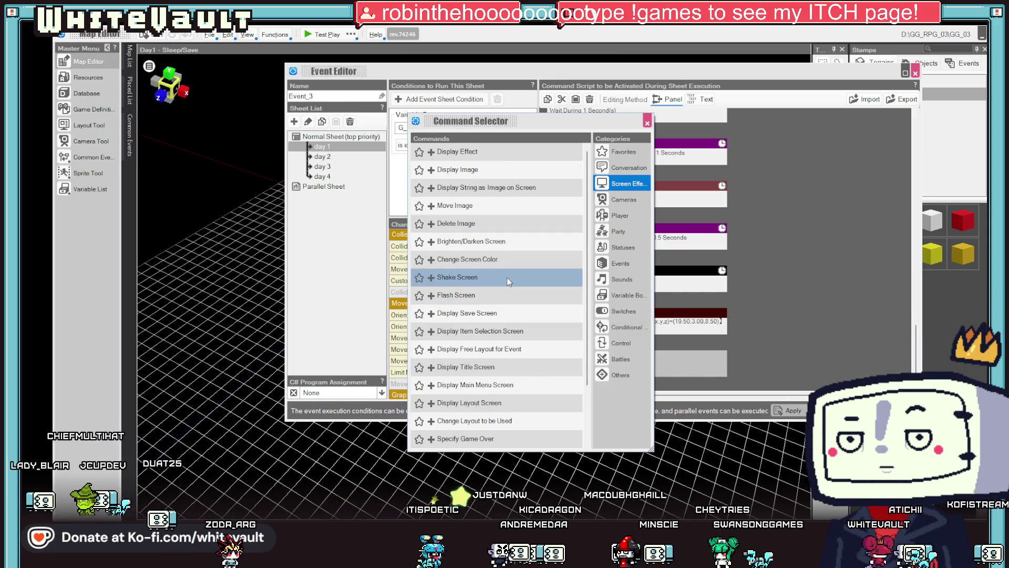
{"action": "left_click", "coordinate": [511, 313]}
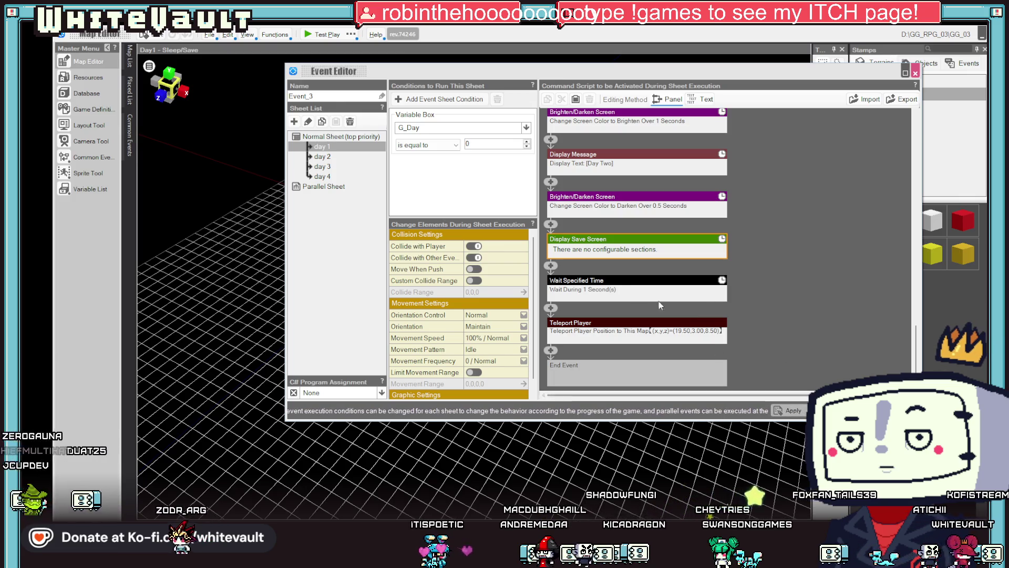
Delete the one-second Wait Specified Time step and close the Event Editor
{"action": "right_click", "coordinate": [613, 281]}
{"action": "left_click", "coordinate": [631, 323]}
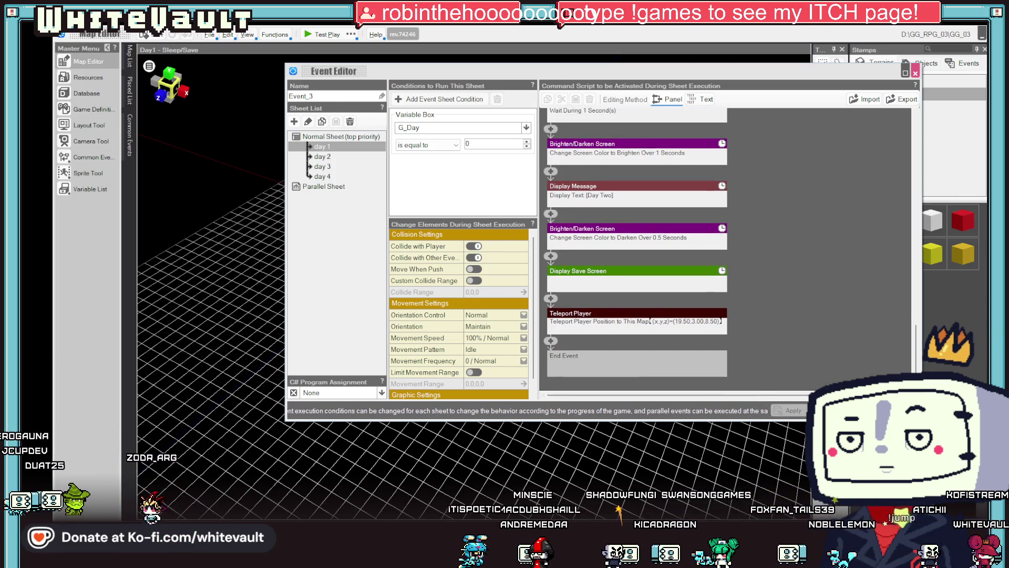
{"action": "left_click", "coordinate": [916, 73]}
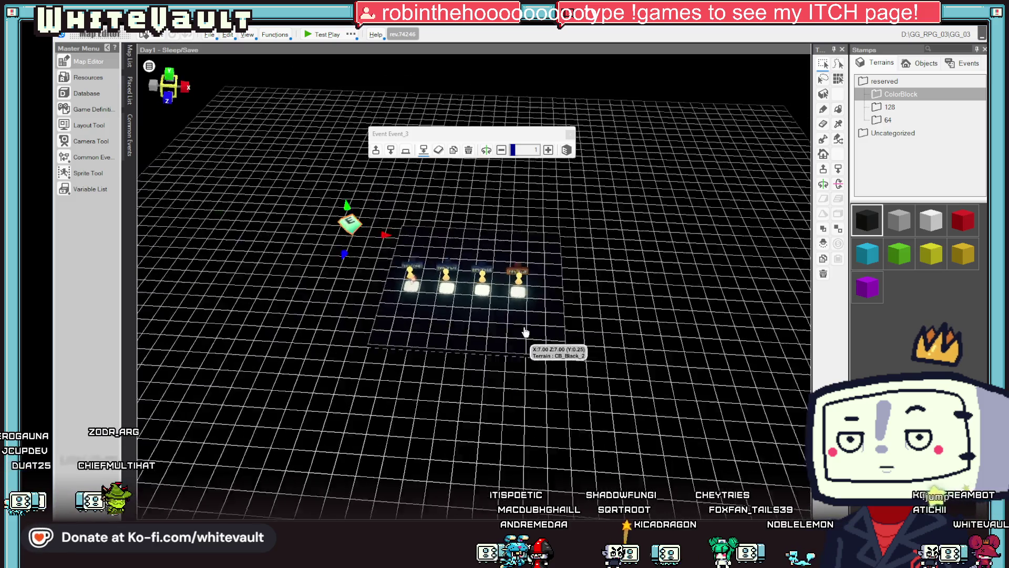
{"action": "left_click", "coordinate": [314, 35]}
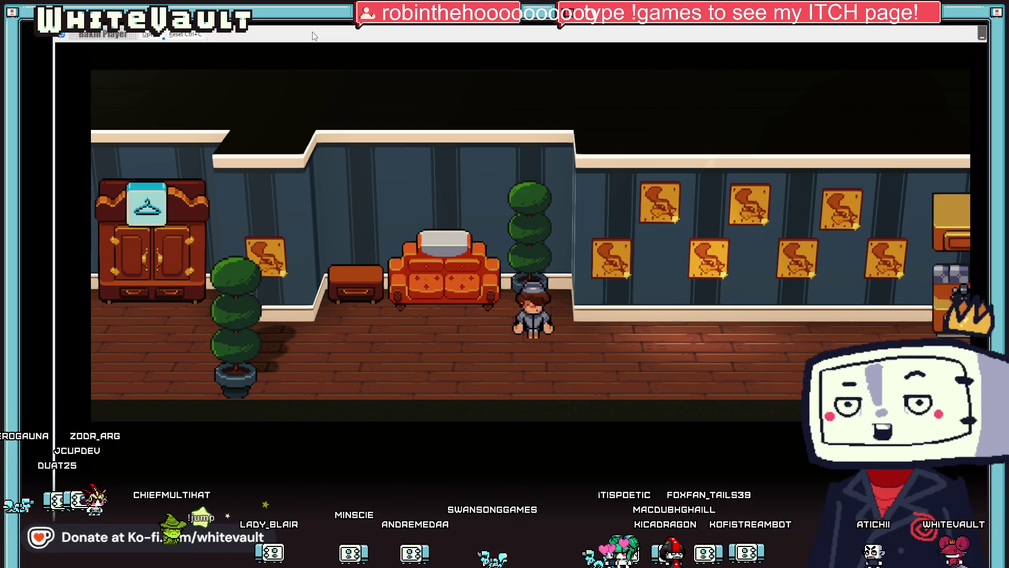
{"action": "key", "text": "Left"}
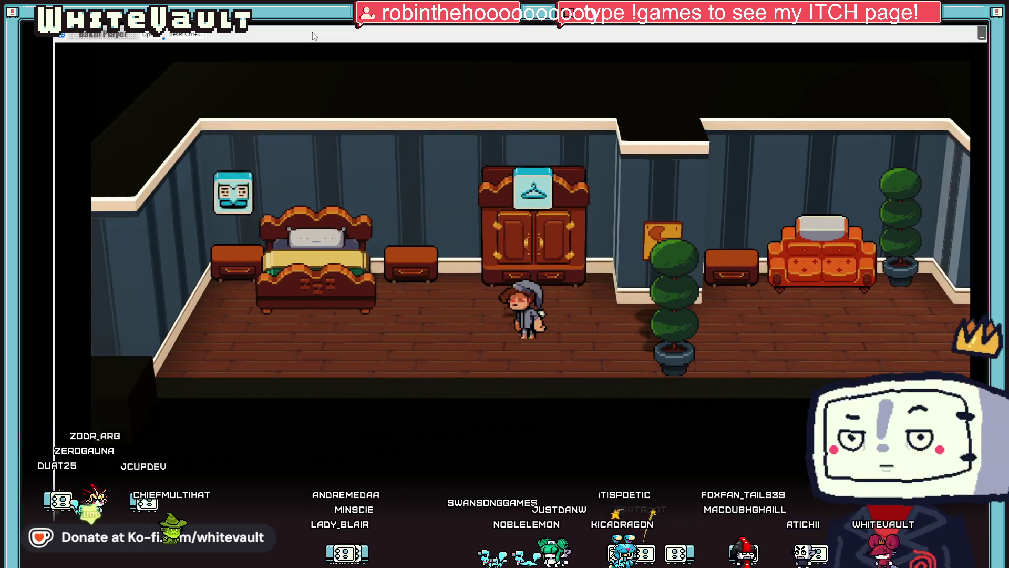
{"action": "key", "text": "Left"}
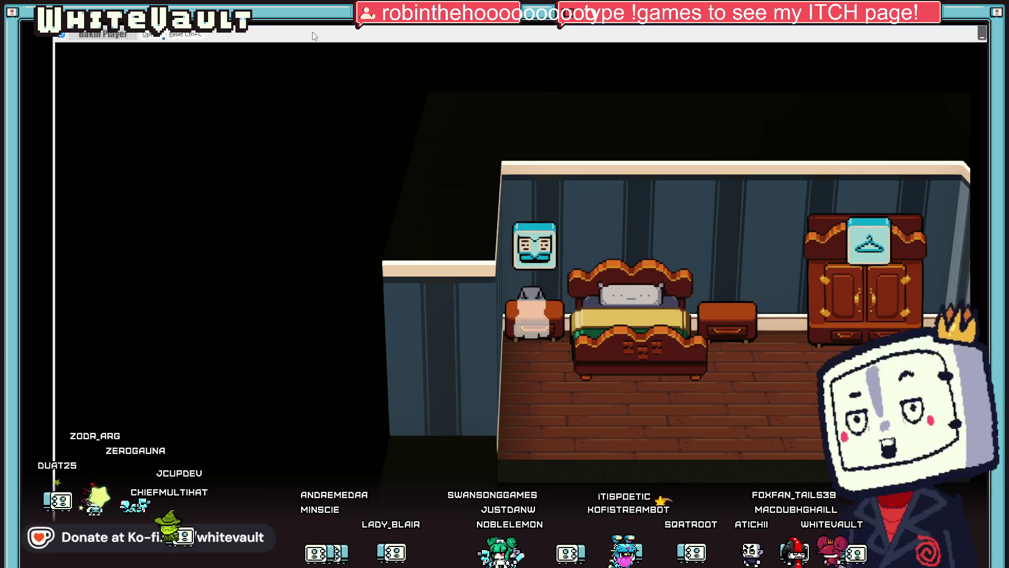
{"action": "key", "text": "Return"}
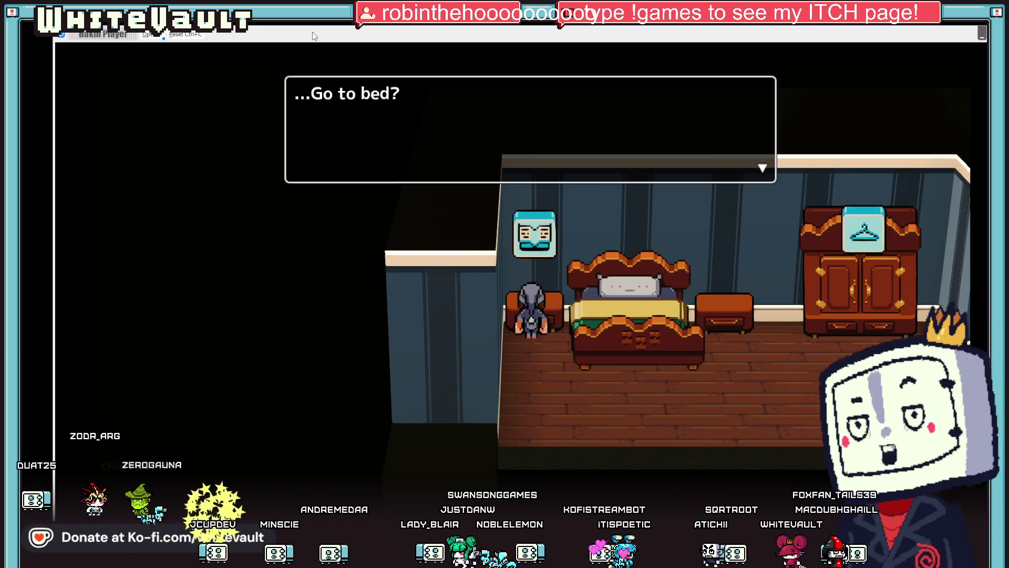
{"action": "key", "text": "Return"}
{"action": "key", "text": "Return"}
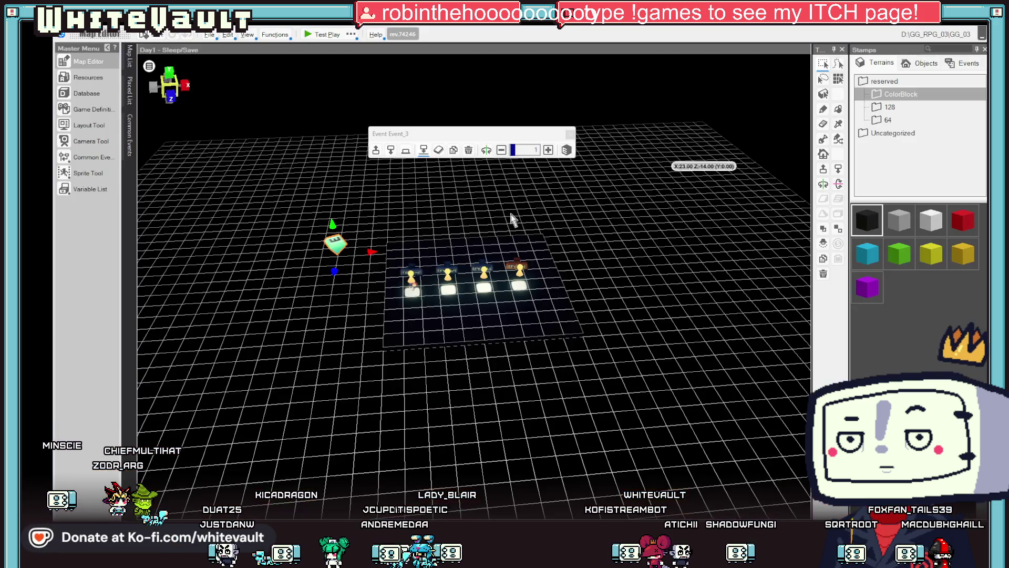
Open the 0_Home_Main map and the bed event's script
{"action": "mouse_move", "coordinate": [134, 54]}
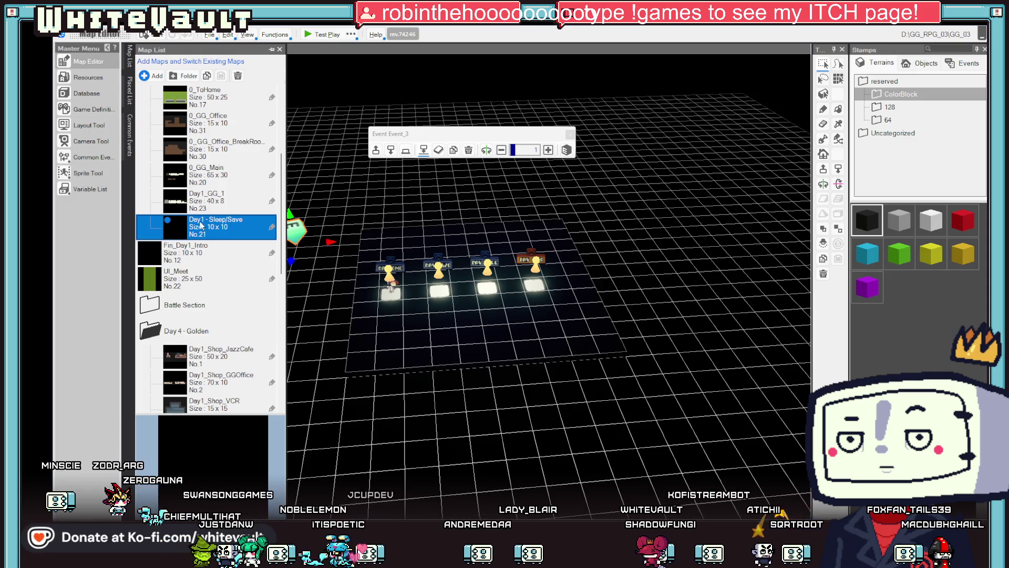
{"action": "scroll", "coordinate": [213, 207], "scroll_direction": "up", "scroll_amount": 1}
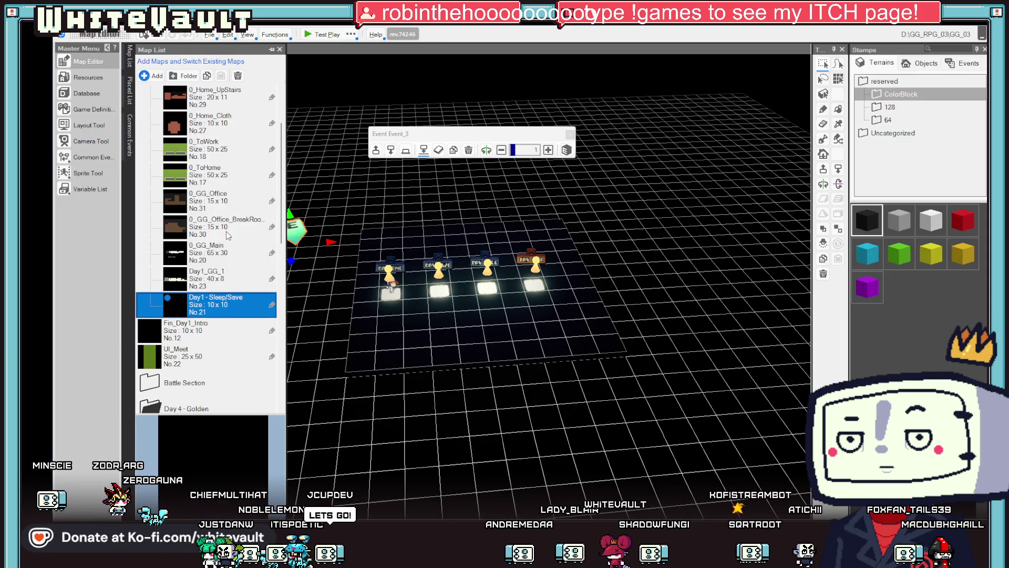
{"action": "scroll", "coordinate": [225, 192], "scroll_direction": "up", "scroll_amount": 1}
{"action": "left_click", "coordinate": [224, 150]}
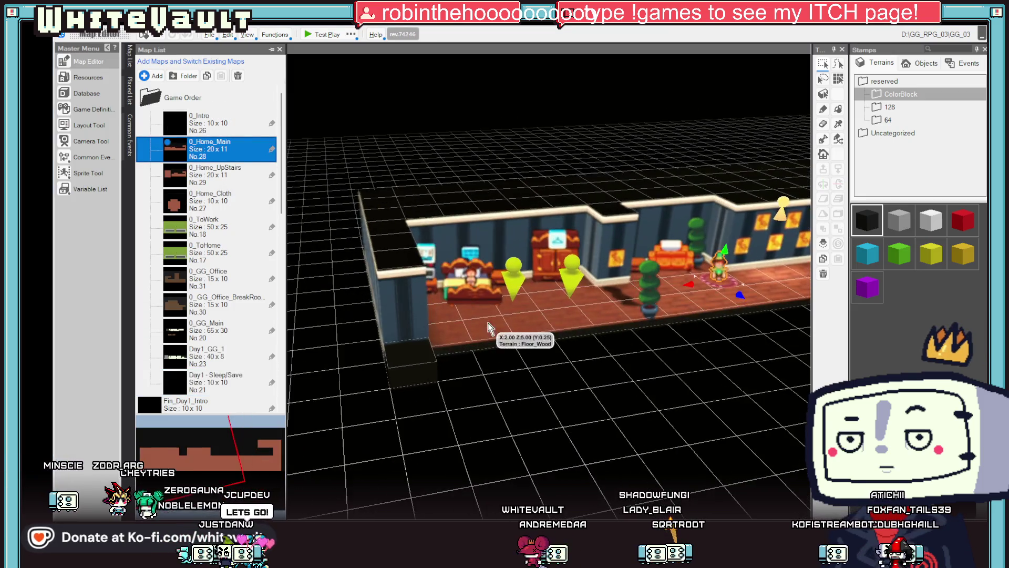
{"action": "double_click", "coordinate": [421, 258]}
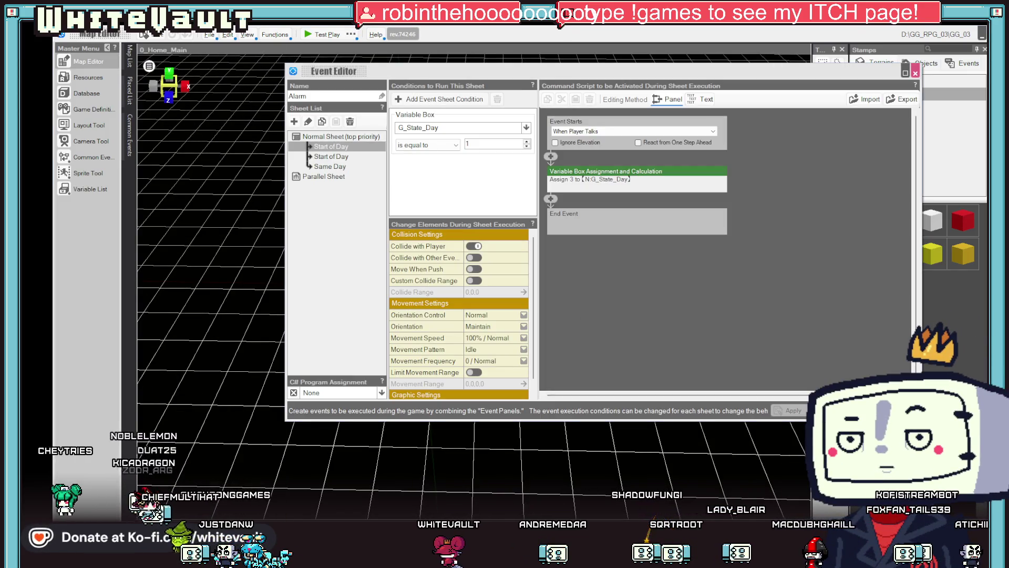
{"action": "key", "text": "Escape"}
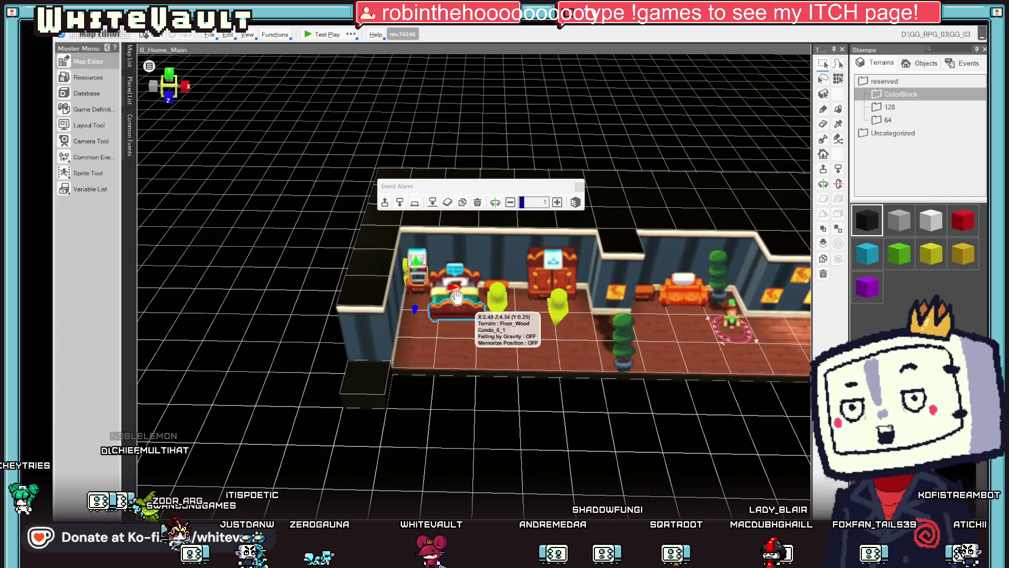
{"action": "double_click", "coordinate": [421, 254]}
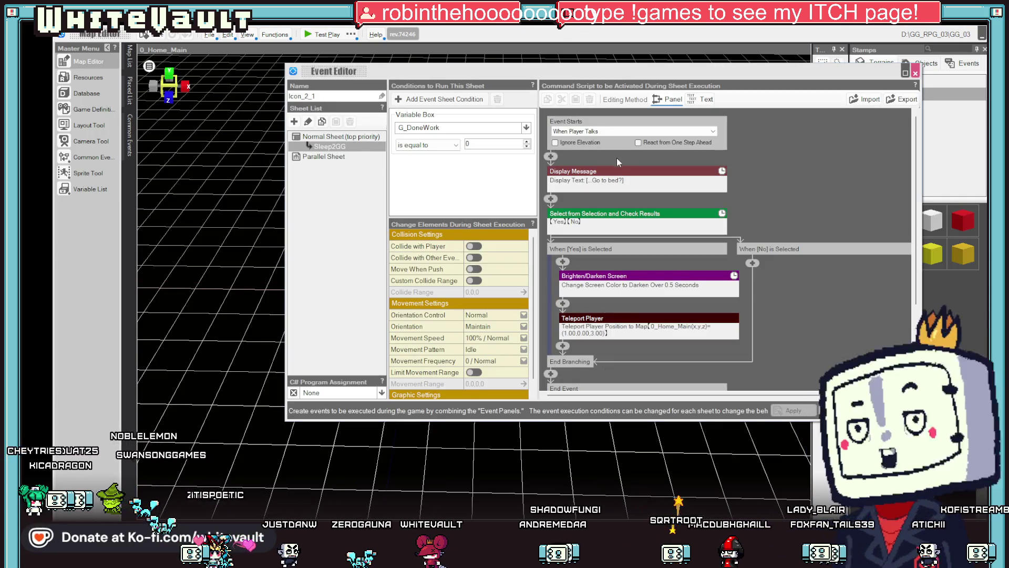
Point the bed's Teleport Player at a spot on Day1 - Sleep/Save, then start a test play
{"action": "double_click", "coordinate": [693, 327]}
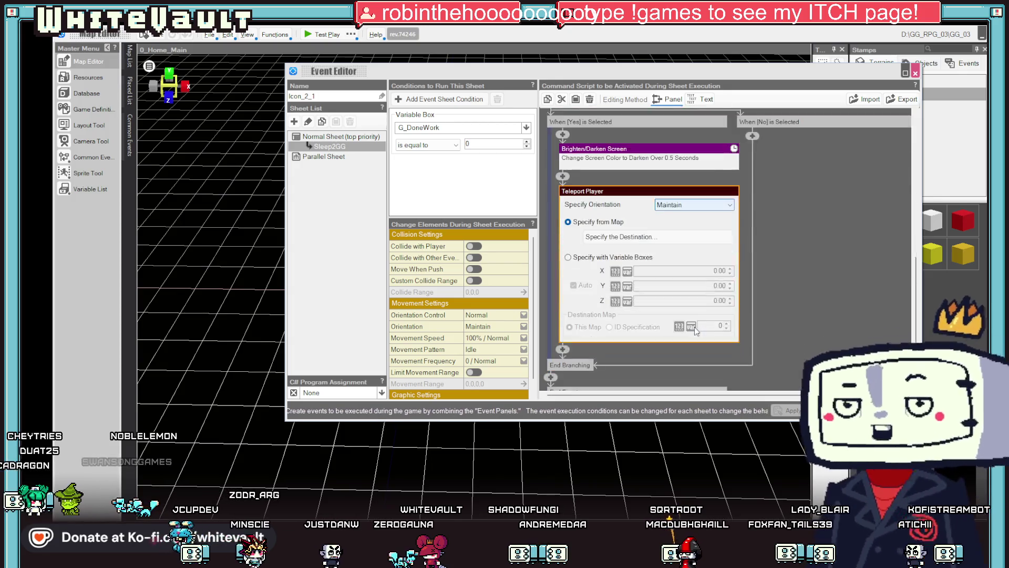
{"action": "left_click", "coordinate": [682, 218]}
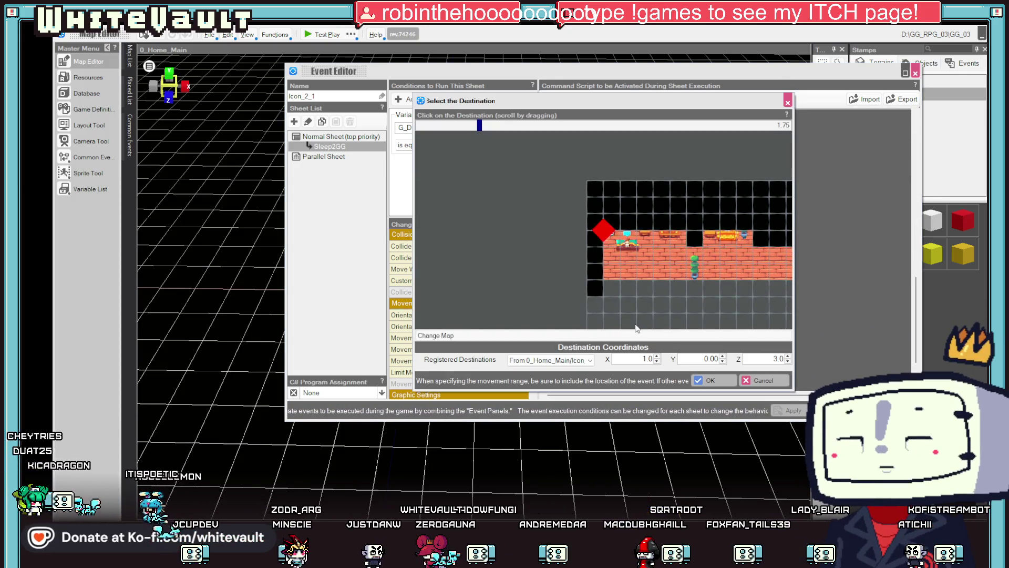
{"action": "left_click", "coordinate": [635, 334]}
{"action": "scroll", "coordinate": [604, 286], "scroll_direction": "down", "scroll_amount": 3}
{"action": "double_click", "coordinate": [605, 223]}
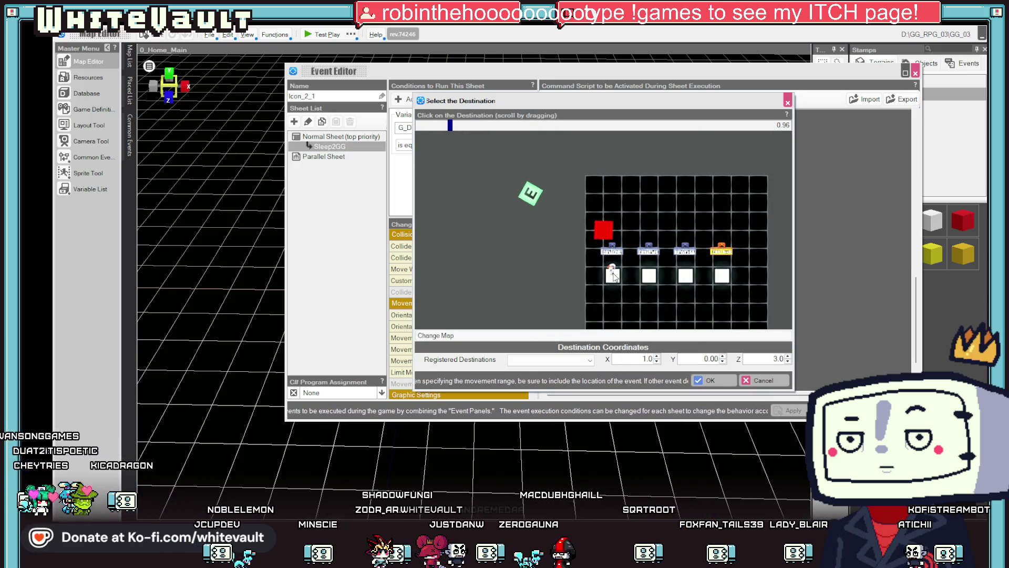
{"action": "left_click", "coordinate": [613, 278]}
{"action": "left_click", "coordinate": [713, 377]}
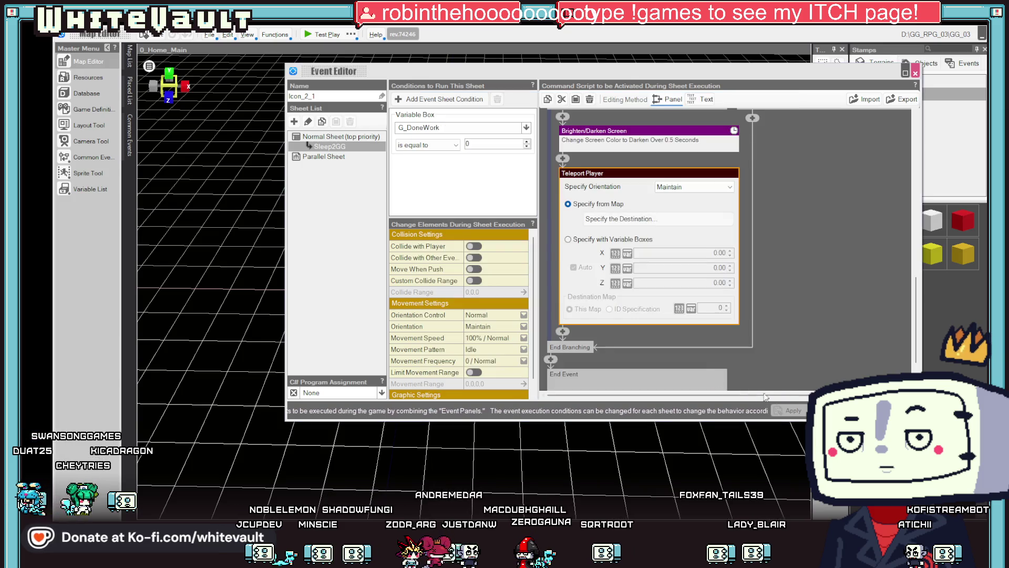
{"action": "left_click", "coordinate": [641, 217]}
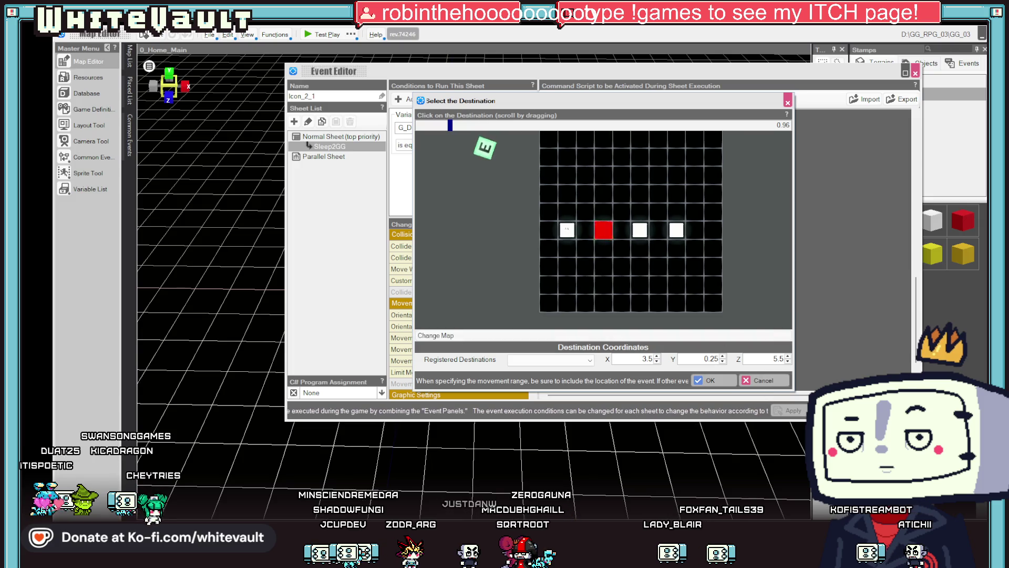
{"action": "left_click", "coordinate": [706, 380]}
{"action": "key", "text": "Escape"}
{"action": "left_click", "coordinate": [320, 34]}
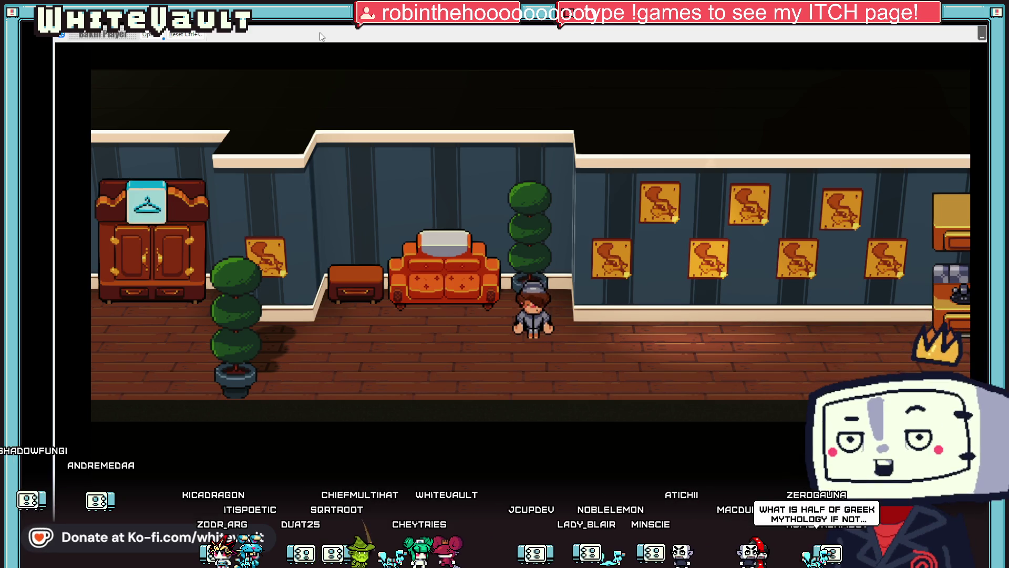
Walk to the bed, sleep through the Day Two message to the save screen, then quit the test
{"action": "key", "text": "Left"}
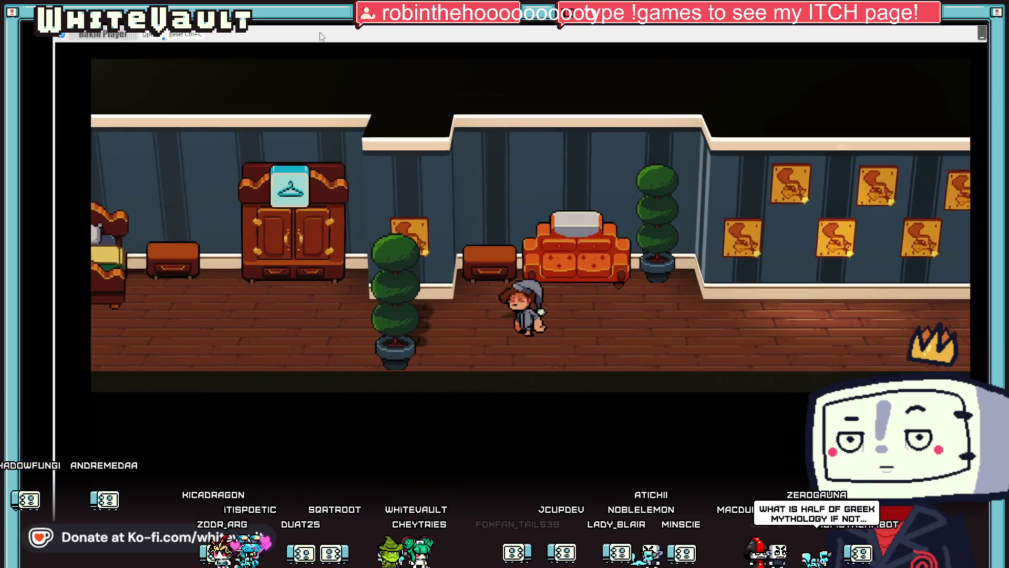
{"action": "key", "text": "Left"}
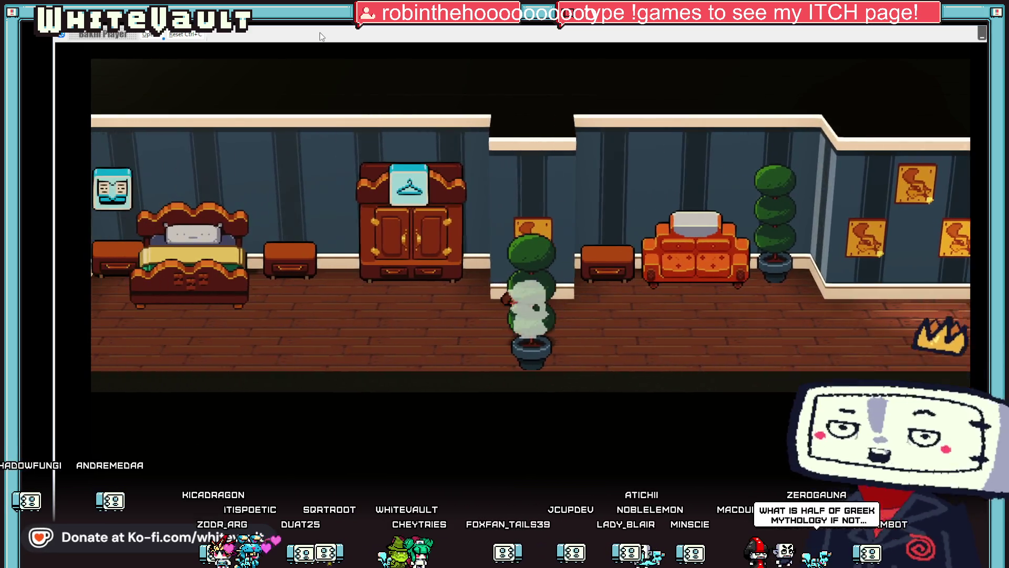
{"action": "key", "text": "Up"}
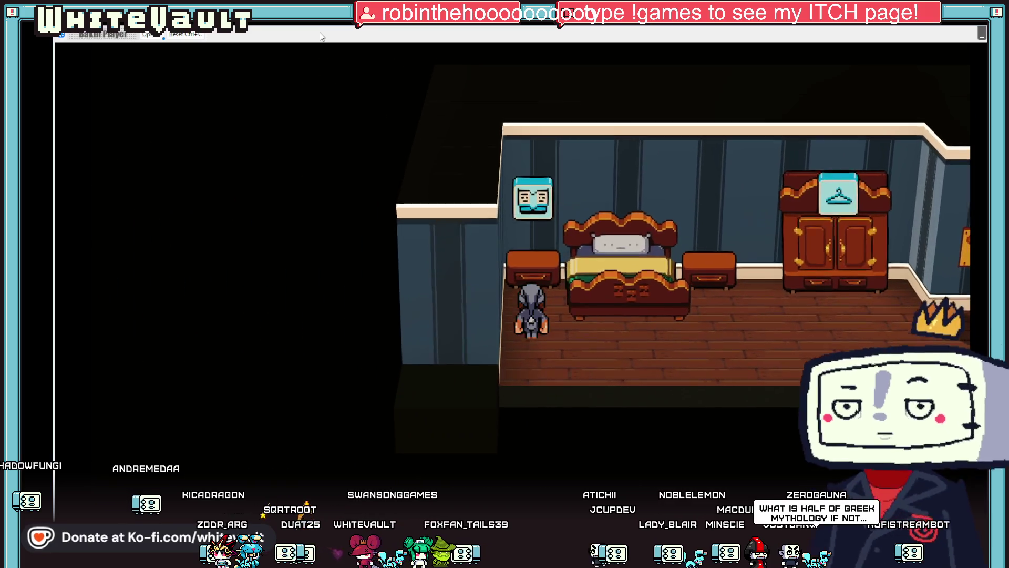
{"action": "key", "text": "z"}
{"action": "key", "text": "z"}
{"action": "key", "text": "z"}
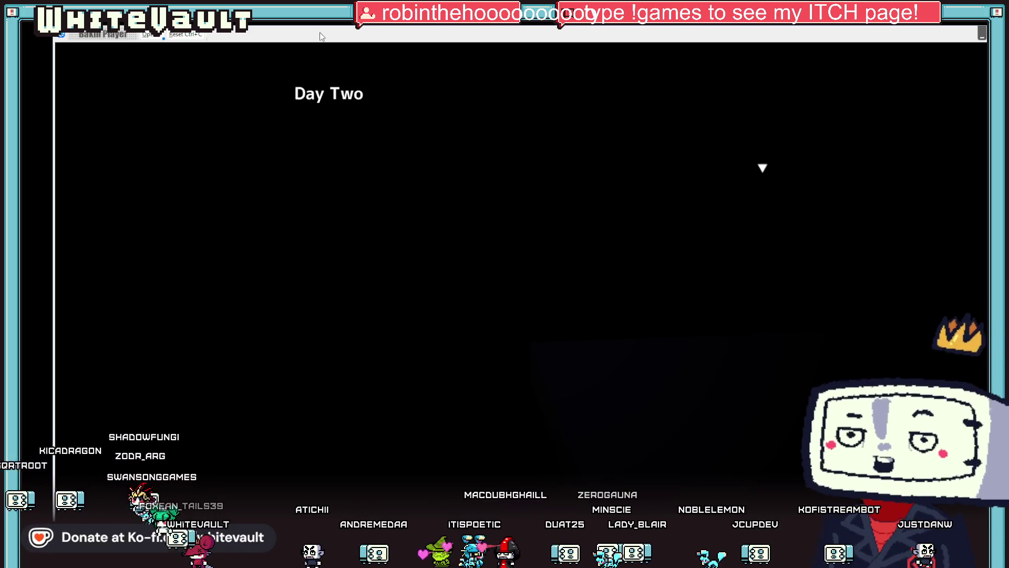
{"action": "key", "text": "Return"}
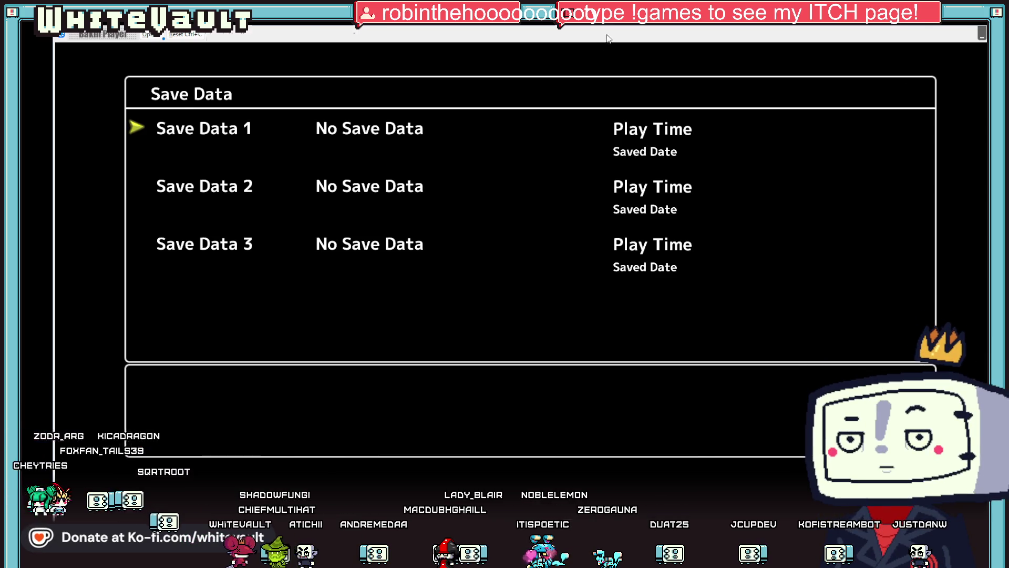
{"action": "key", "text": "alt+F4"}
{"action": "left_click", "coordinate": [648, 310]}
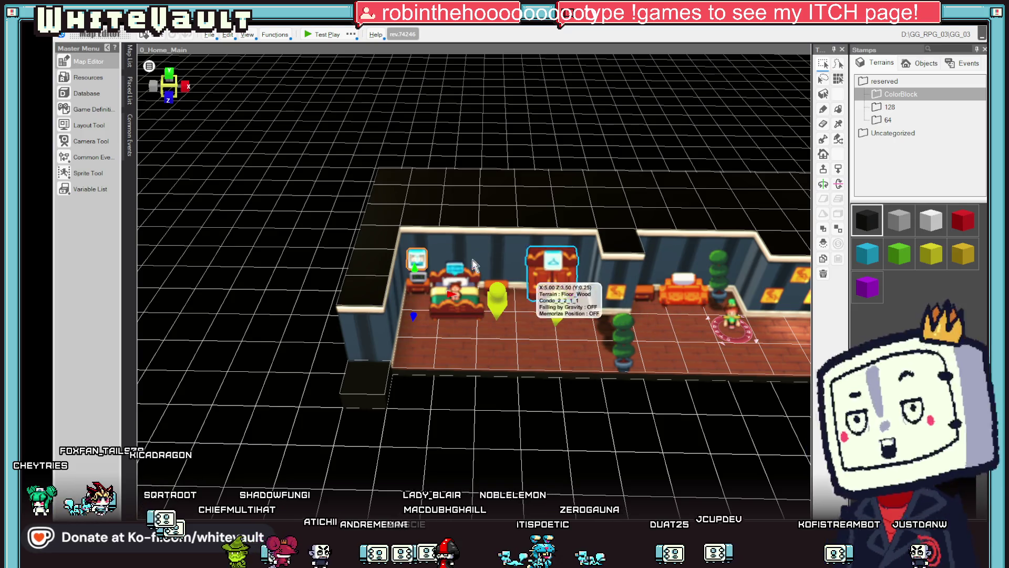
Open Event_3 on Day1 - Sleep/Save and turn off Wait to Complete on its first fade
{"action": "left_click", "coordinate": [133, 62]}
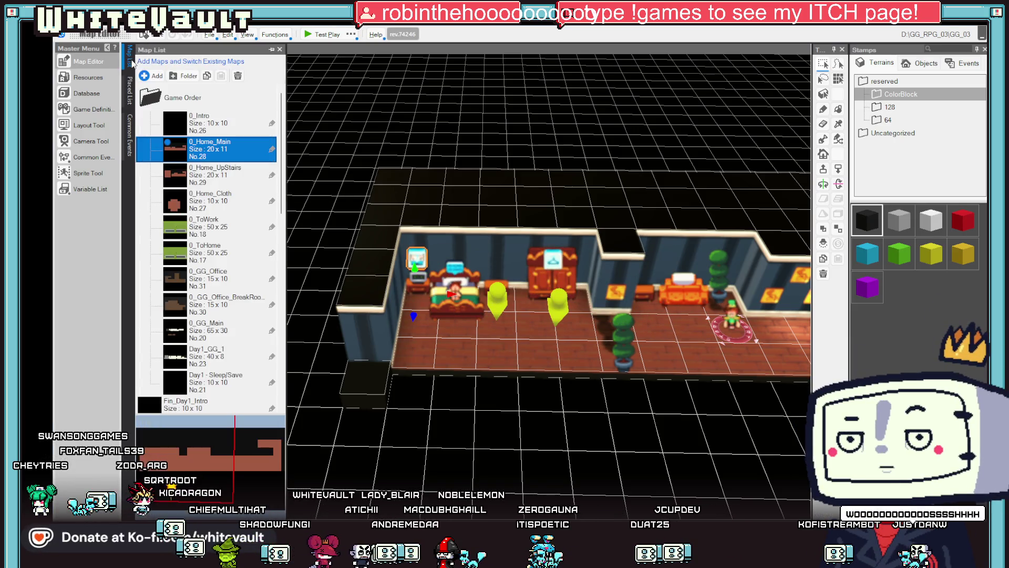
{"action": "scroll", "coordinate": [170, 340], "scroll_direction": "down", "scroll_amount": 3}
{"action": "left_click", "coordinate": [179, 304]}
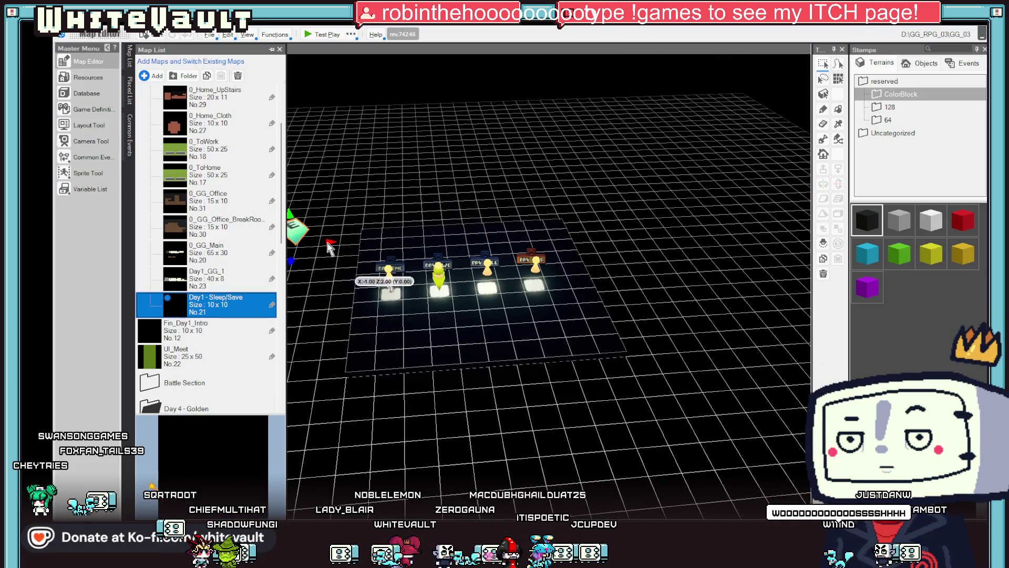
{"action": "double_click", "coordinate": [301, 233]}
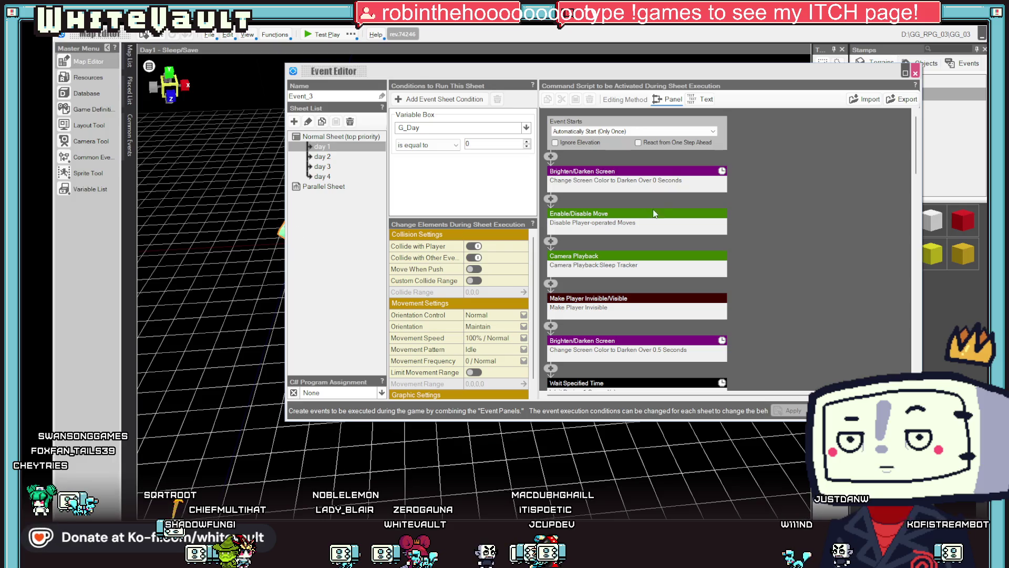
{"action": "left_click", "coordinate": [651, 180]}
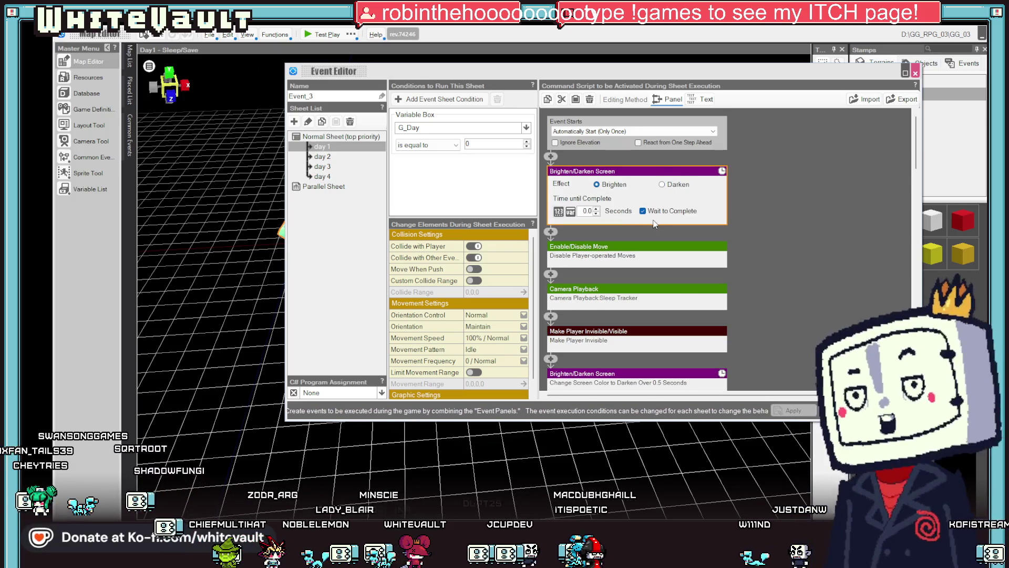
{"action": "left_click", "coordinate": [651, 213]}
{"action": "left_click", "coordinate": [743, 288]}
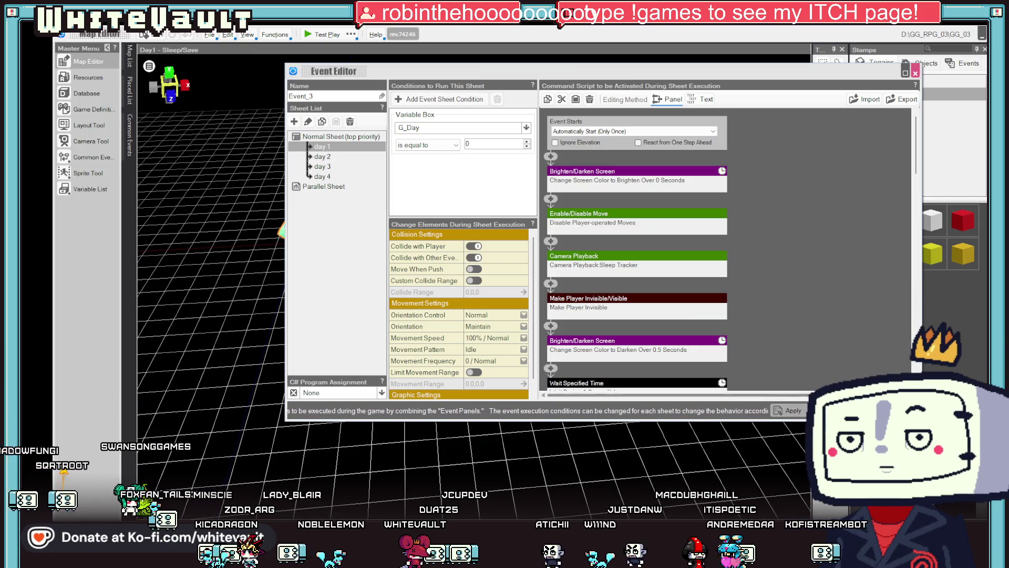
Cut the half-second darken, one-second brighten and pre-save darken steps, then close the editor
{"action": "scroll", "coordinate": [695, 357], "scroll_direction": "down", "scroll_amount": 3}
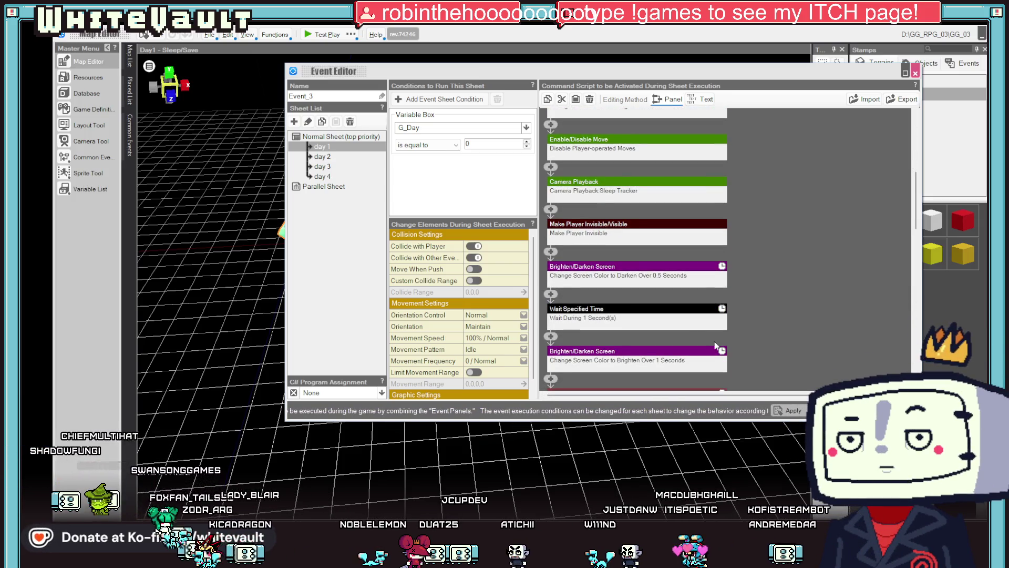
{"action": "scroll", "coordinate": [794, 322], "scroll_direction": "down", "scroll_amount": 2}
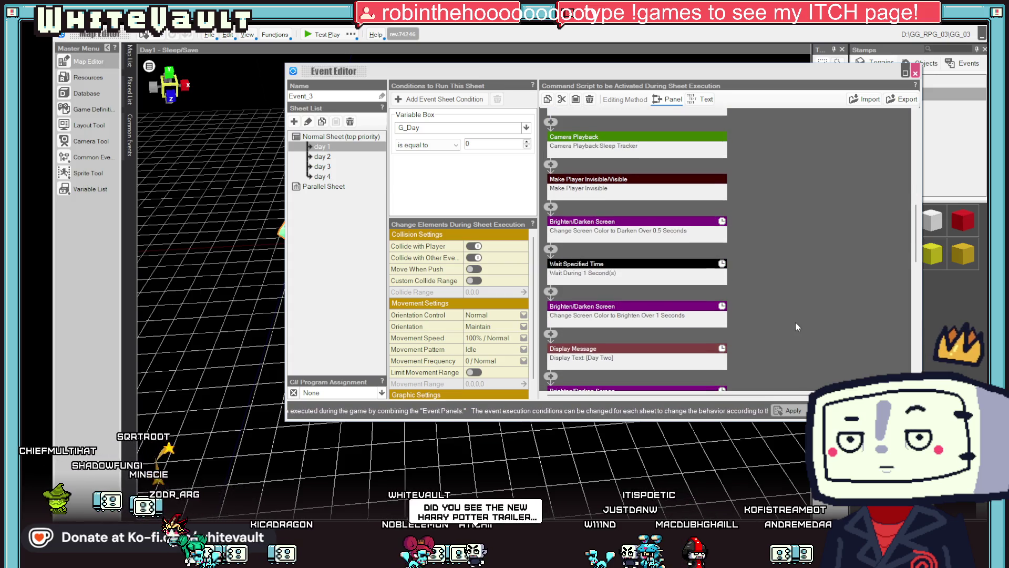
{"action": "scroll", "coordinate": [806, 333], "scroll_direction": "up", "scroll_amount": 1}
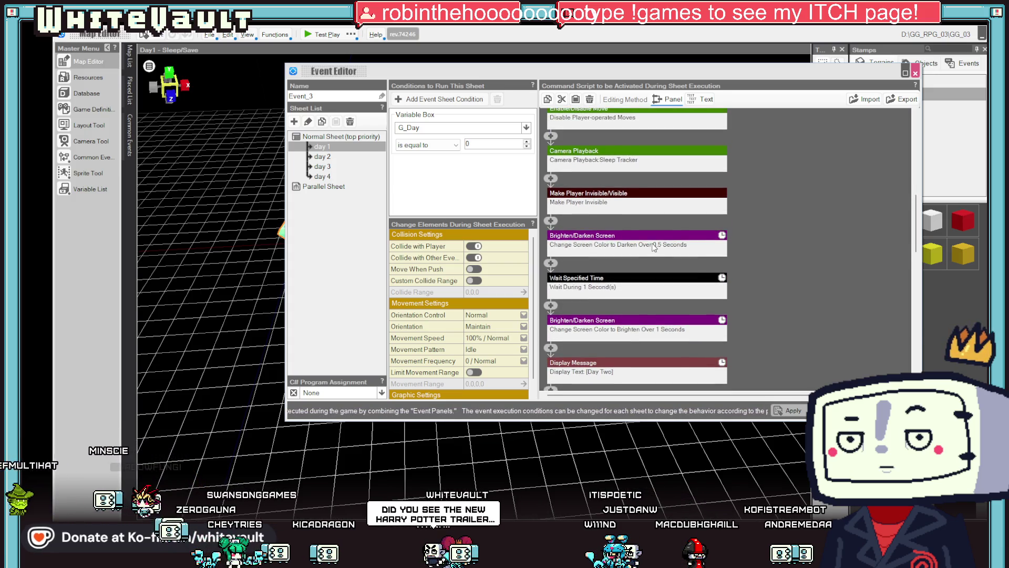
{"action": "right_click", "coordinate": [648, 239]}
{"action": "left_click", "coordinate": [675, 254]}
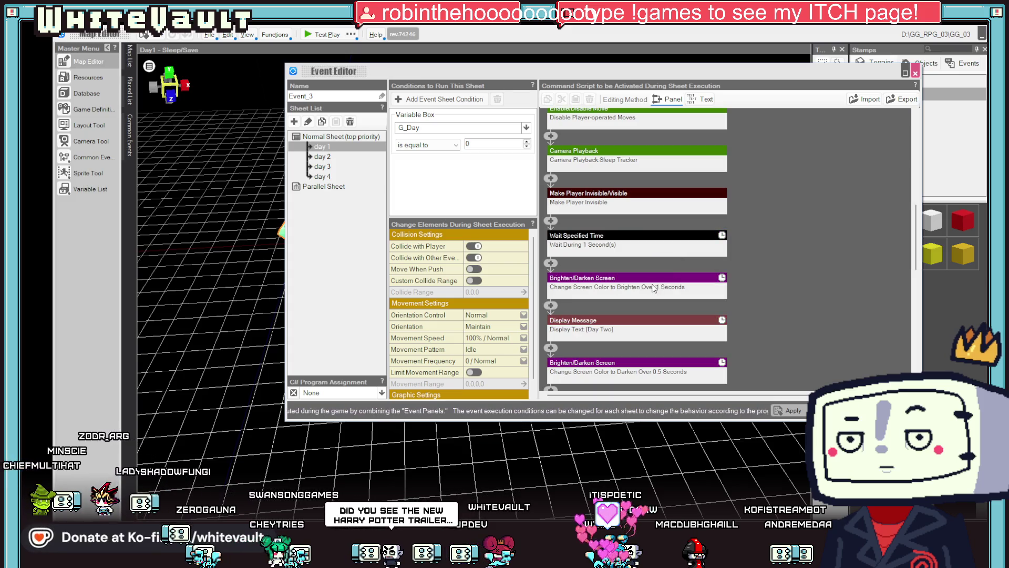
{"action": "right_click", "coordinate": [652, 284]}
{"action": "left_click", "coordinate": [680, 298]}
{"action": "scroll", "coordinate": [684, 305], "scroll_direction": "down", "scroll_amount": 1}
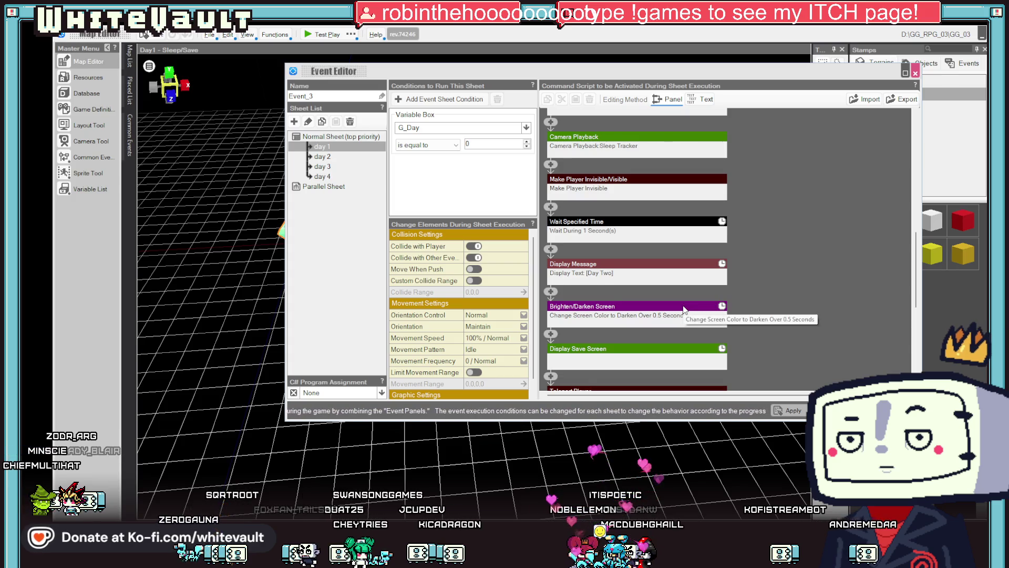
{"action": "scroll", "coordinate": [683, 309], "scroll_direction": "down", "scroll_amount": 3}
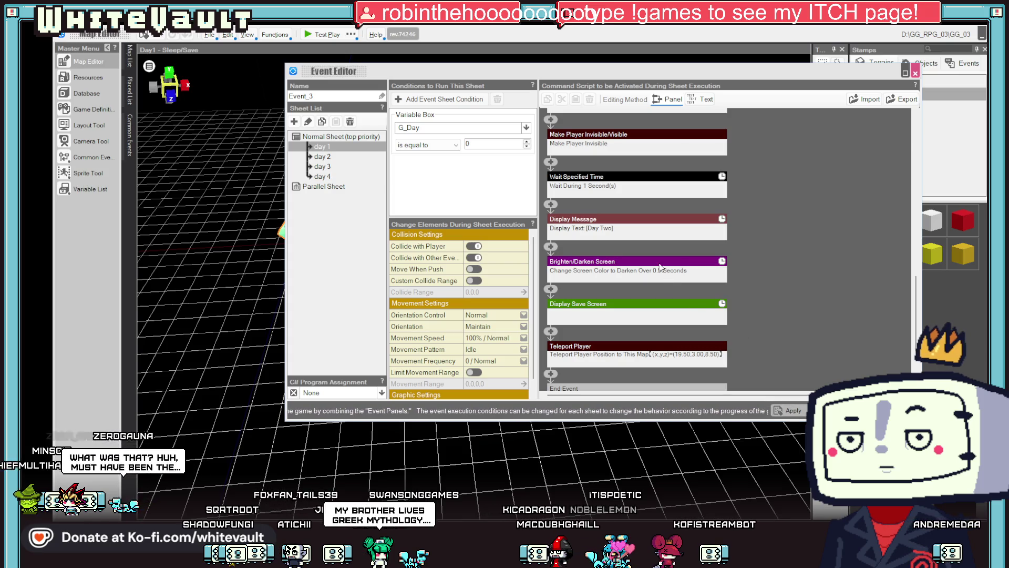
{"action": "right_click", "coordinate": [660, 267]}
{"action": "left_click", "coordinate": [683, 295]}
{"action": "left_click", "coordinate": [824, 410]}
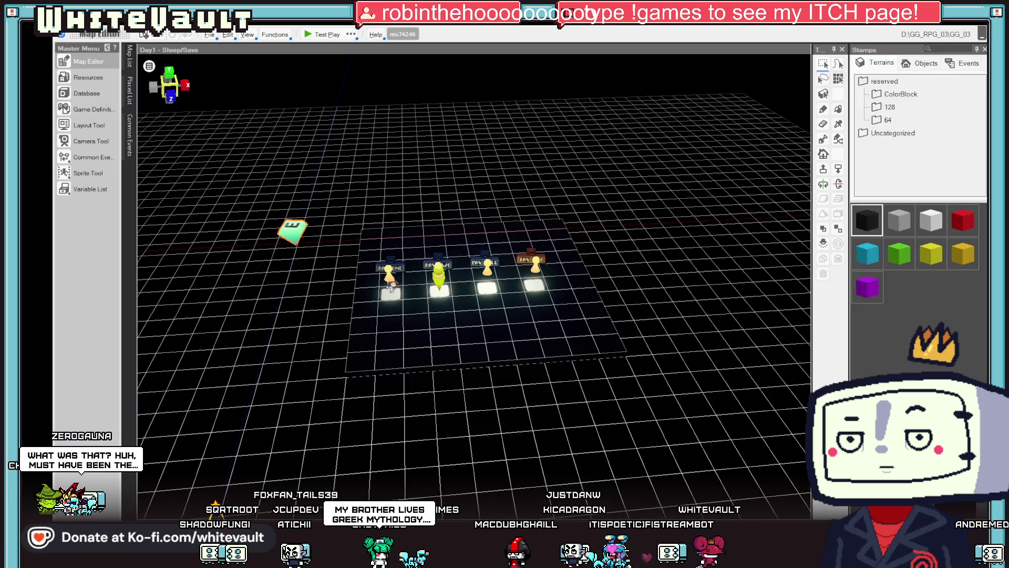
Start a test play, walk left and up to the bed, and trigger the '...Go to bed?' prompt
{"action": "left_click", "coordinate": [322, 31]}
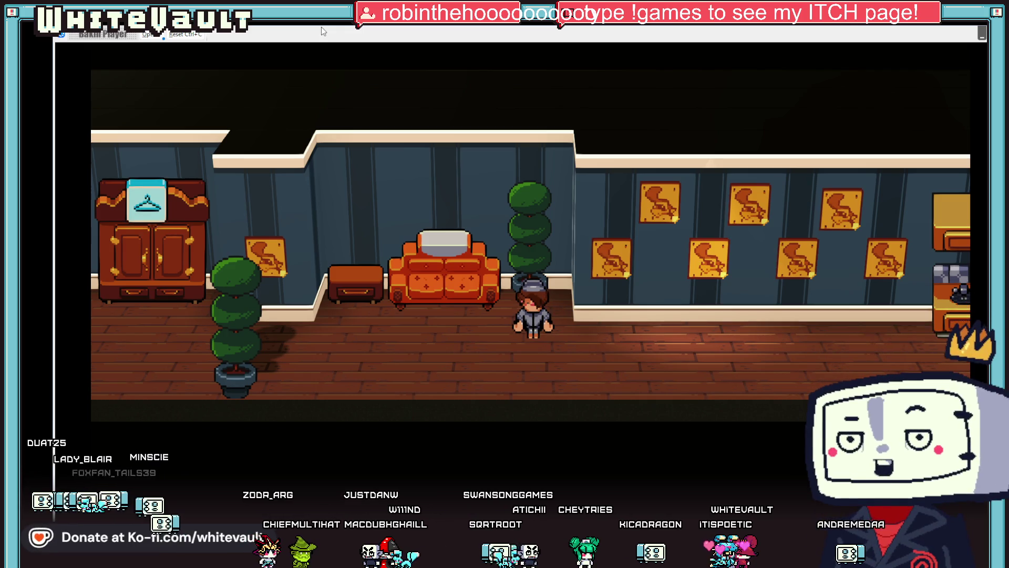
{"action": "key", "text": "Left"}
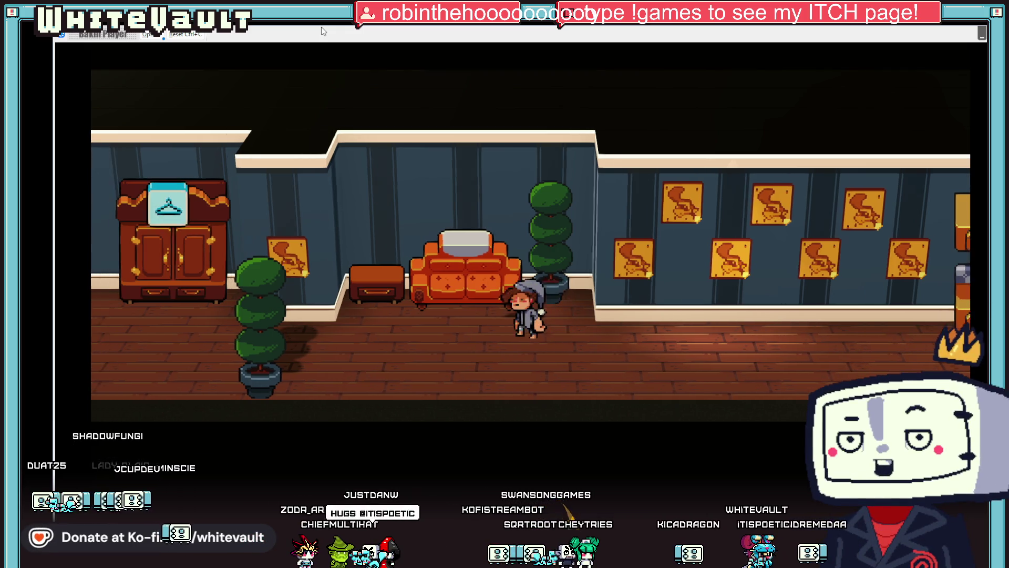
{"action": "key", "text": "Left"}
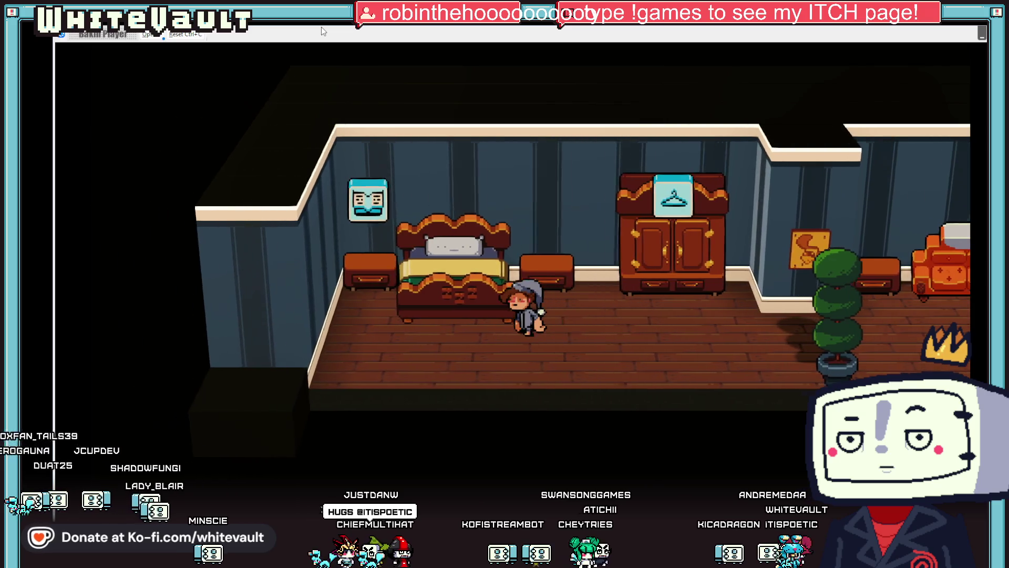
{"action": "key", "text": "Left"}
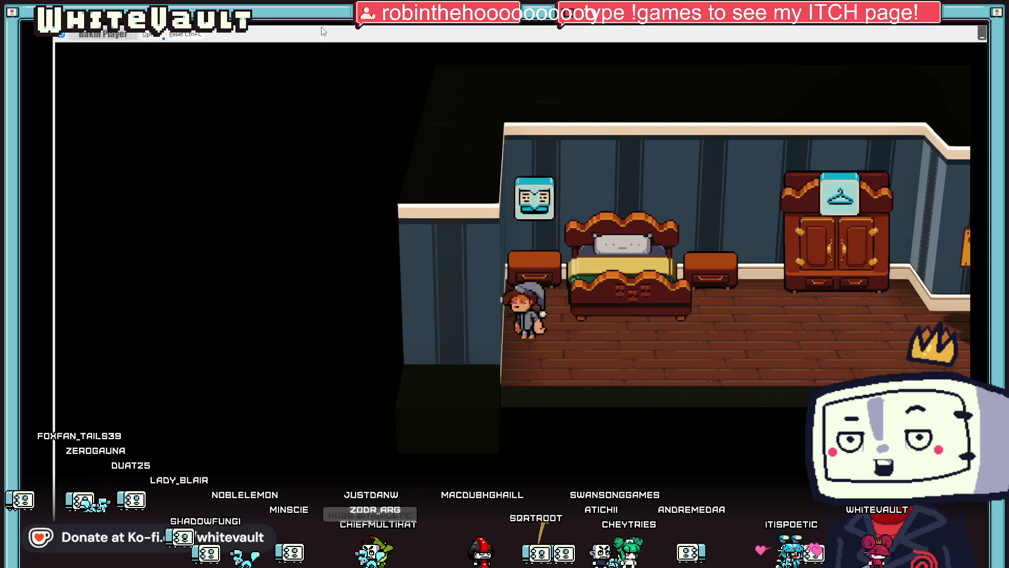
{"action": "key", "text": "Up"}
{"action": "key", "text": "z"}
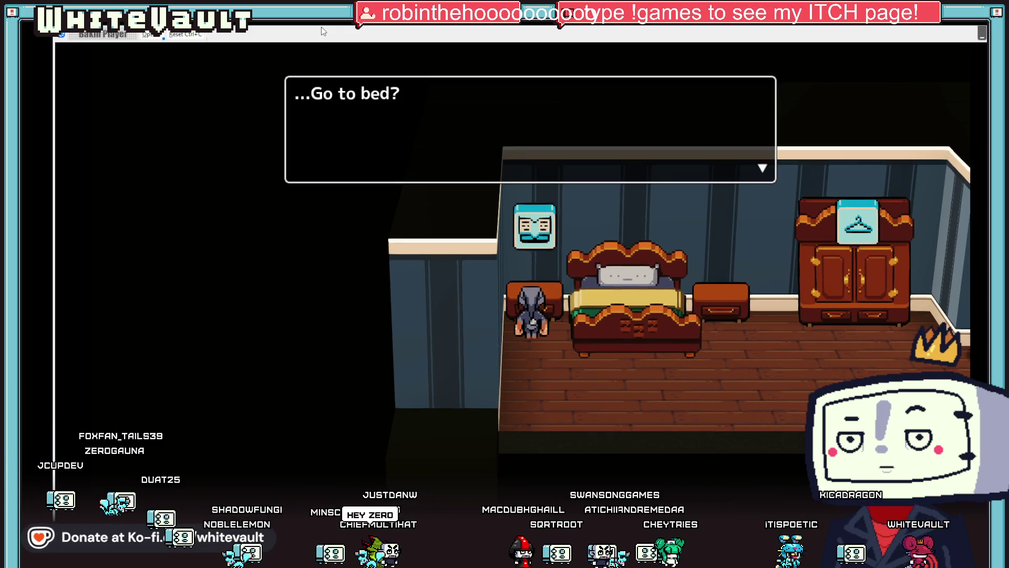
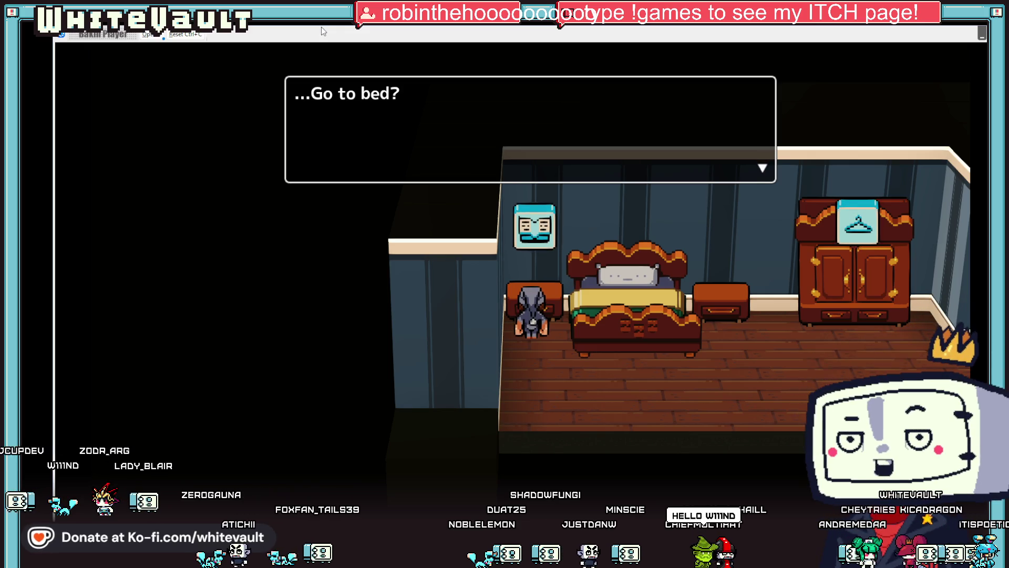
Answer Yes to '...Go to bed?', let the Day Two screen appear, then end the test play
{"action": "key", "text": "Return"}
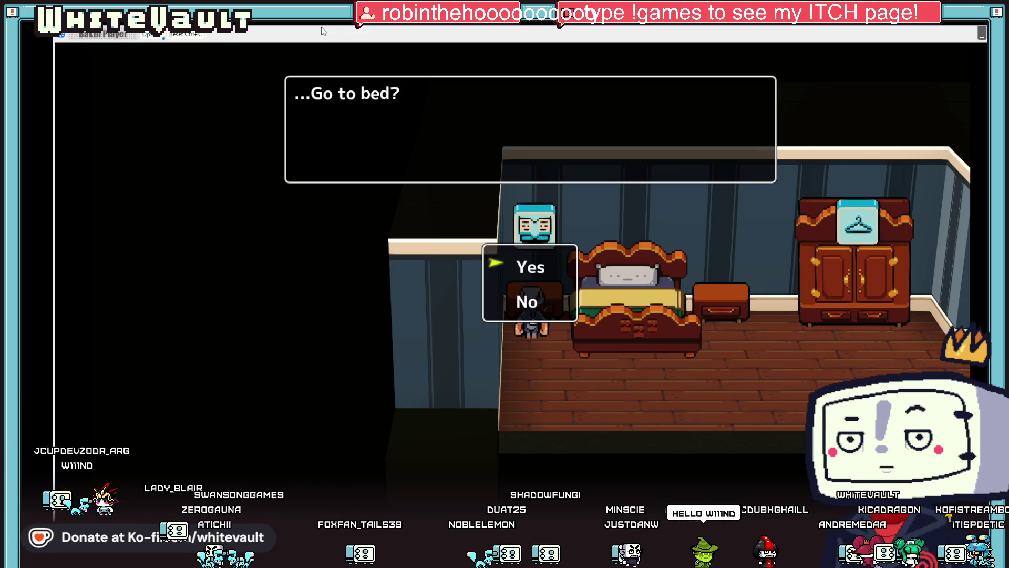
{"action": "key", "text": "Return"}
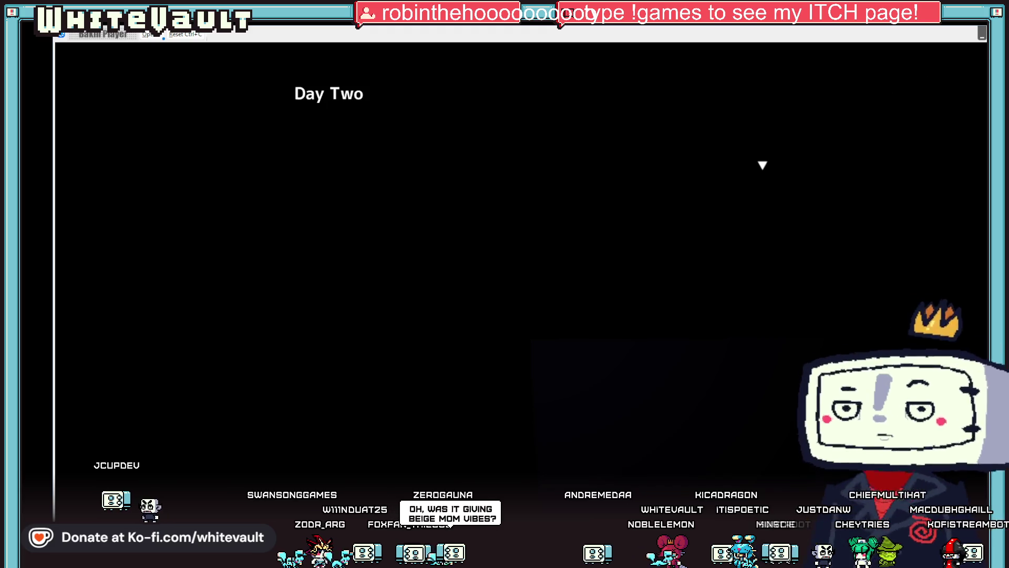
{"action": "key", "text": "alt+F4"}
{"action": "key", "text": "alt+F4"}
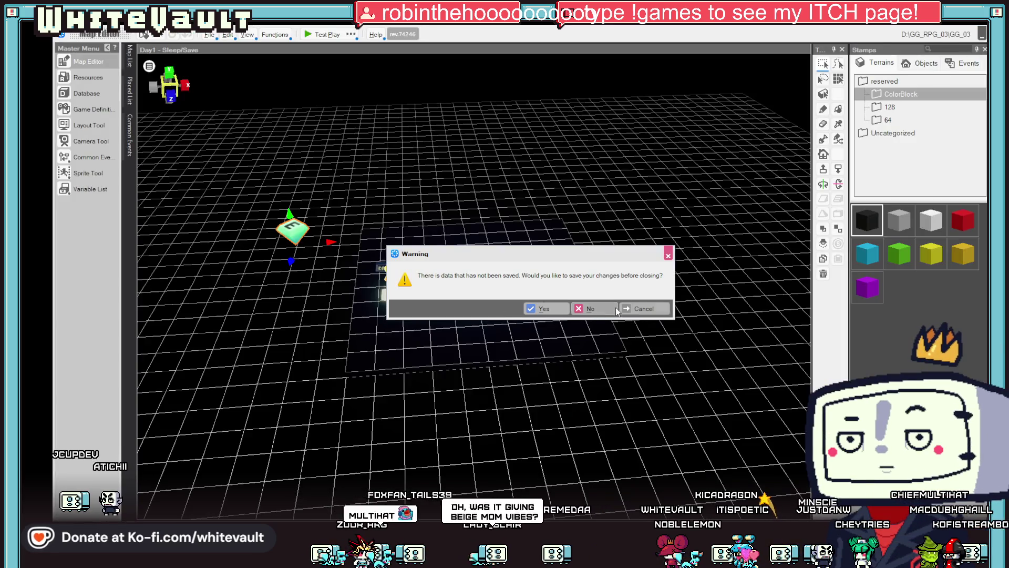
Dismiss the save warning, open Event_3 and set its player visibility command to Visible
{"action": "left_click", "coordinate": [645, 308]}
{"action": "double_click", "coordinate": [290, 235]}
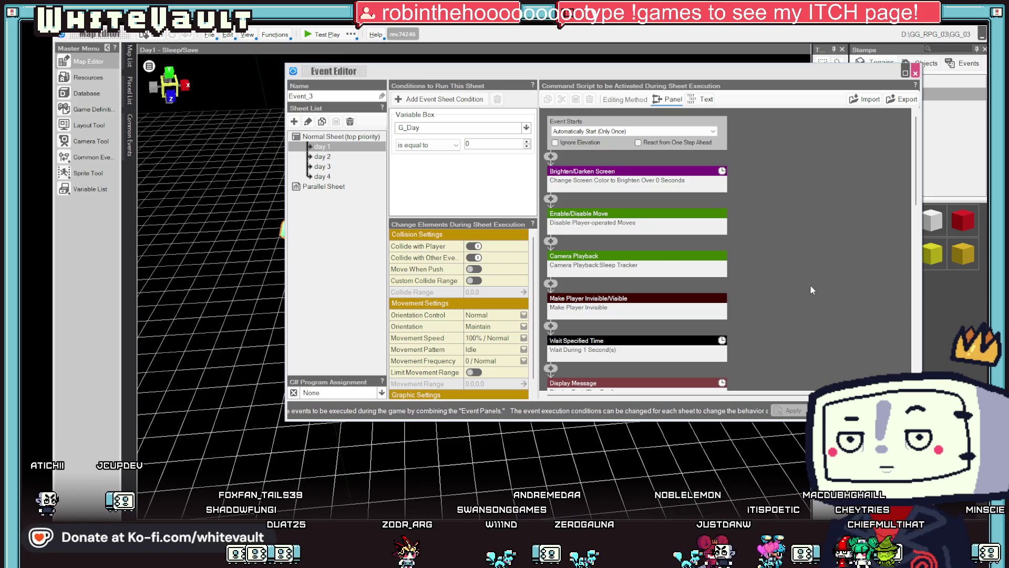
{"action": "scroll", "coordinate": [755, 221], "scroll_direction": "down", "scroll_amount": 1}
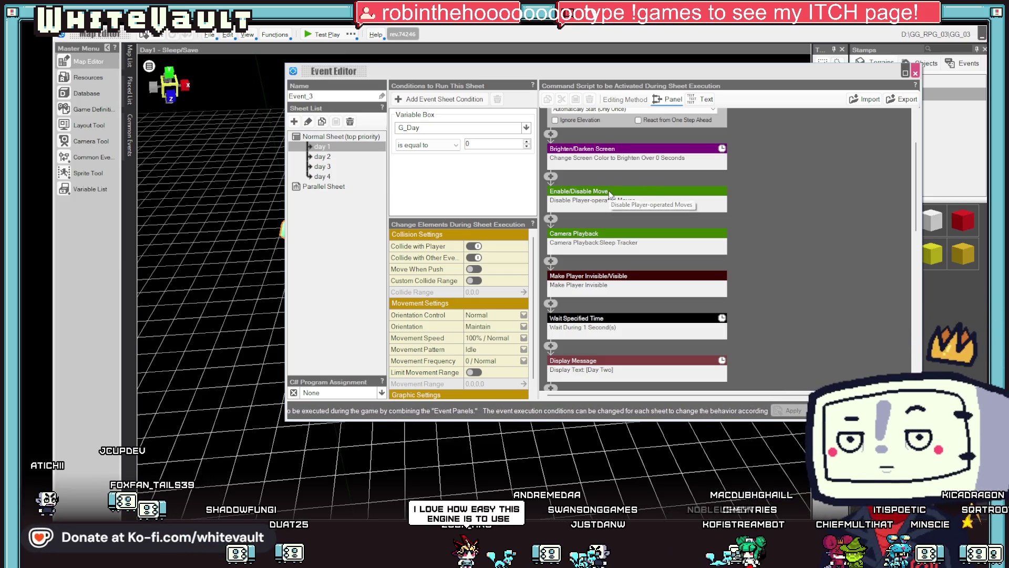
{"action": "scroll", "coordinate": [796, 258], "scroll_direction": "down", "scroll_amount": 3}
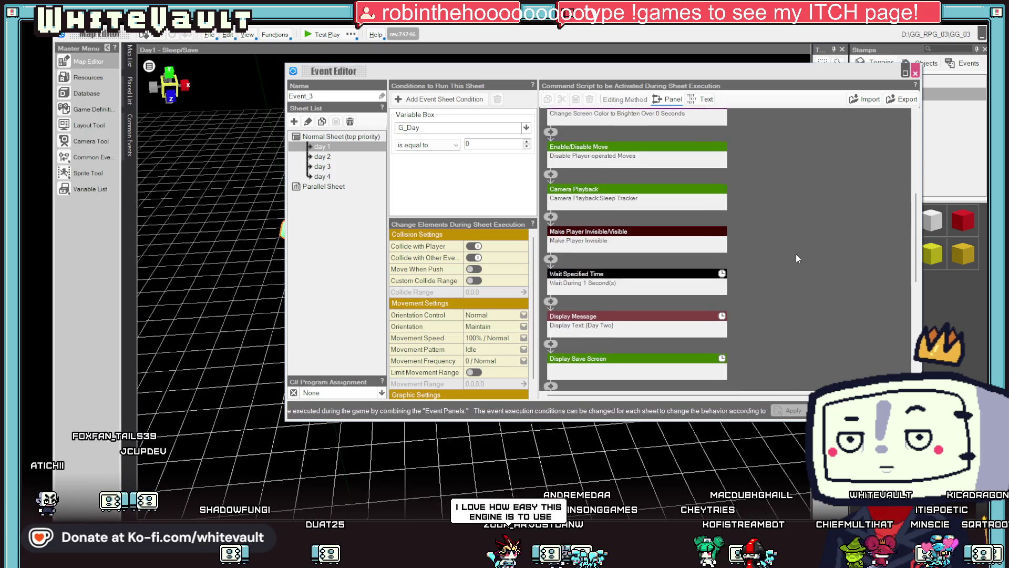
{"action": "left_click", "coordinate": [576, 221]}
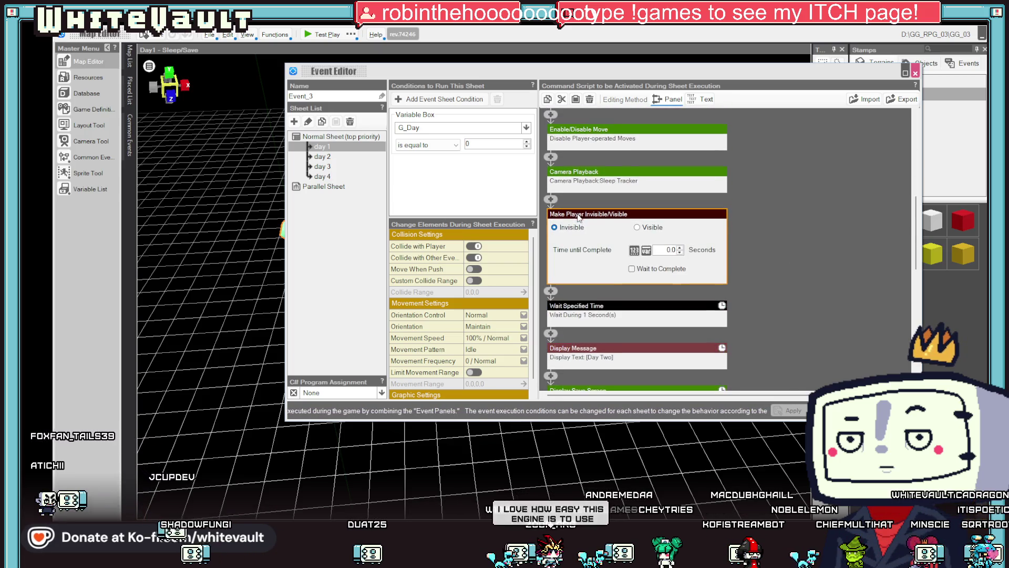
{"action": "left_click", "coordinate": [598, 216]}
{"action": "left_click", "coordinate": [597, 216]}
{"action": "left_click", "coordinate": [638, 228]}
{"action": "left_click", "coordinate": [783, 239]}
Delete the Day Two message, view the day 2 sheet, then close the editor without saving
{"action": "scroll", "coordinate": [783, 239], "scroll_direction": "down", "scroll_amount": 1}
{"action": "scroll", "coordinate": [783, 241], "scroll_direction": "down", "scroll_amount": 1}
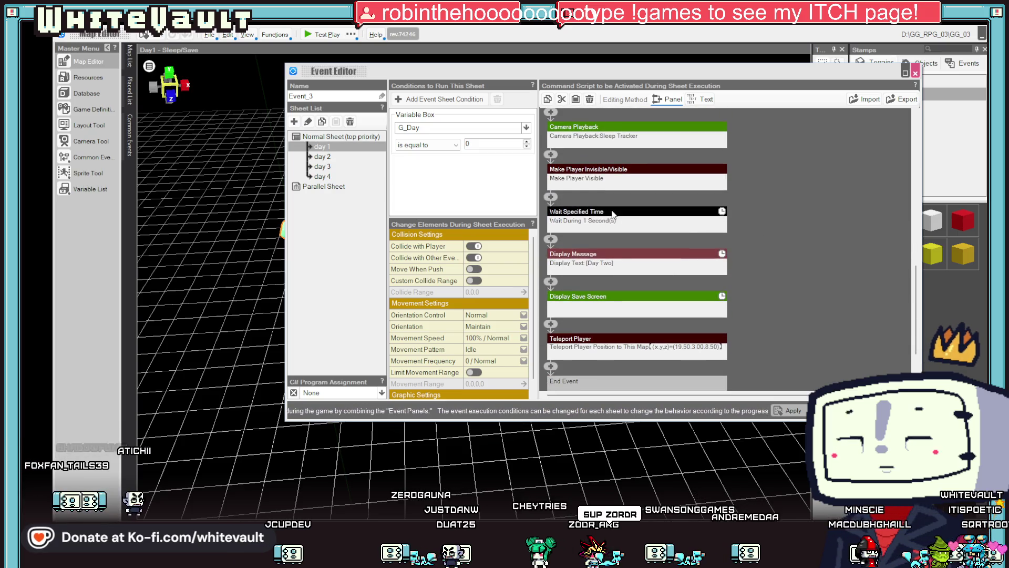
{"action": "right_click", "coordinate": [614, 254]}
{"action": "left_click", "coordinate": [654, 275]}
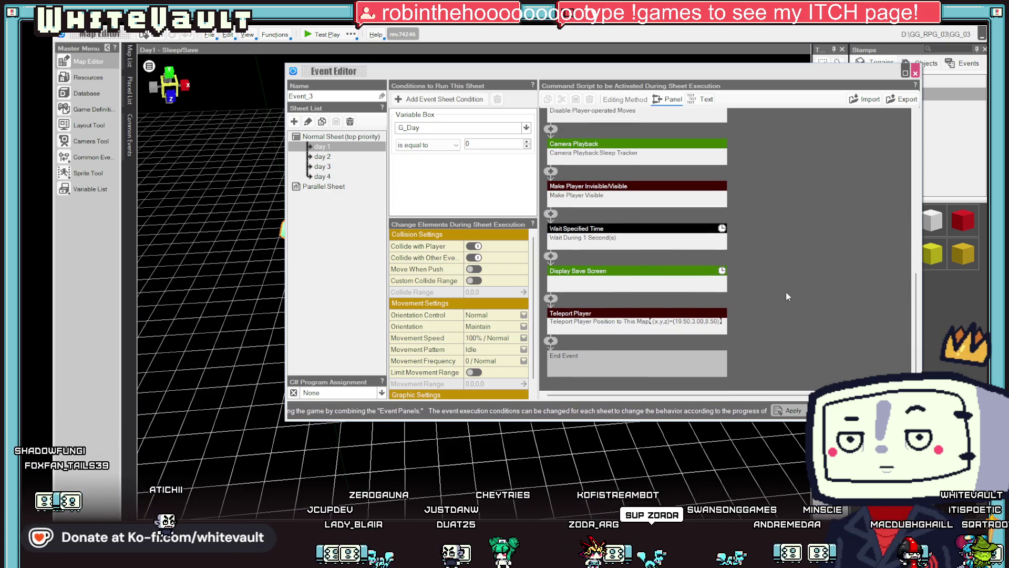
{"action": "scroll", "coordinate": [786, 292], "scroll_direction": "up", "scroll_amount": 4}
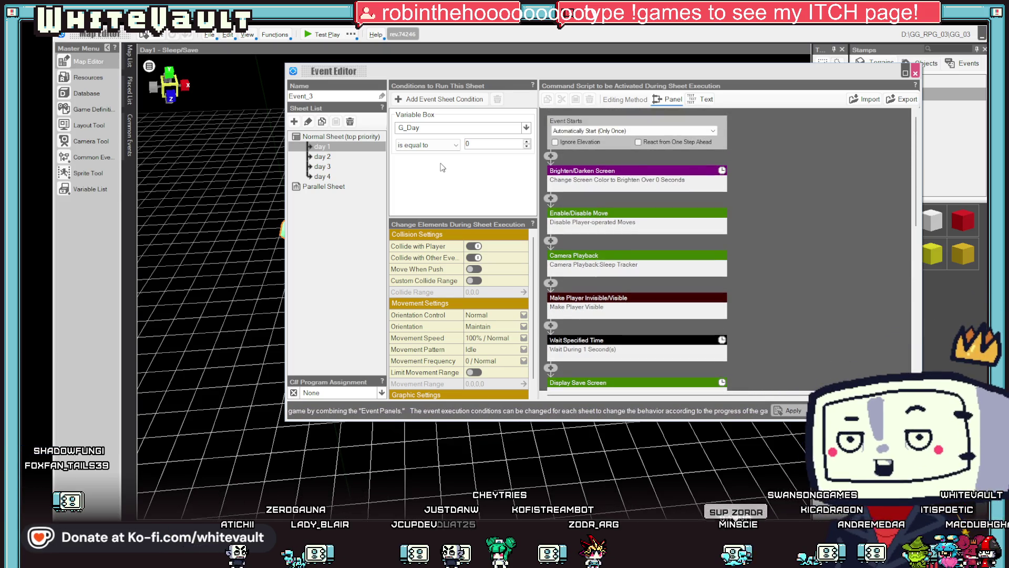
{"action": "left_click", "coordinate": [342, 156]}
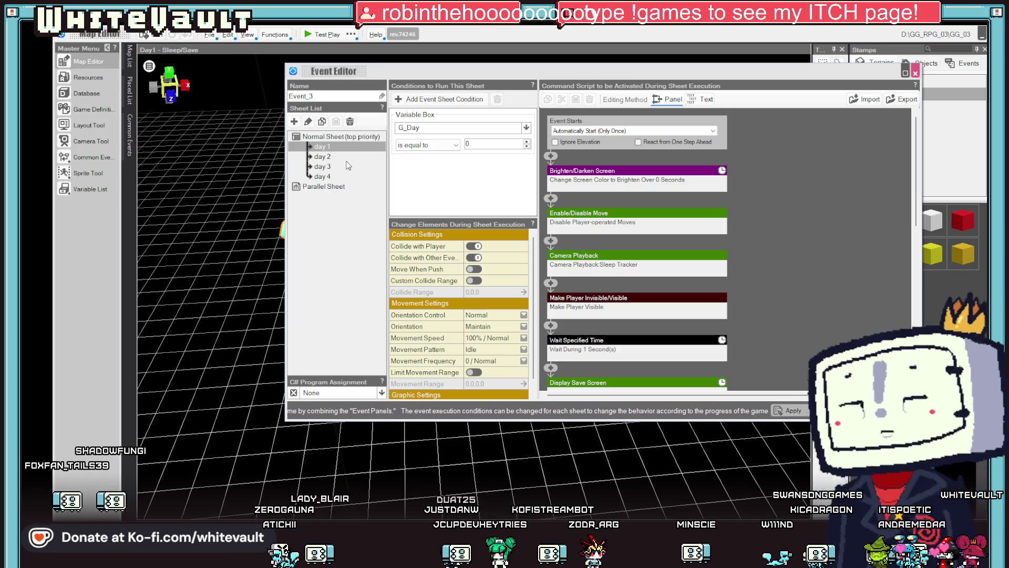
{"action": "left_click", "coordinate": [338, 157]}
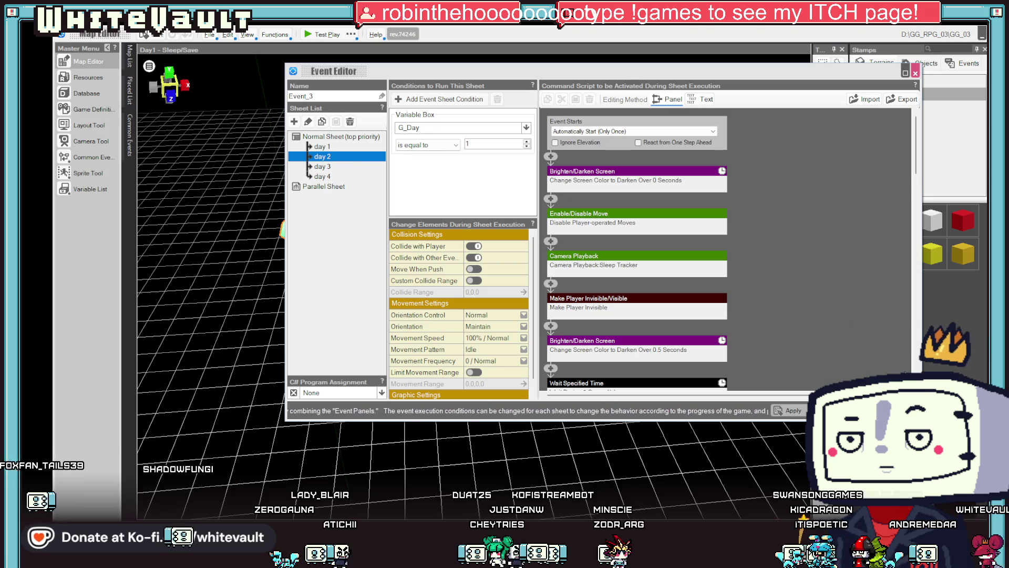
{"action": "left_click", "coordinate": [915, 73]}
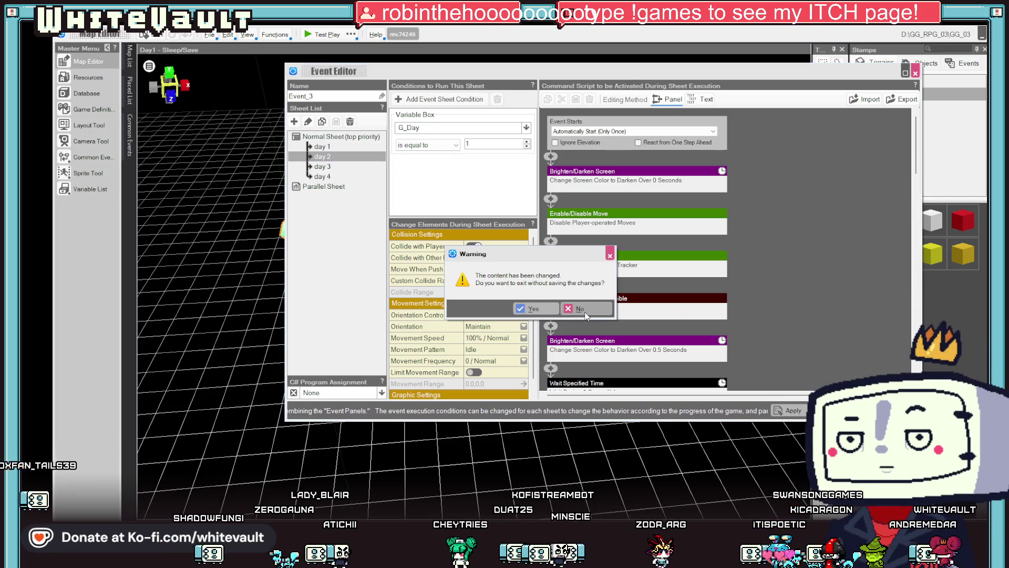
{"action": "left_click", "coordinate": [544, 315]}
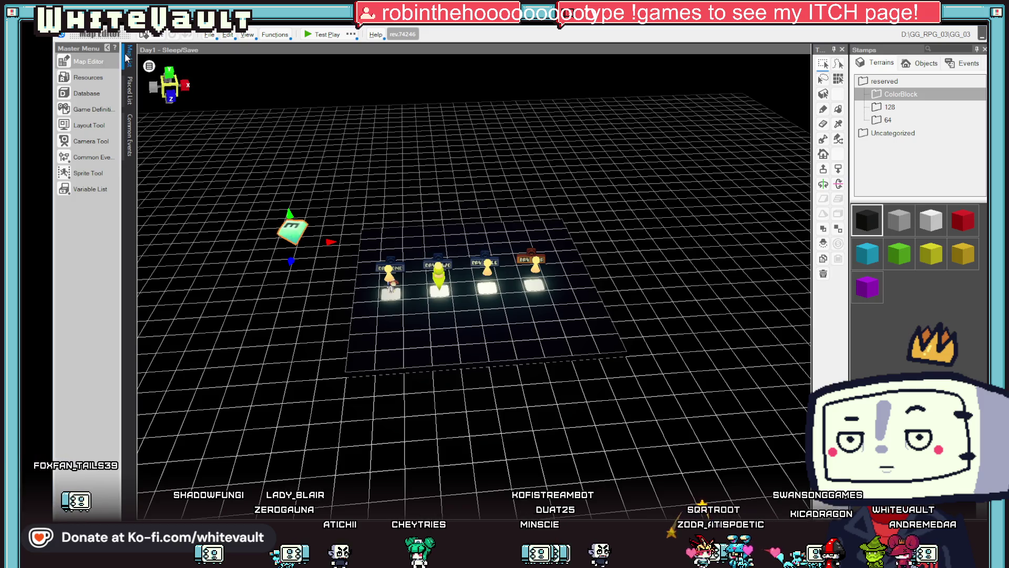
Switch to the 0_Home_Main map and inspect the bed's Icon_2_1 event
{"action": "left_click", "coordinate": [128, 58]}
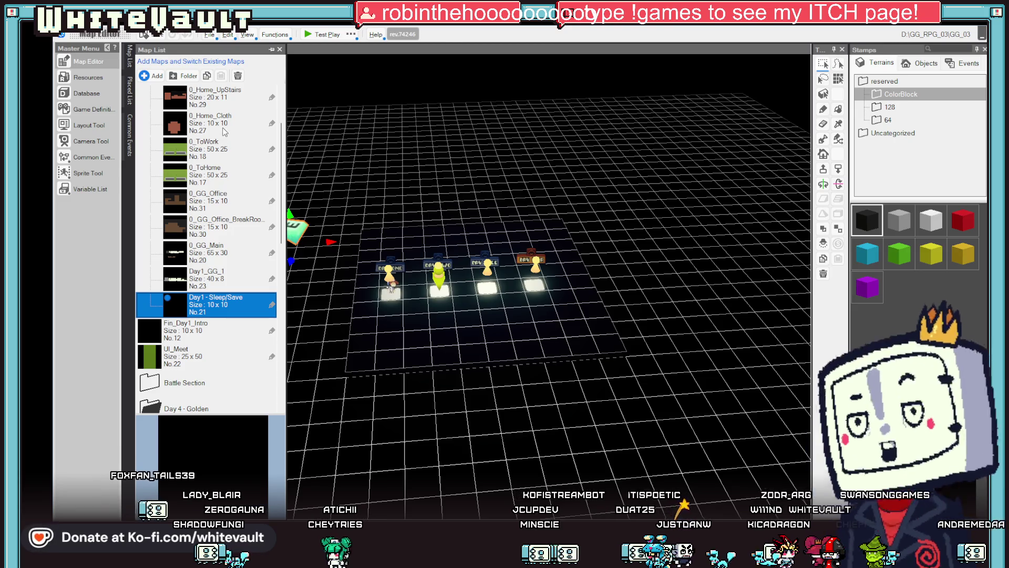
{"action": "scroll", "coordinate": [224, 152], "scroll_direction": "up", "scroll_amount": 3}
{"action": "left_click", "coordinate": [224, 152]}
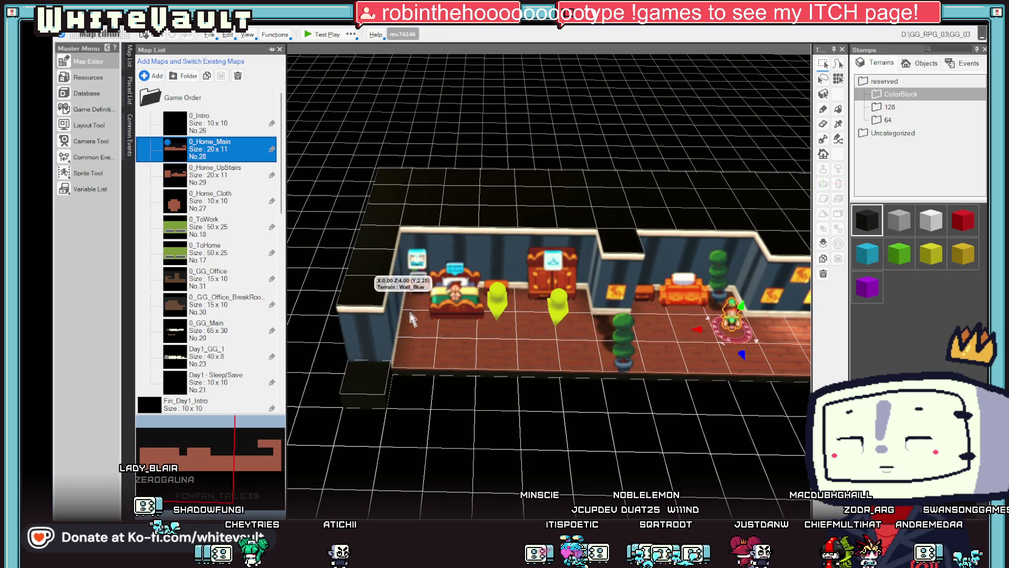
{"action": "double_click", "coordinate": [421, 251]}
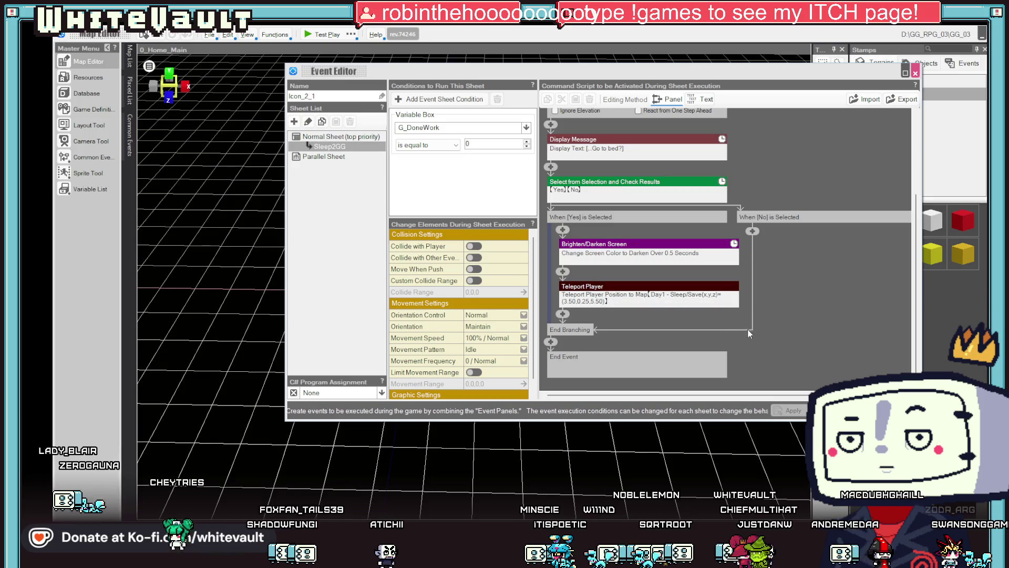
{"action": "scroll", "coordinate": [732, 141], "scroll_direction": "up", "scroll_amount": 2}
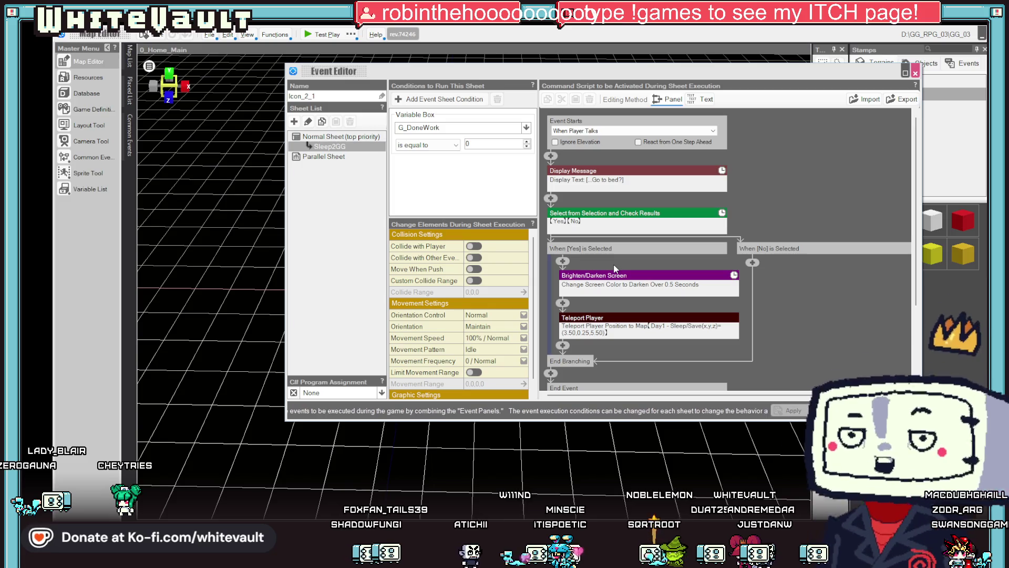
{"action": "key", "text": "Escape"}
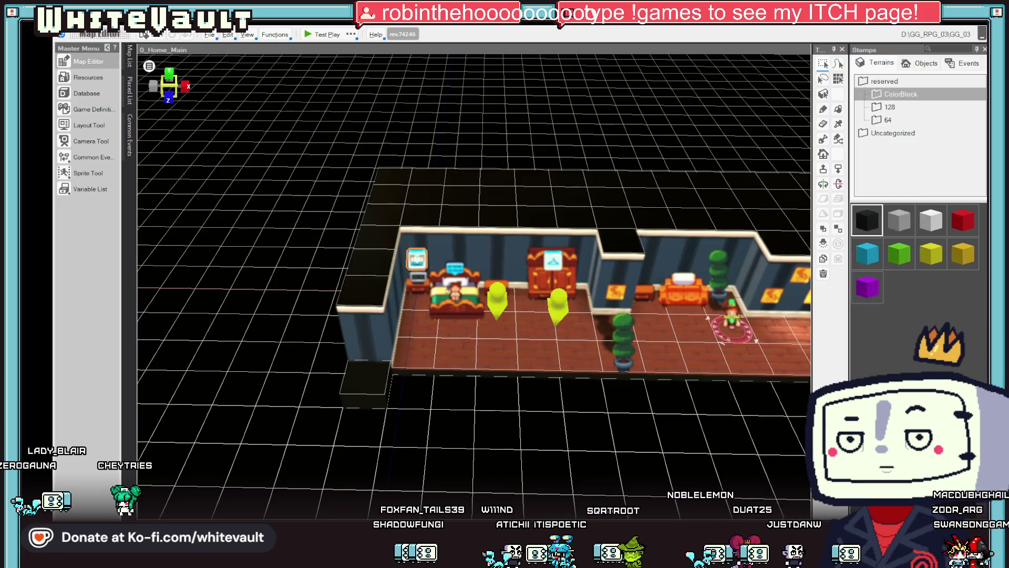
Return to the Day1 - Sleep/Save map and open Event_3 for editing
{"action": "left_click", "coordinate": [130, 59]}
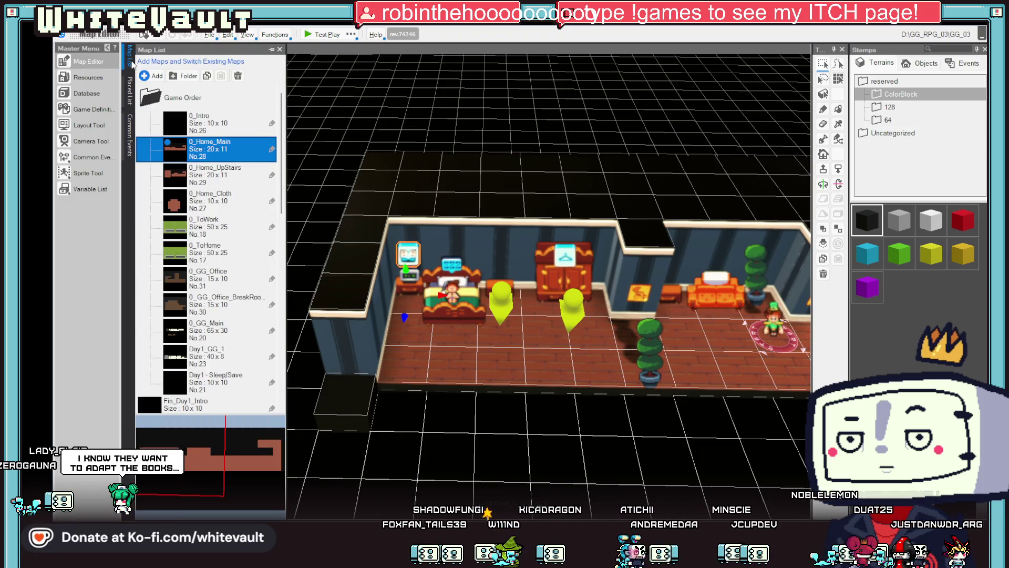
{"action": "left_click", "coordinate": [213, 378]}
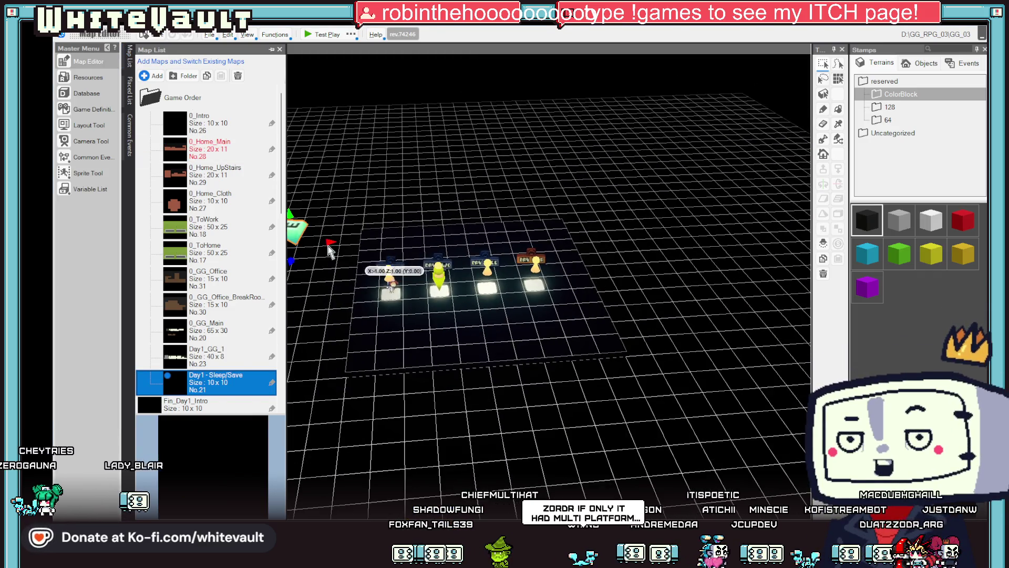
{"action": "double_click", "coordinate": [297, 232]}
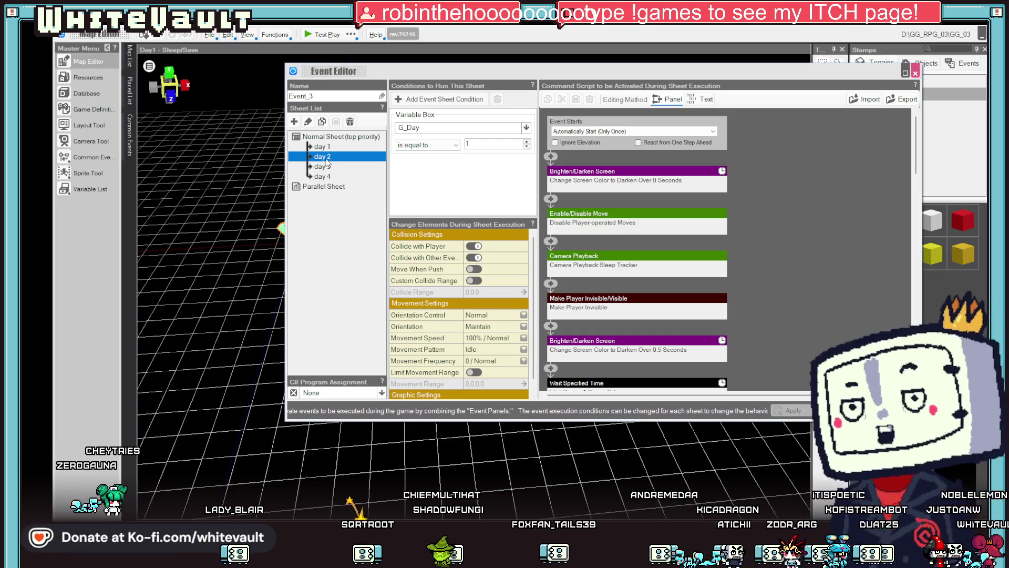
Delete the day 2, day 3 and day 4 sheets from Event_3
{"action": "right_click", "coordinate": [326, 157]}
{"action": "left_click", "coordinate": [344, 194]}
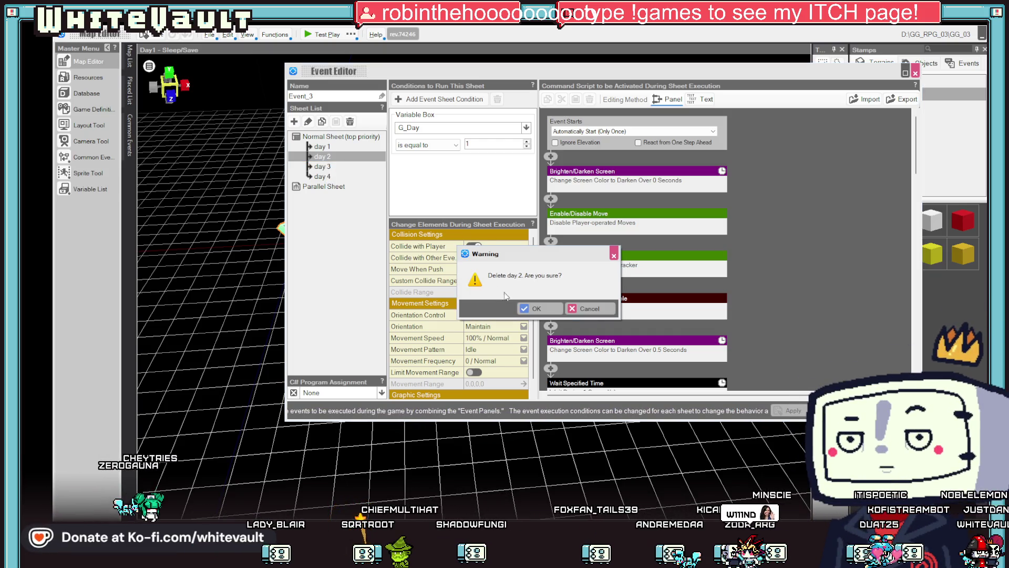
{"action": "key", "text": "Return"}
{"action": "right_click", "coordinate": [325, 157]}
{"action": "left_click", "coordinate": [344, 194]}
{"action": "left_click", "coordinate": [532, 310]}
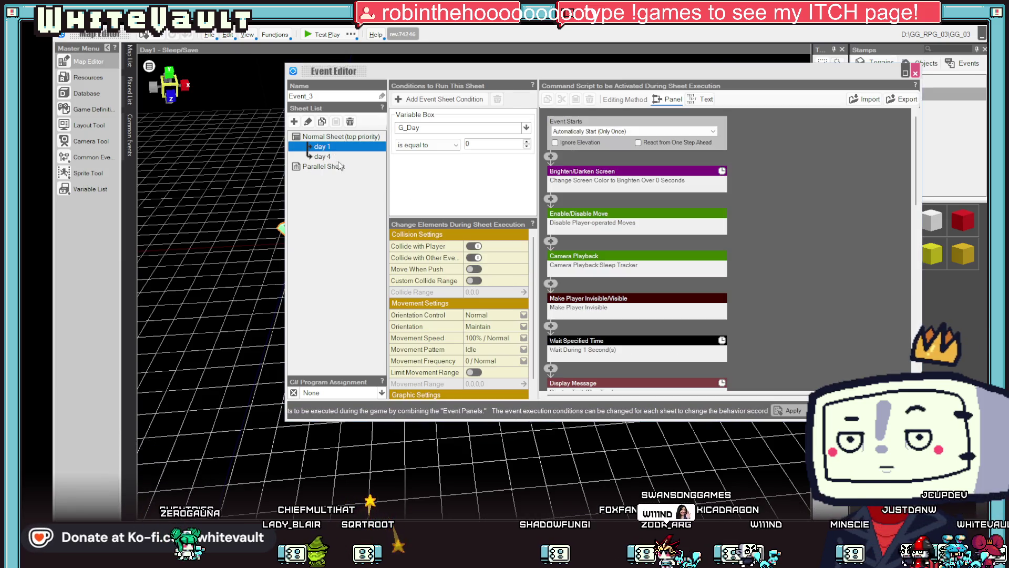
{"action": "right_click", "coordinate": [330, 157]}
{"action": "left_click", "coordinate": [347, 195]}
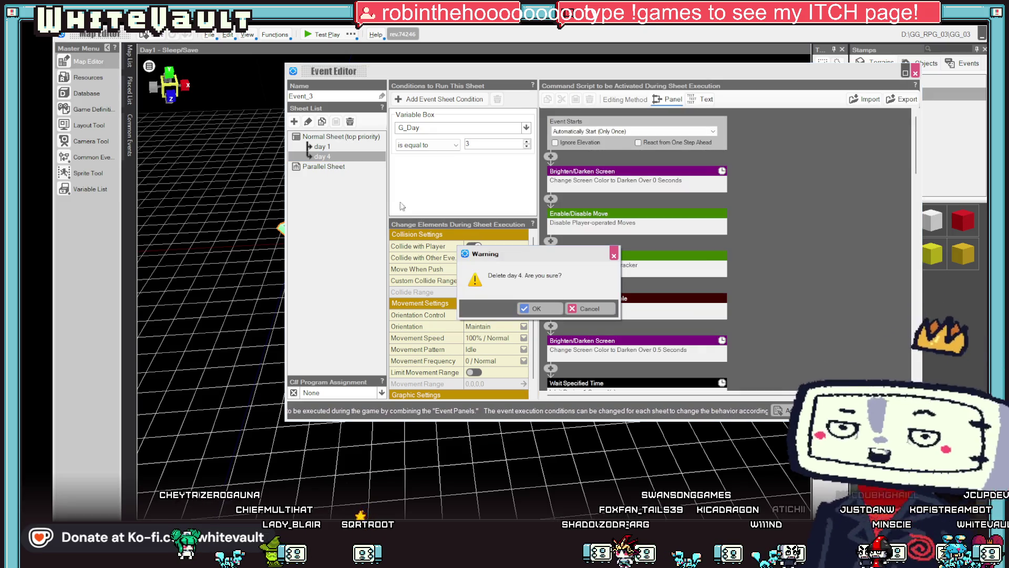
{"action": "left_click", "coordinate": [536, 308]}
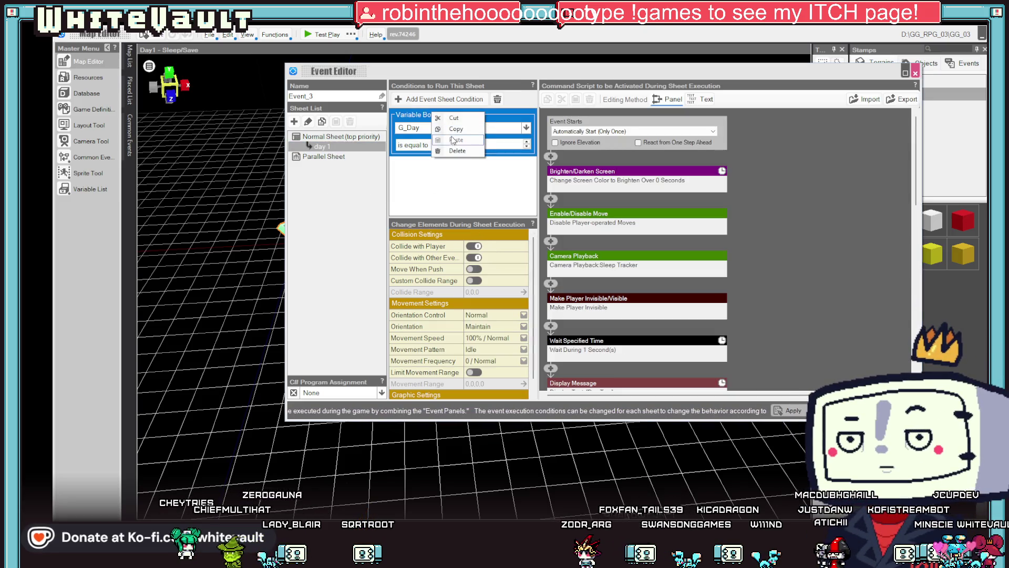
Remove day 1's G_Day condition and set Make Player Invisible/Visible to Visible
{"action": "key", "text": "F2"}
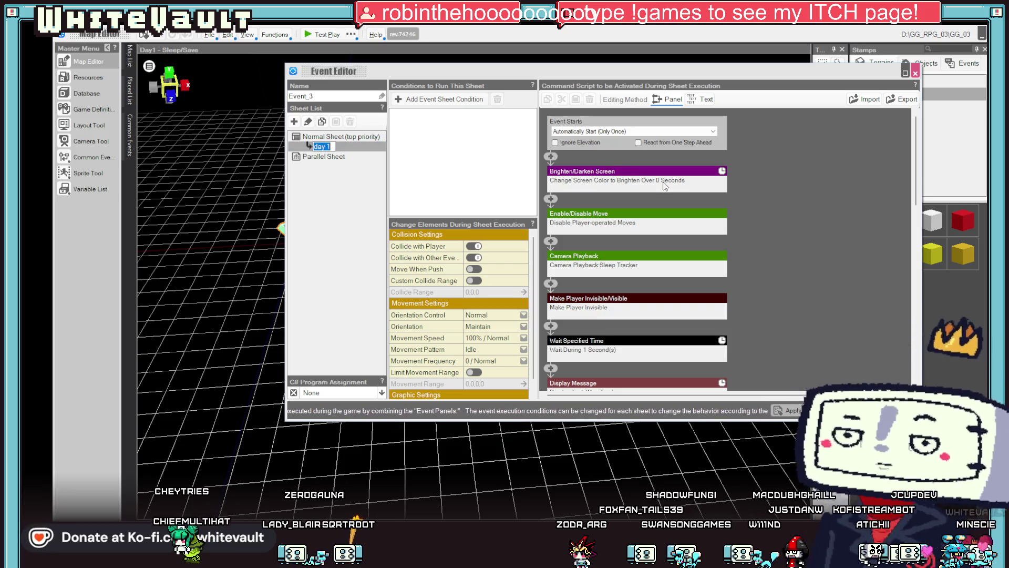
{"action": "scroll", "coordinate": [809, 248], "scroll_direction": "down", "scroll_amount": 1}
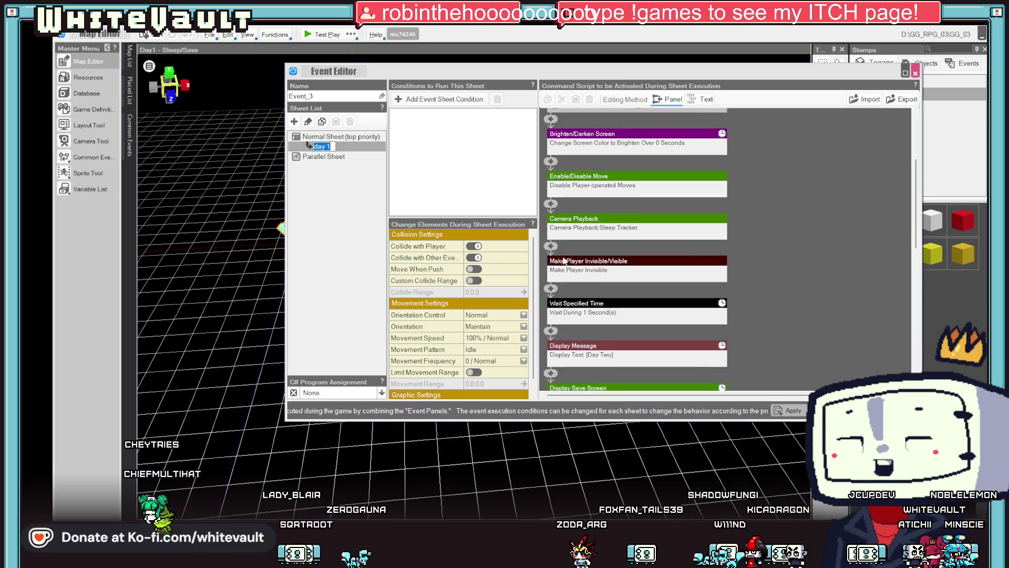
{"action": "left_click", "coordinate": [674, 274]}
{"action": "scroll", "coordinate": [674, 274], "scroll_direction": "down", "scroll_amount": 1}
{"action": "left_click", "coordinate": [631, 224]}
{"action": "left_click", "coordinate": [771, 250]}
{"action": "scroll", "coordinate": [771, 251], "scroll_direction": "up", "scroll_amount": 2}
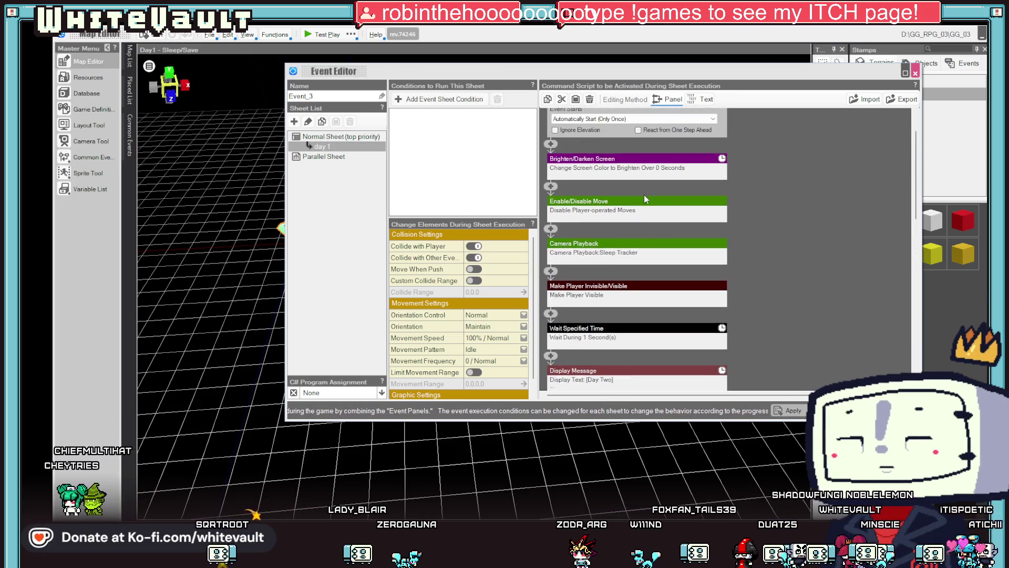
{"action": "left_click", "coordinate": [659, 182]}
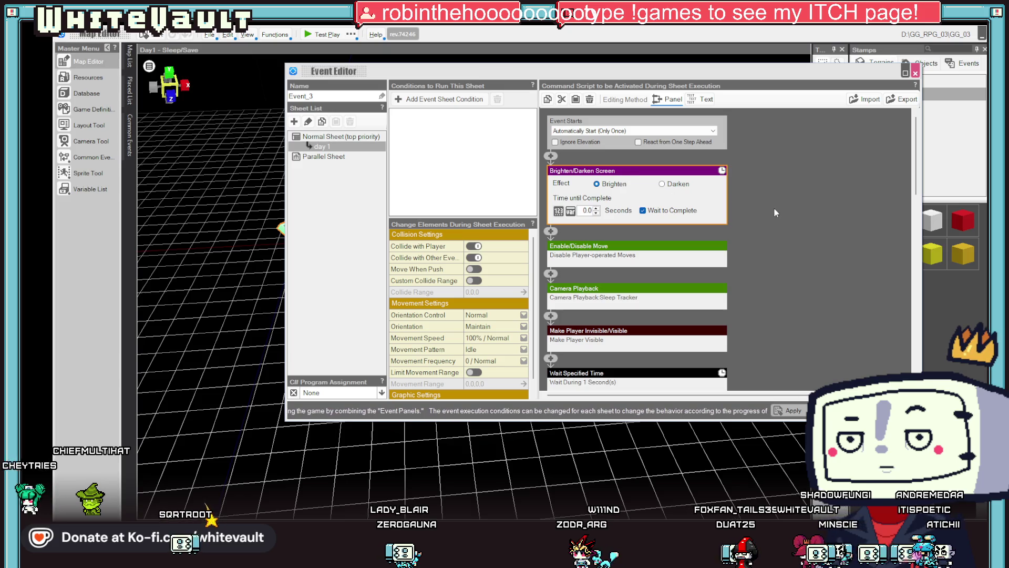
{"action": "left_click", "coordinate": [797, 268]}
{"action": "scroll", "coordinate": [800, 263], "scroll_direction": "down", "scroll_amount": 1}
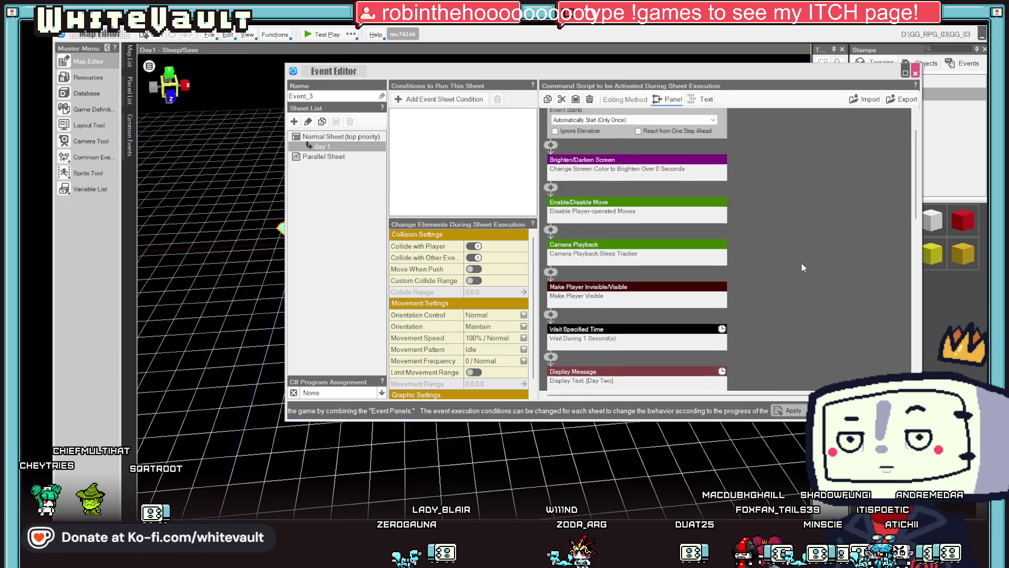
Move Display Save Screen above the one-second wait, close the editor and start a test play
{"action": "scroll", "coordinate": [801, 263], "scroll_direction": "down", "scroll_amount": 2}
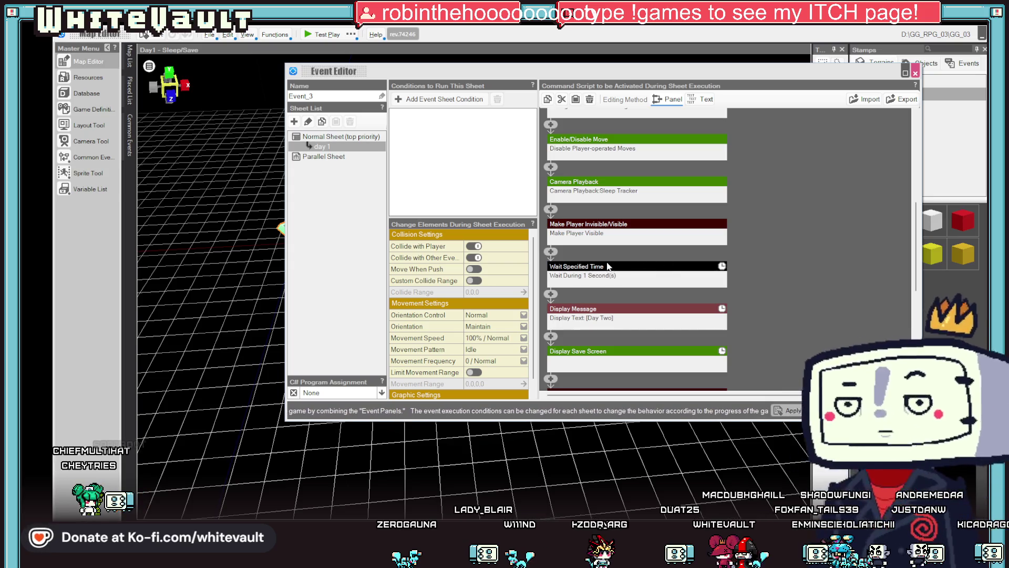
{"action": "right_click", "coordinate": [608, 291]}
{"action": "left_click", "coordinate": [638, 310]}
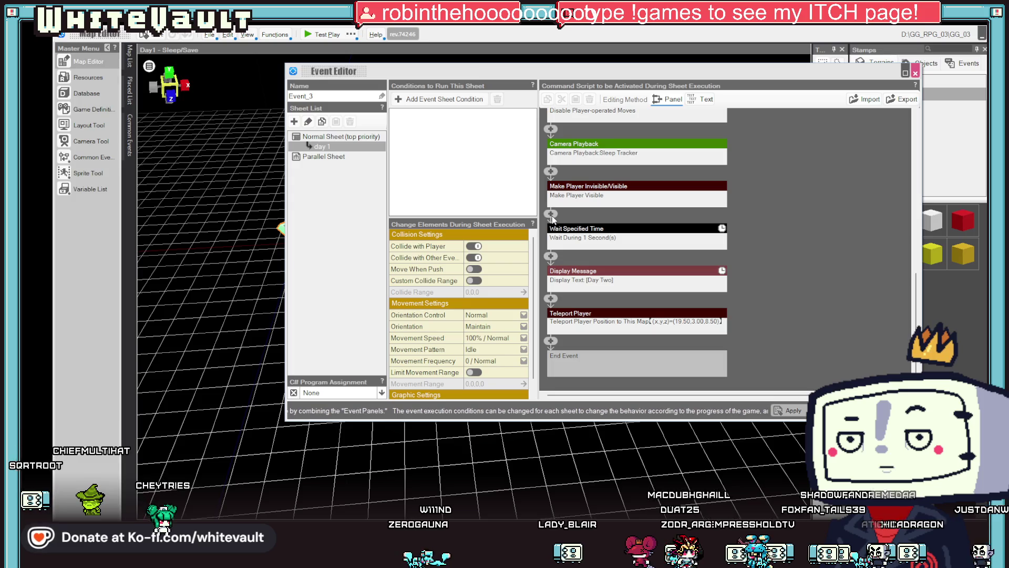
{"action": "right_click", "coordinate": [552, 215]}
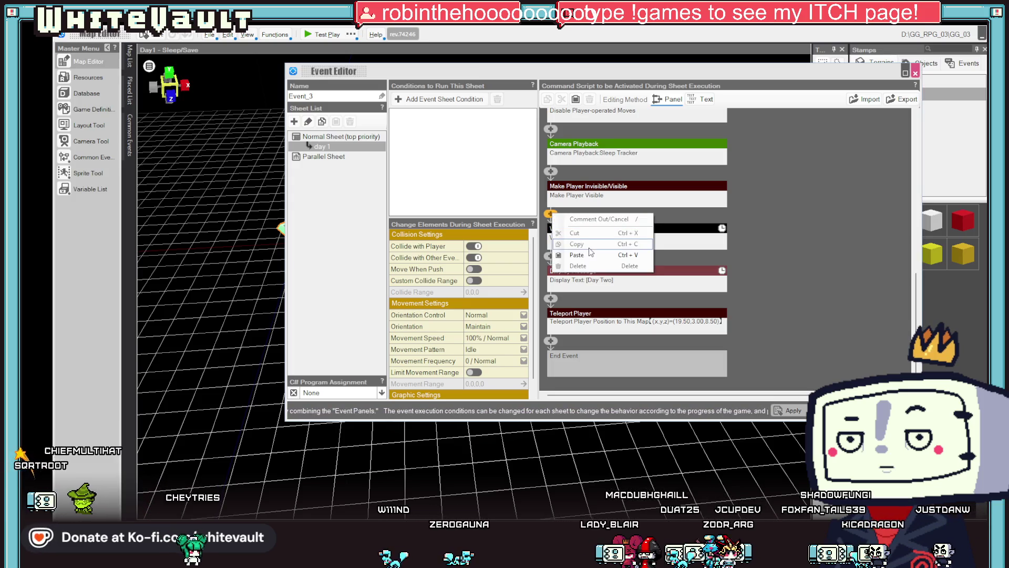
{"action": "left_click", "coordinate": [590, 255]}
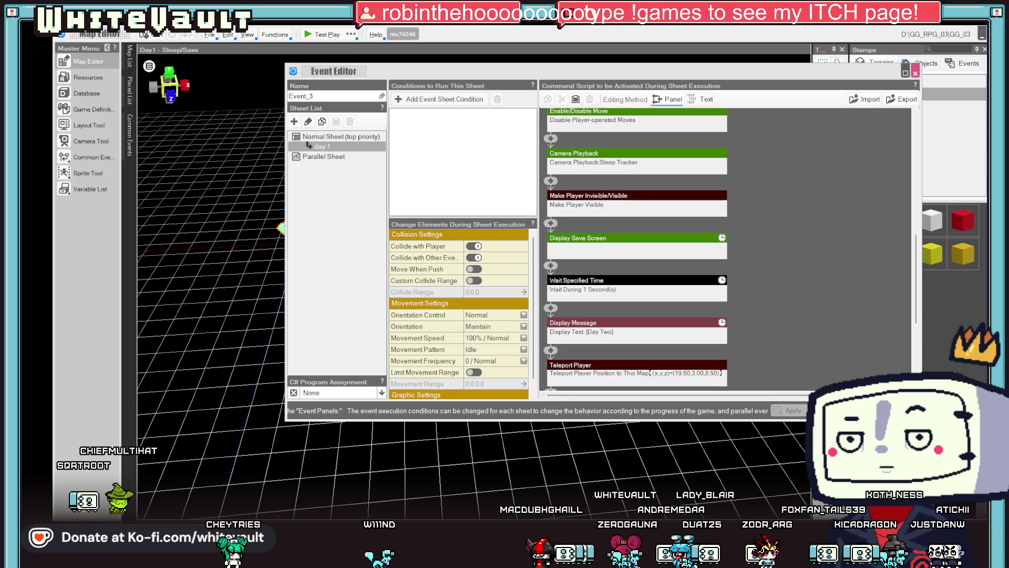
{"action": "left_click", "coordinate": [789, 410]}
{"action": "left_click", "coordinate": [312, 36]}
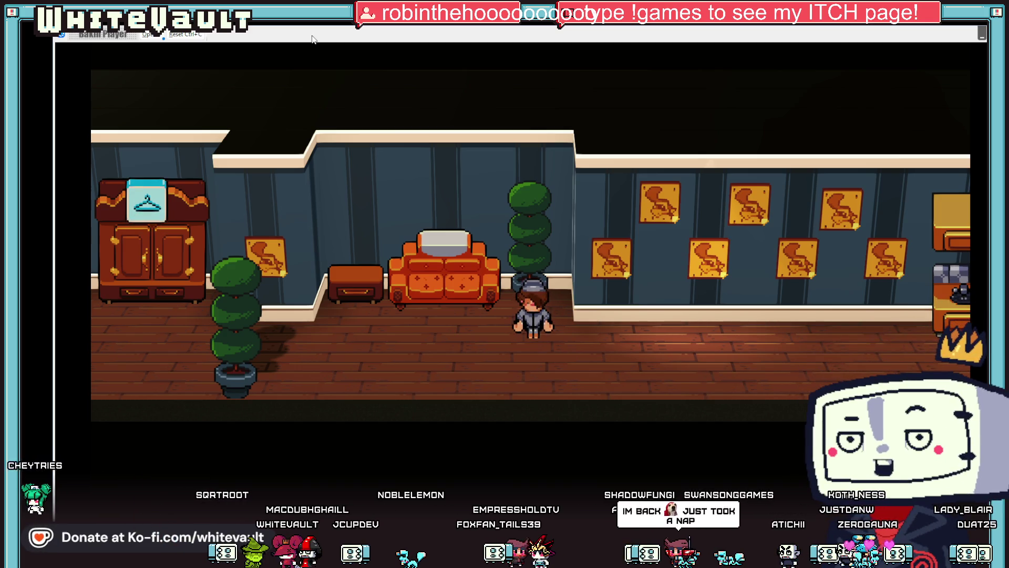
Walk to the bed, answer Yes to '...Go to bed?', check the Save Data screen, then close it
{"action": "key", "text": "Left"}
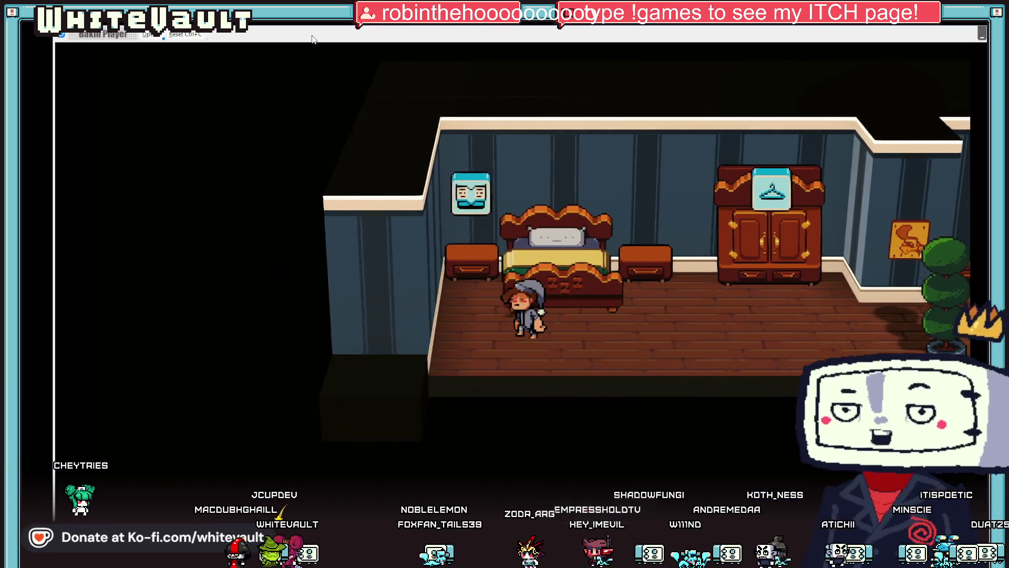
{"action": "key", "text": "Up"}
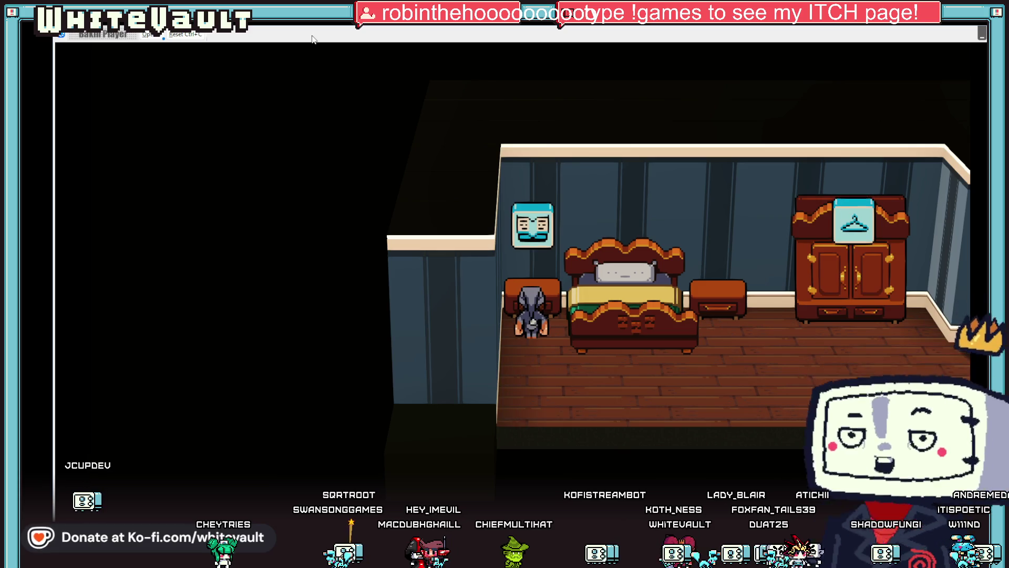
{"action": "key", "text": "z"}
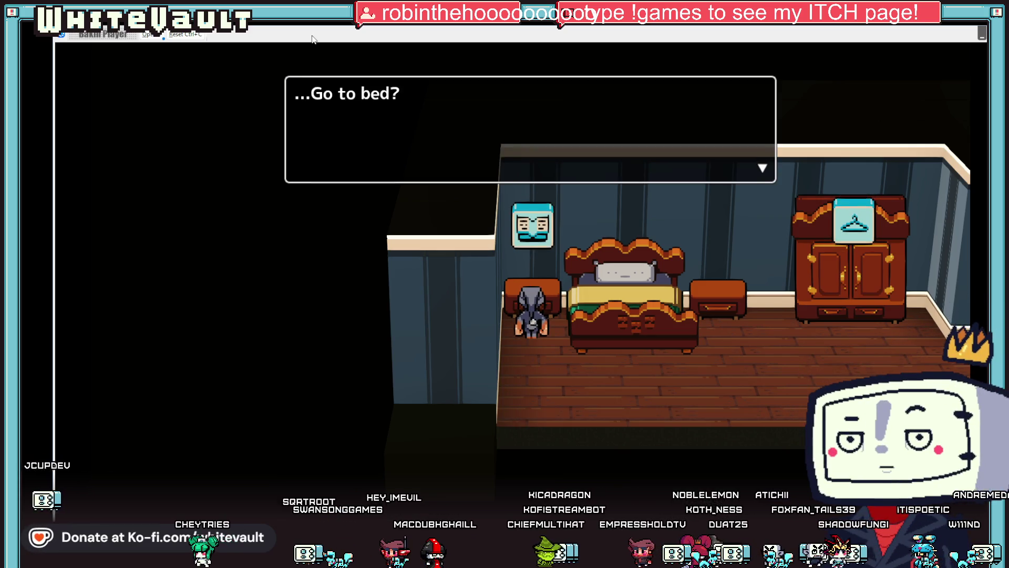
{"action": "key", "text": "z"}
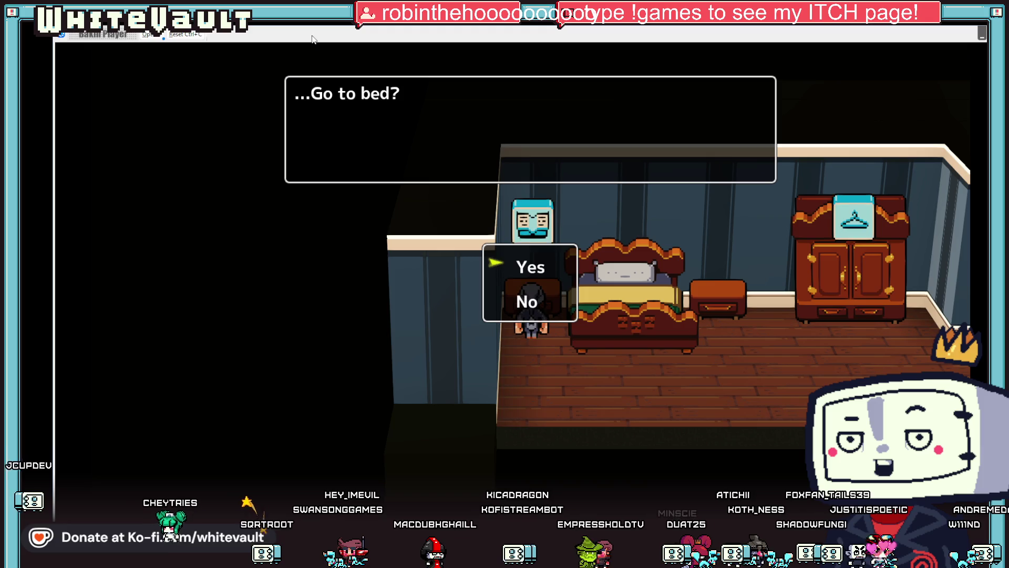
{"action": "key", "text": "z"}
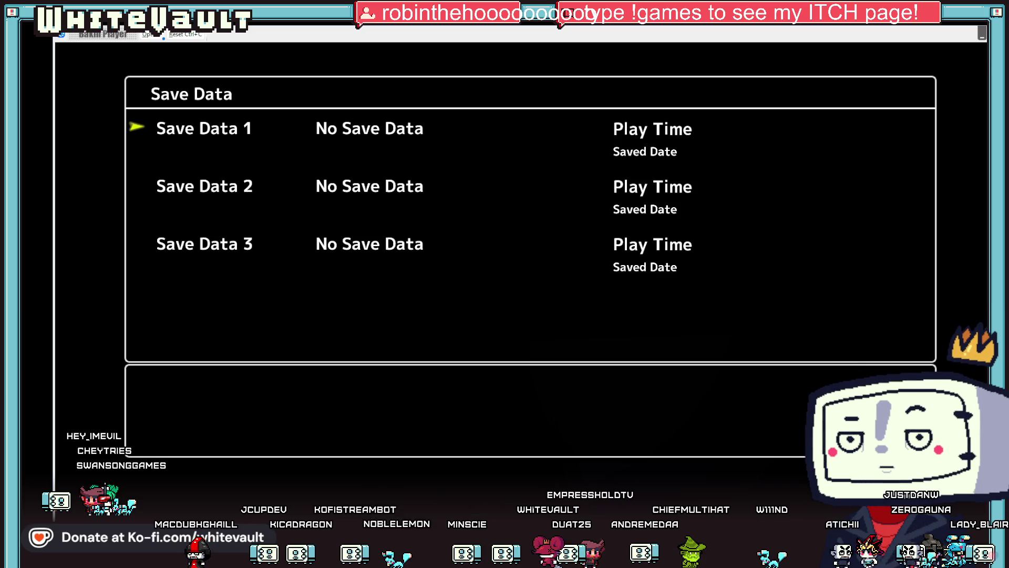
{"action": "left_click", "coordinate": [982, 33]}
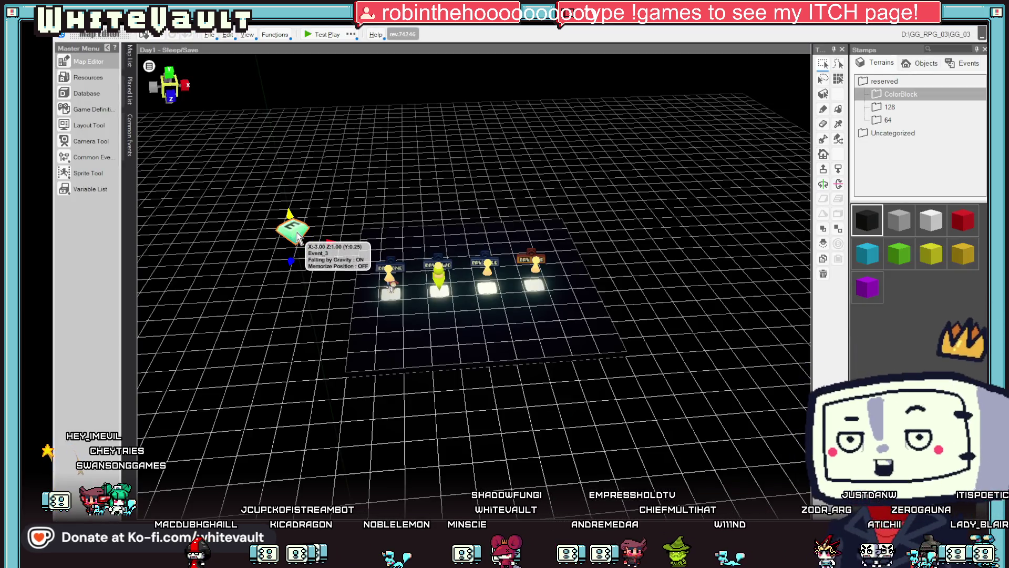
Copy the Day Two message after Make Player Visible and reword it to 'Would you like to save?'
{"action": "double_click", "coordinate": [297, 233]}
{"action": "scroll", "coordinate": [623, 299], "scroll_direction": "down", "scroll_amount": 3}
{"action": "scroll", "coordinate": [622, 298], "scroll_direction": "down", "scroll_amount": 2}
{"action": "left_click", "coordinate": [618, 301]}
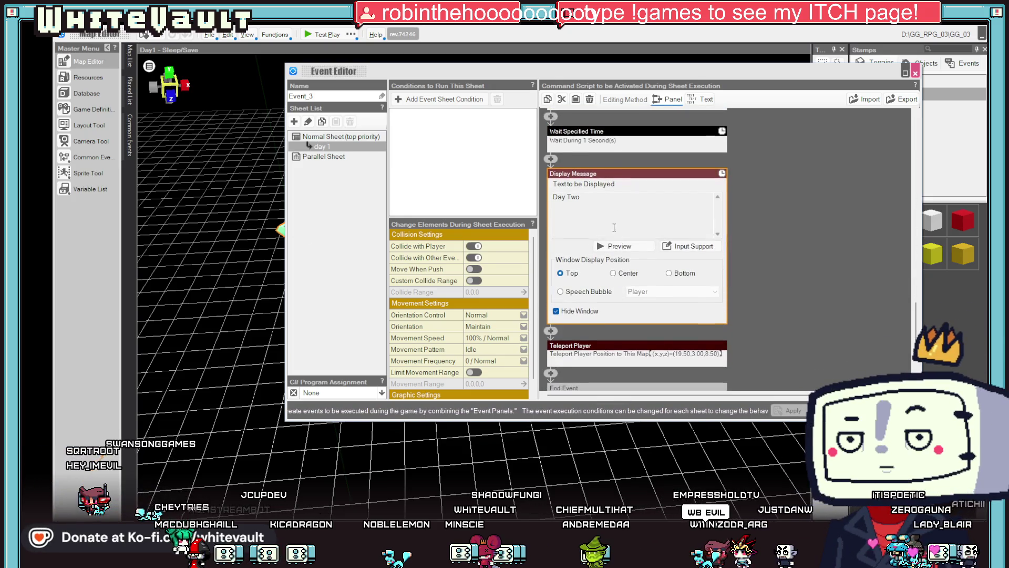
{"action": "right_click", "coordinate": [620, 174]}
{"action": "scroll", "coordinate": [777, 265], "scroll_direction": "up", "scroll_amount": 1}
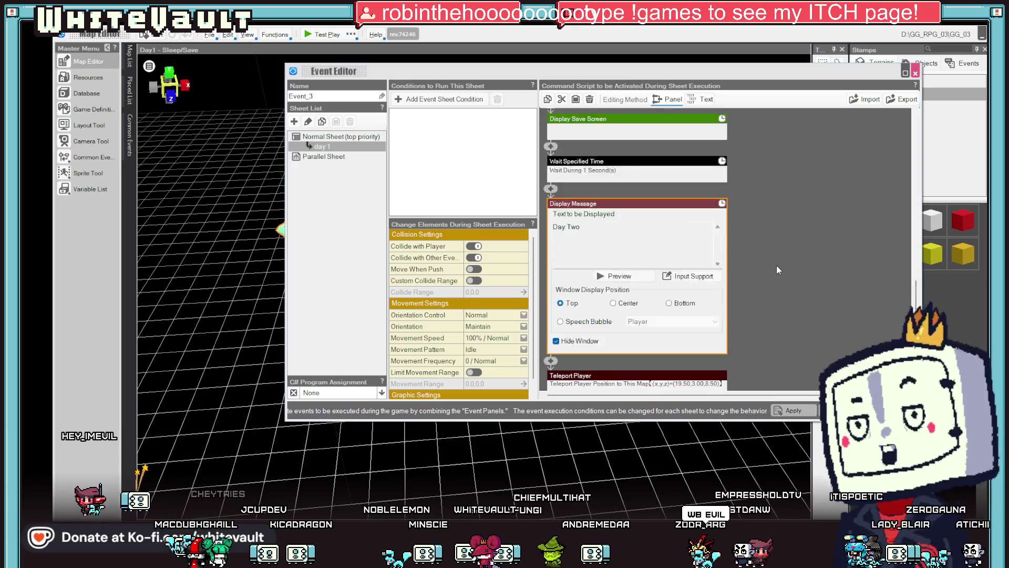
{"action": "left_click", "coordinate": [778, 269]}
{"action": "scroll", "coordinate": [777, 270], "scroll_direction": "up", "scroll_amount": 3}
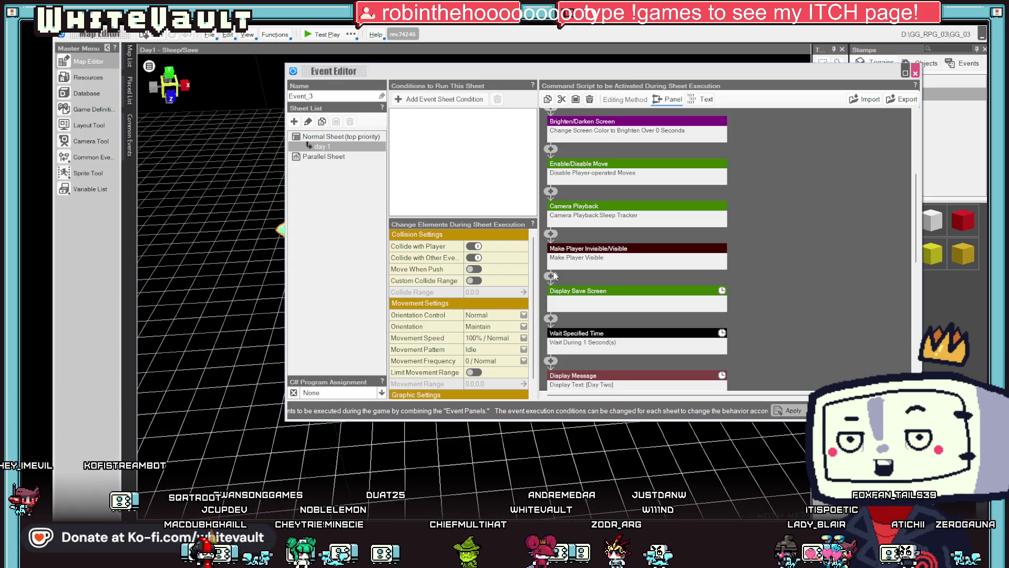
{"action": "right_click", "coordinate": [555, 275]}
{"action": "left_click", "coordinate": [579, 314]}
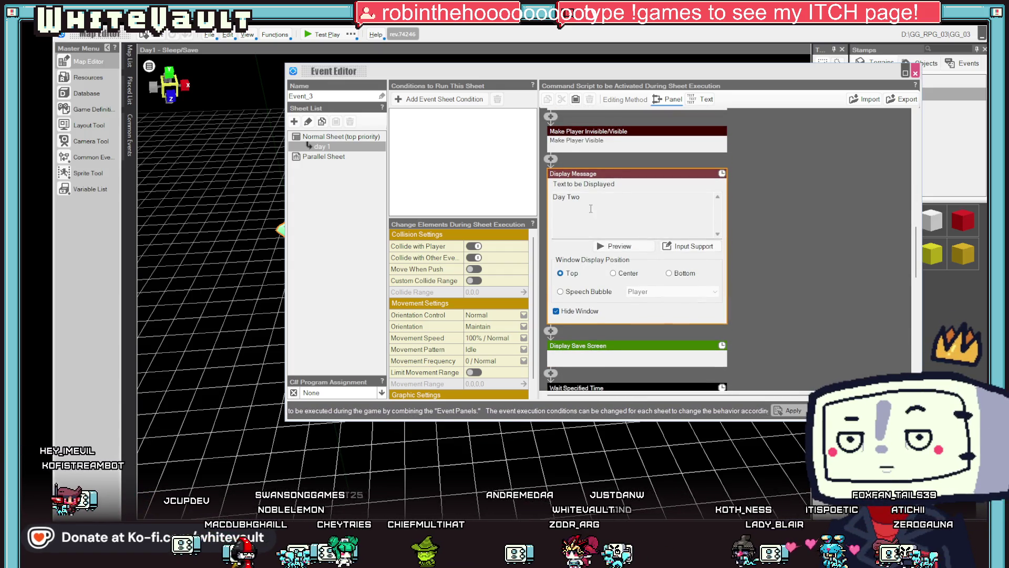
{"action": "type", "text": "Wo"}
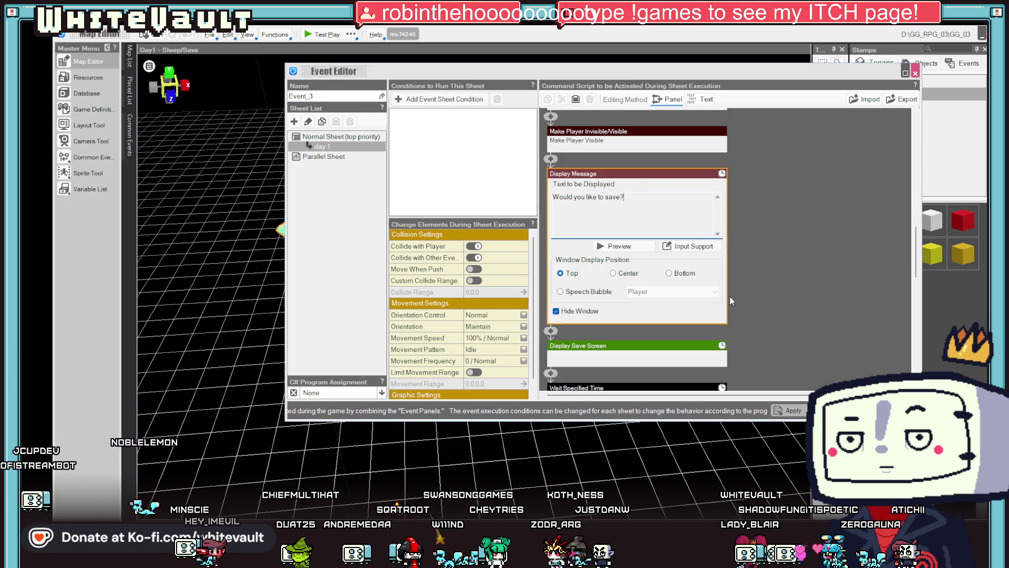
{"action": "left_click", "coordinate": [551, 332]}
Add a Yes/No 'Select from Selection and Check Results' conditional after the save question
{"action": "left_click", "coordinate": [618, 344]}
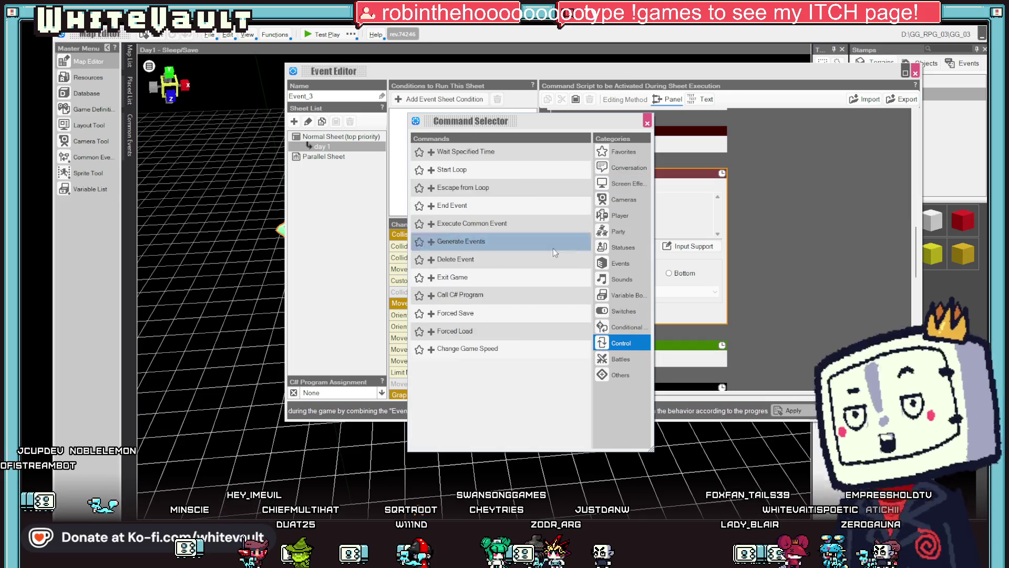
{"action": "left_click", "coordinate": [626, 327]}
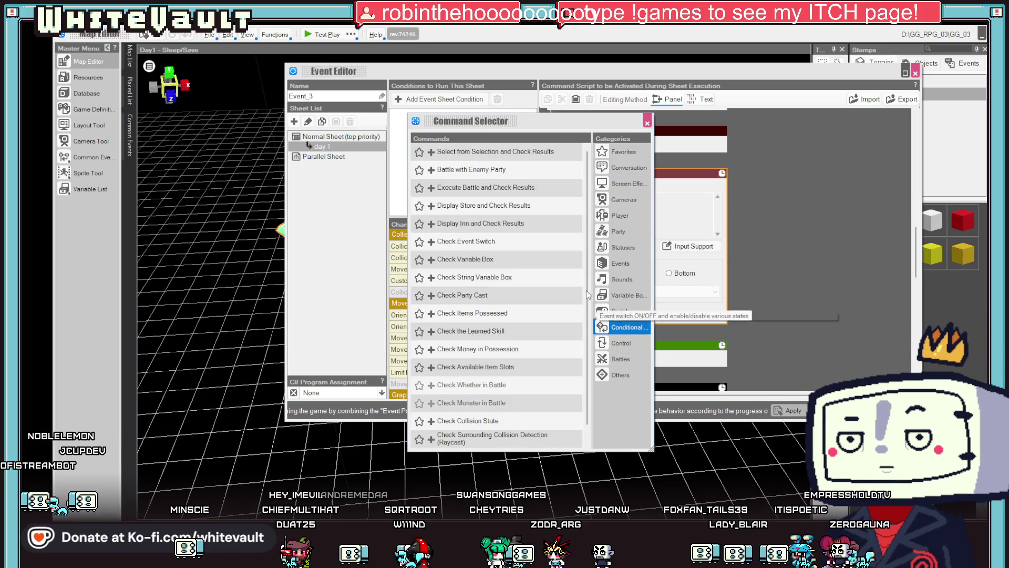
{"action": "left_click", "coordinate": [496, 153]}
{"action": "left_click", "coordinate": [775, 269]}
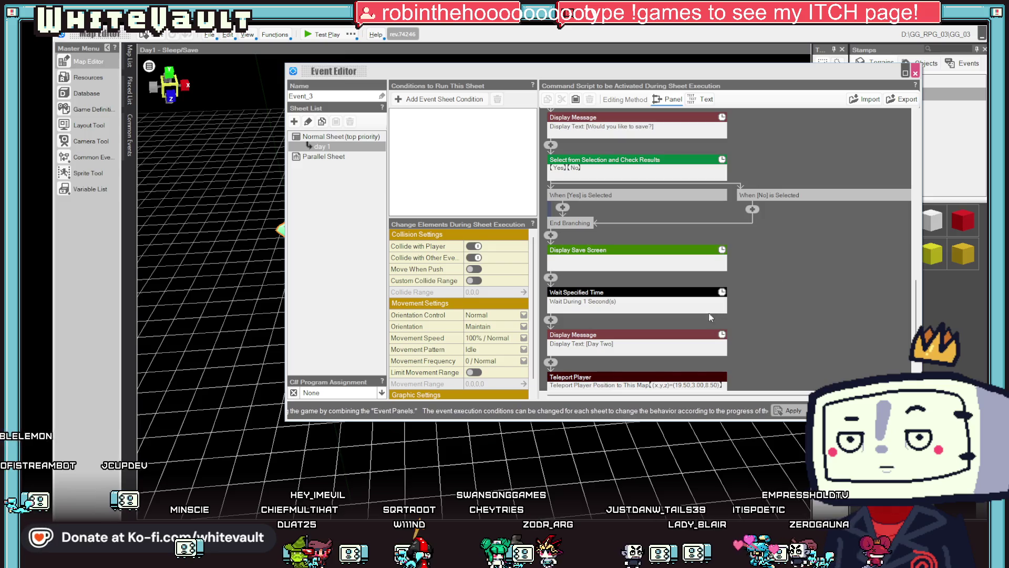
Move Display Save Screen into the Yes branch, delete the one-second wait, and test-play
{"action": "right_click", "coordinate": [626, 253]}
{"action": "left_click", "coordinate": [647, 269]}
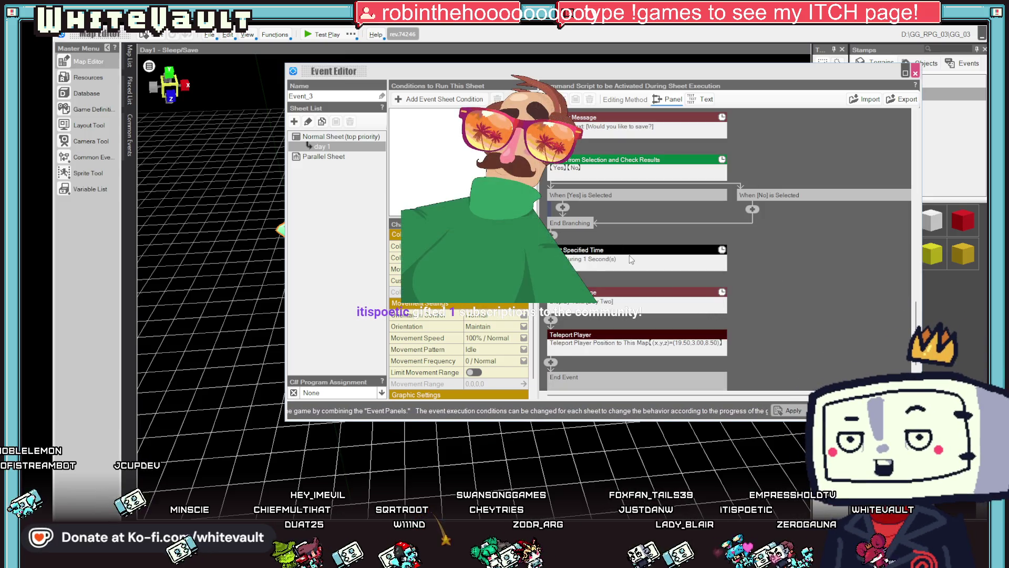
{"action": "right_click", "coordinate": [563, 210]}
{"action": "left_click", "coordinate": [587, 249]}
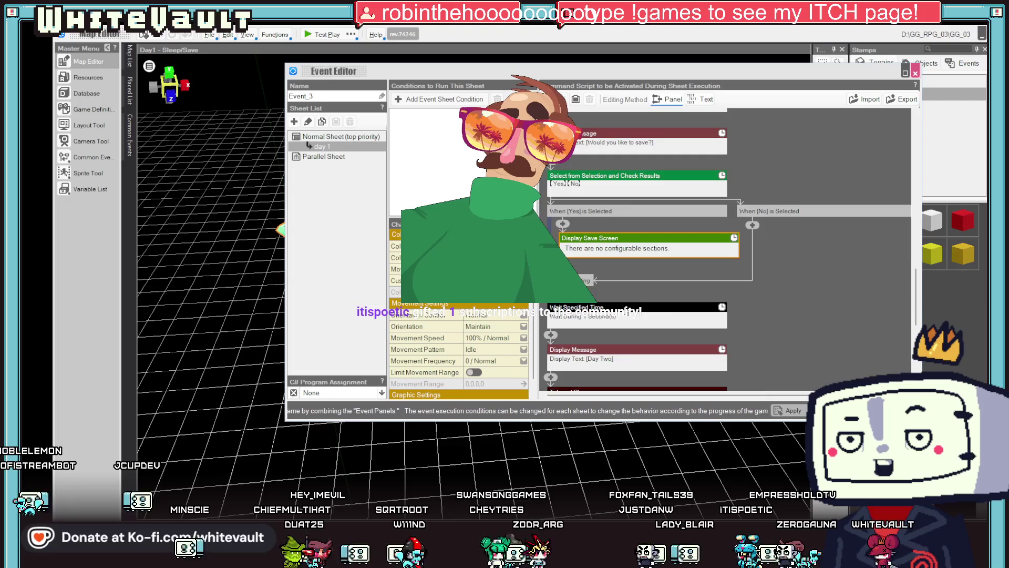
{"action": "right_click", "coordinate": [625, 309]}
{"action": "left_click", "coordinate": [657, 327]}
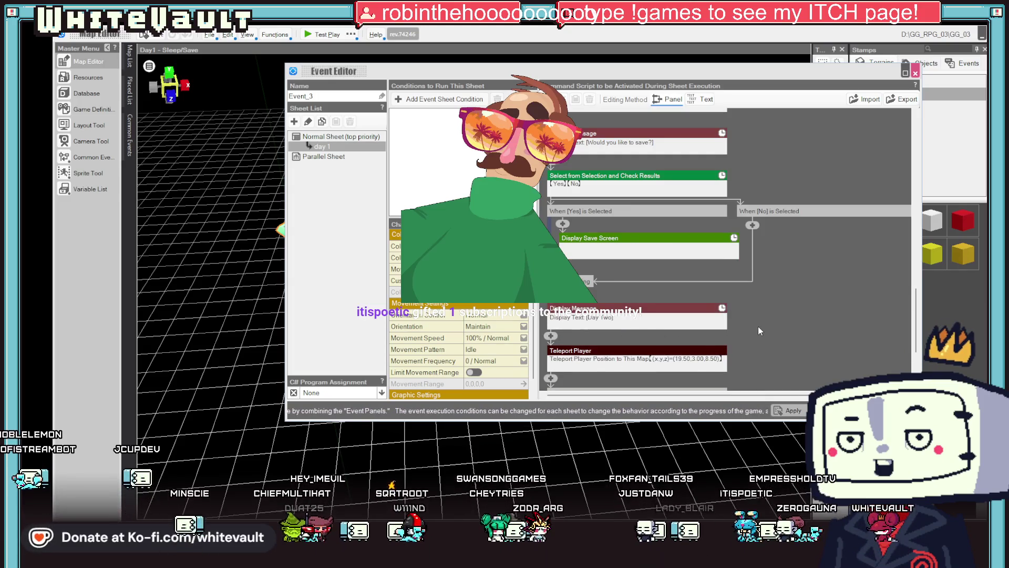
{"action": "scroll", "coordinate": [665, 321], "scroll_direction": "down", "scroll_amount": 1}
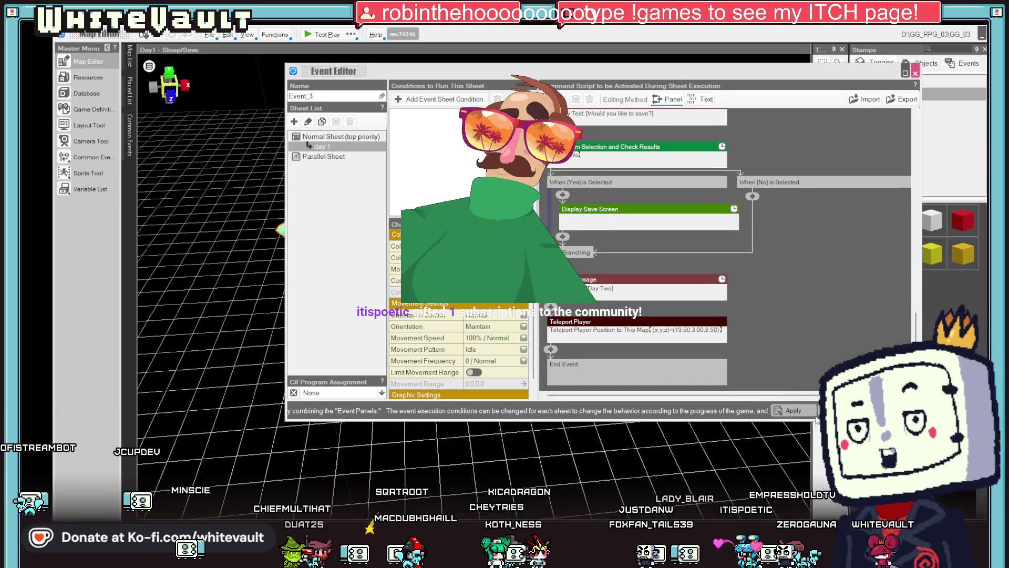
{"action": "left_click", "coordinate": [322, 34]}
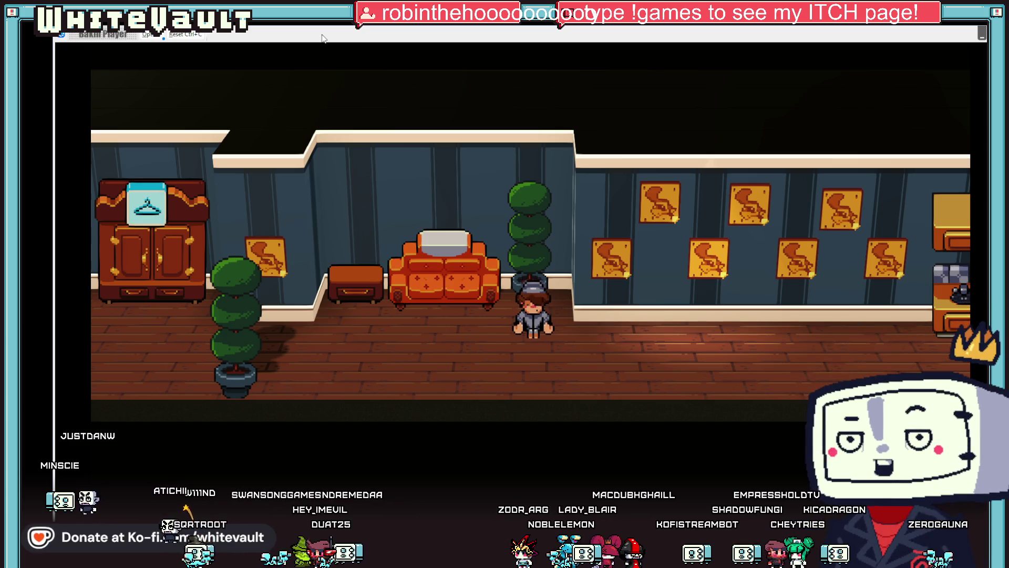
Walk the character left and up to the bed and interact with it
{"action": "key", "text": "Left"}
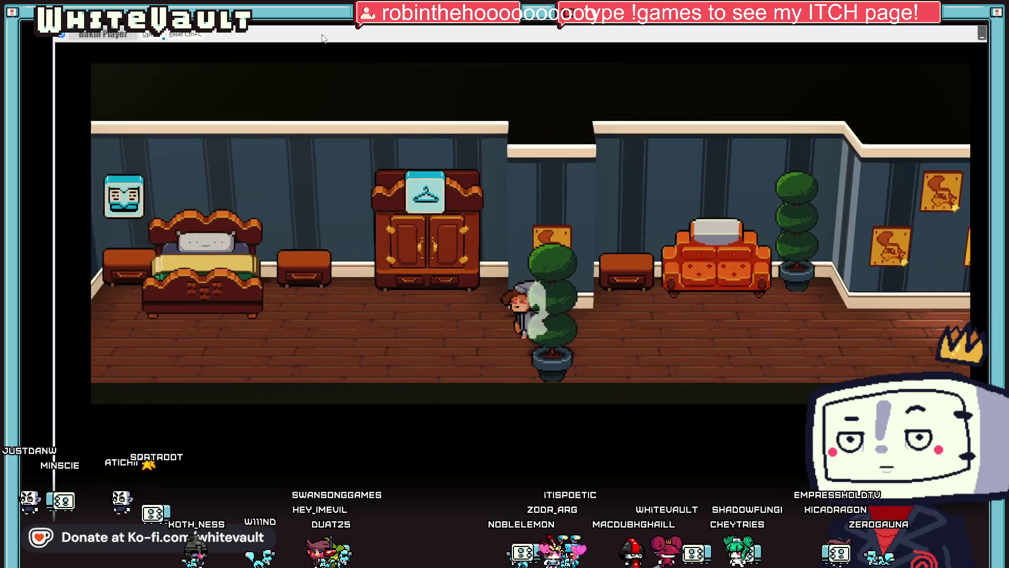
{"action": "key", "text": "Left"}
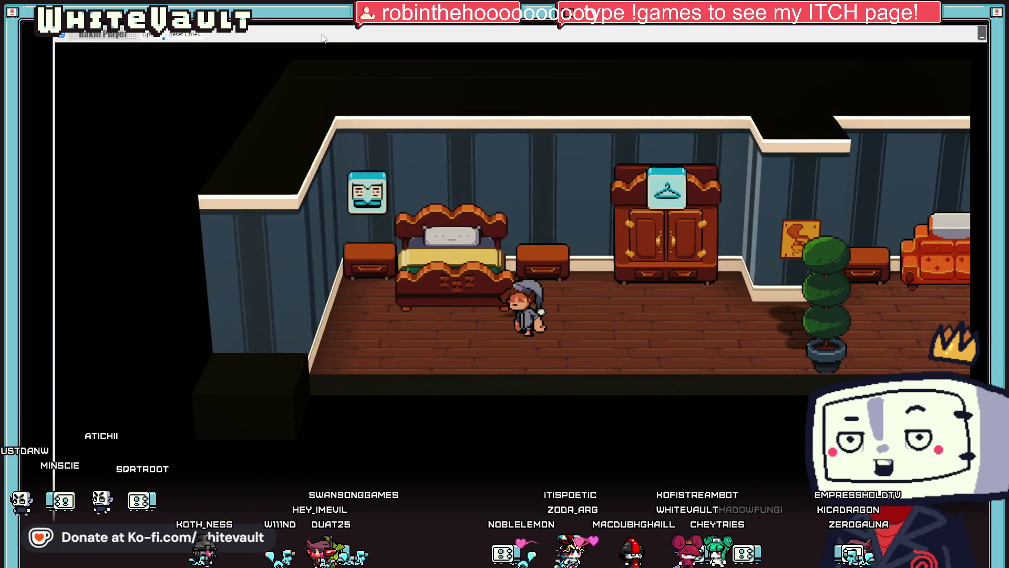
{"action": "key", "text": "Up"}
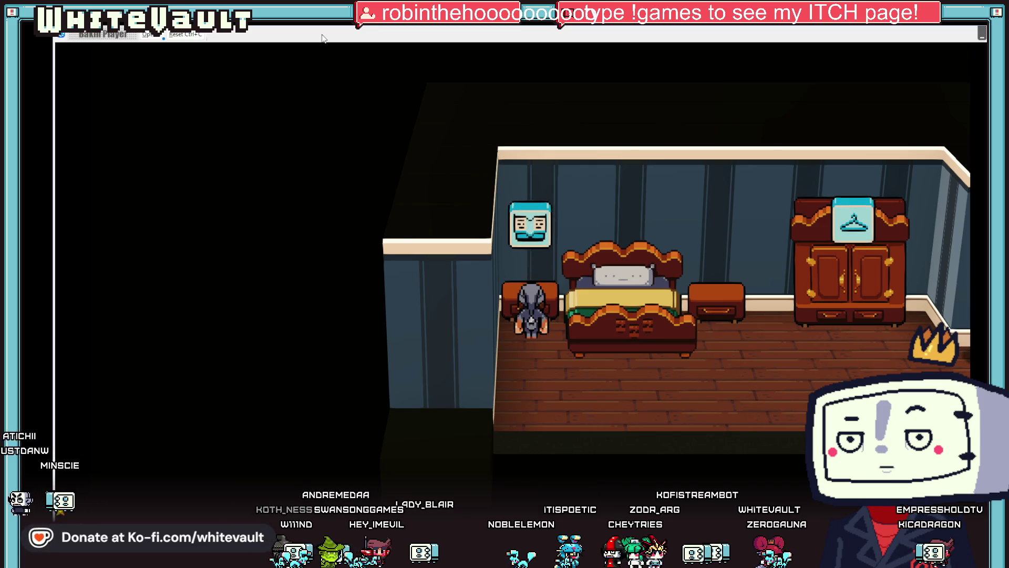
{"action": "key", "text": "Return"}
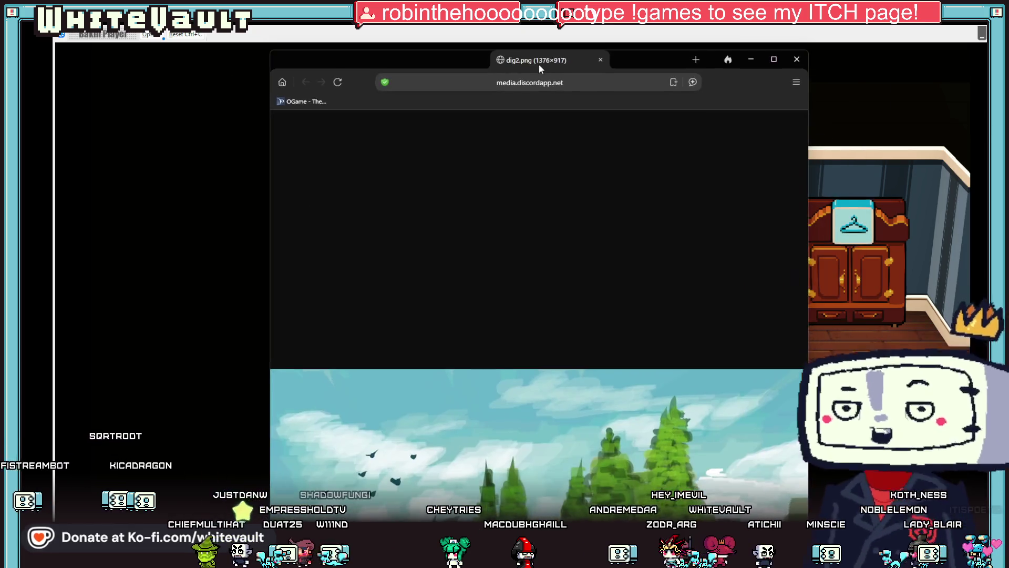
Maximize the dig2.png painting in the browser, then switch back to the game
{"action": "left_click", "coordinate": [810, 47]}
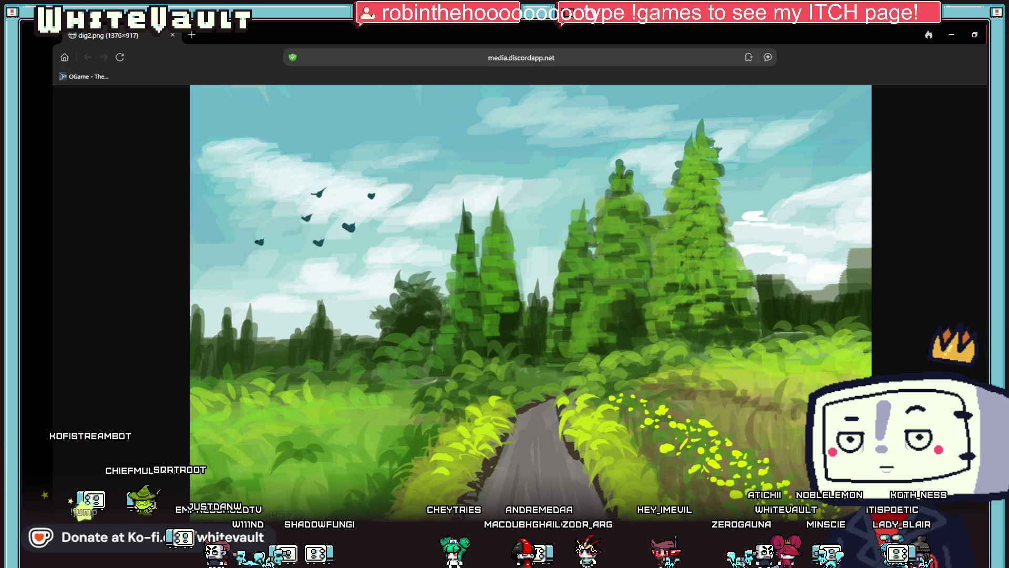
{"action": "key", "text": "alt+Tab"}
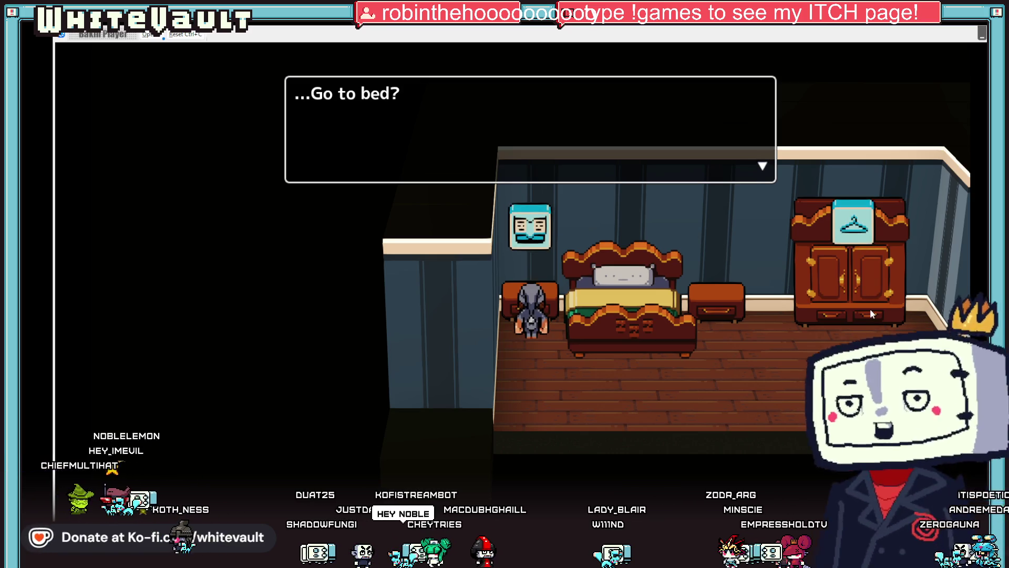
In test play, answer Yes to 'Go to bed?' and Yes to saving, reach the Save Data screen, then quit
{"action": "key", "text": "Return"}
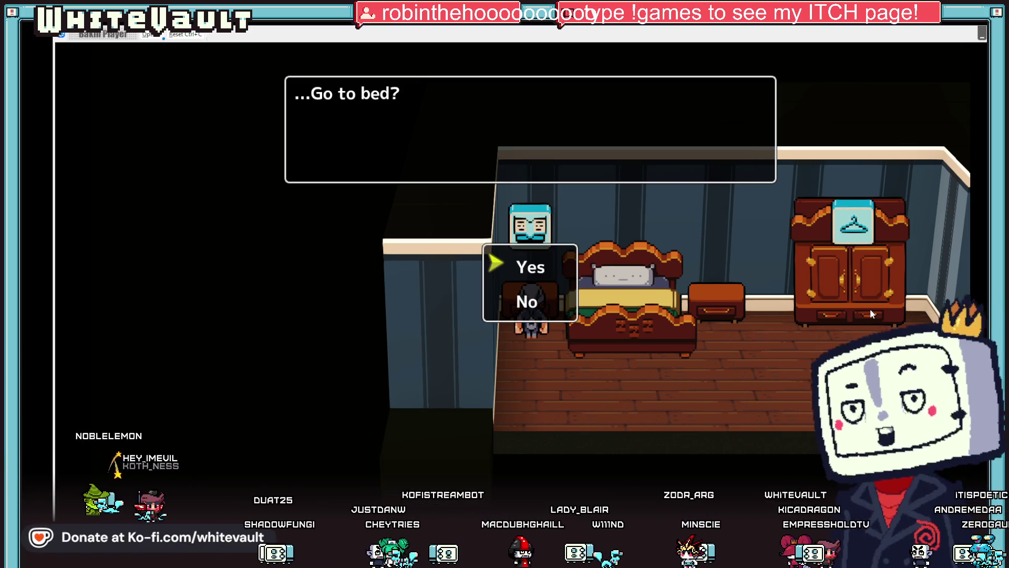
{"action": "key", "text": "Return"}
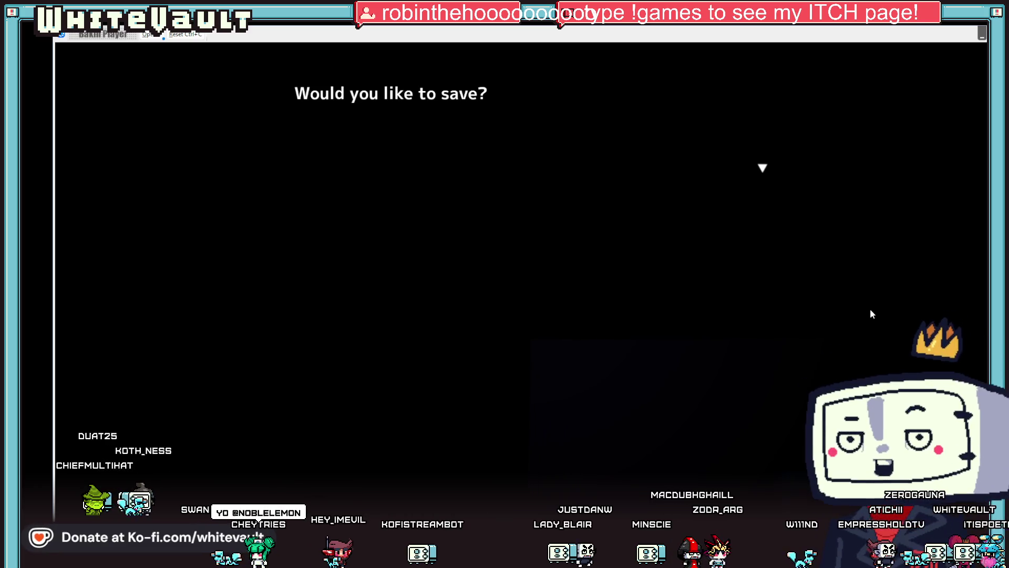
{"action": "key", "text": "Return"}
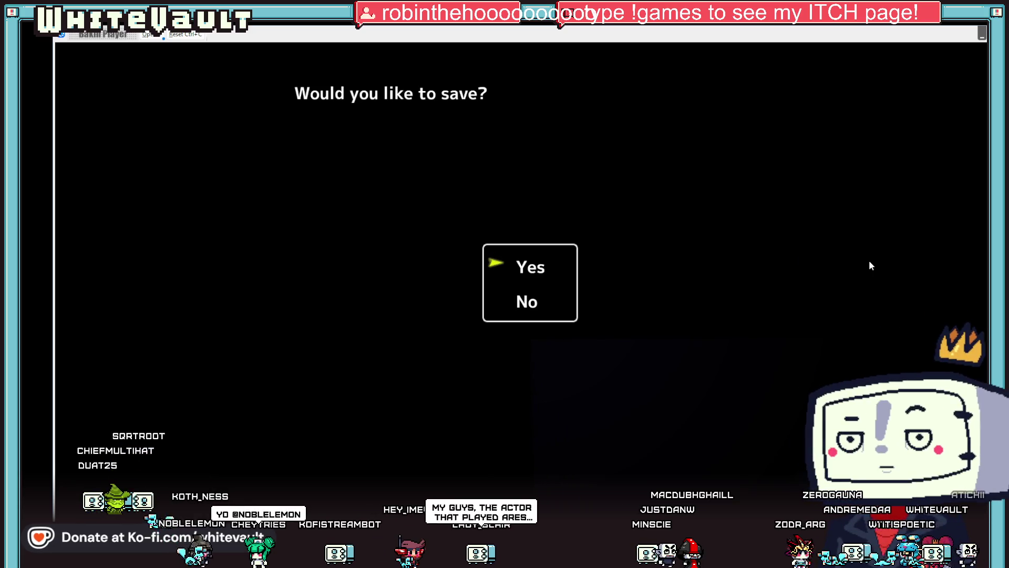
{"action": "key", "text": "Return"}
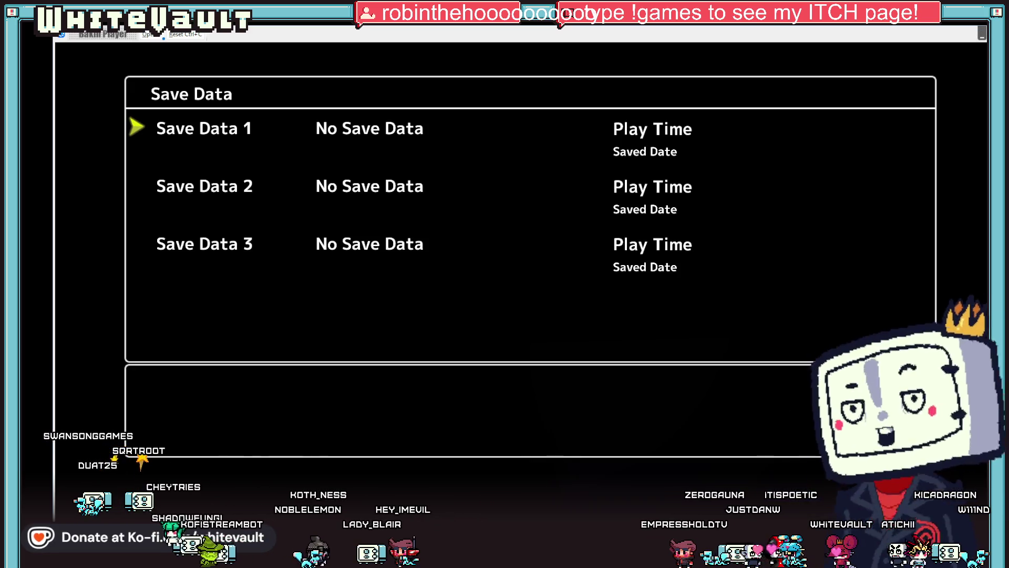
{"action": "key", "text": "Escape"}
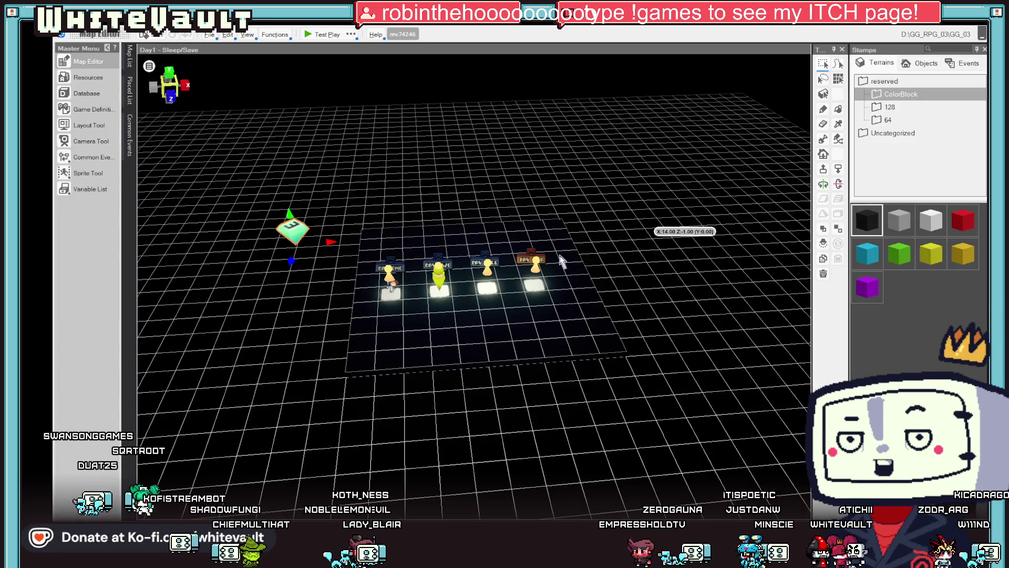
Open Event_3's script to inspect the screen-brightening step's settings
{"action": "left_click", "coordinate": [429, 318]}
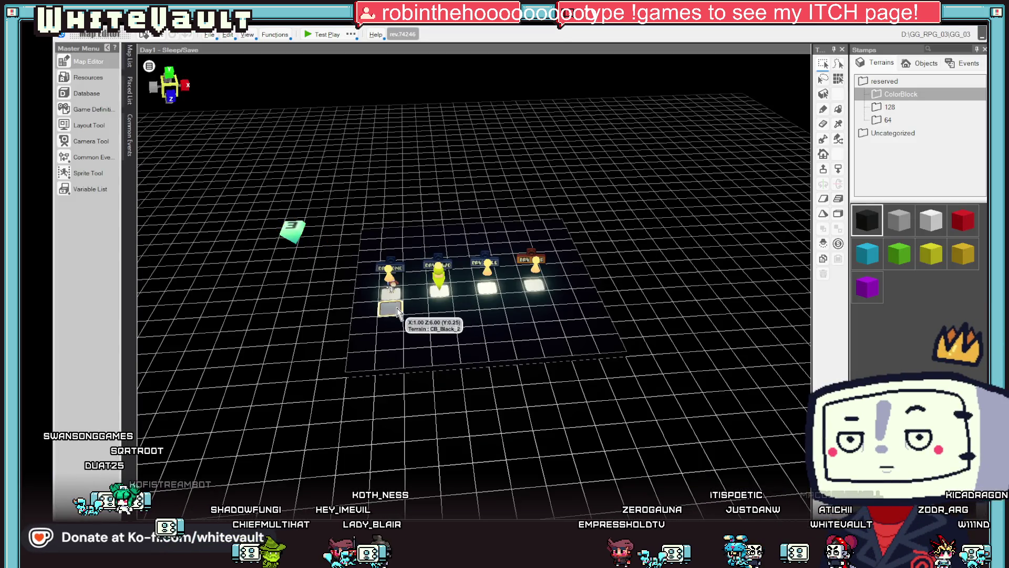
{"action": "double_click", "coordinate": [302, 239]}
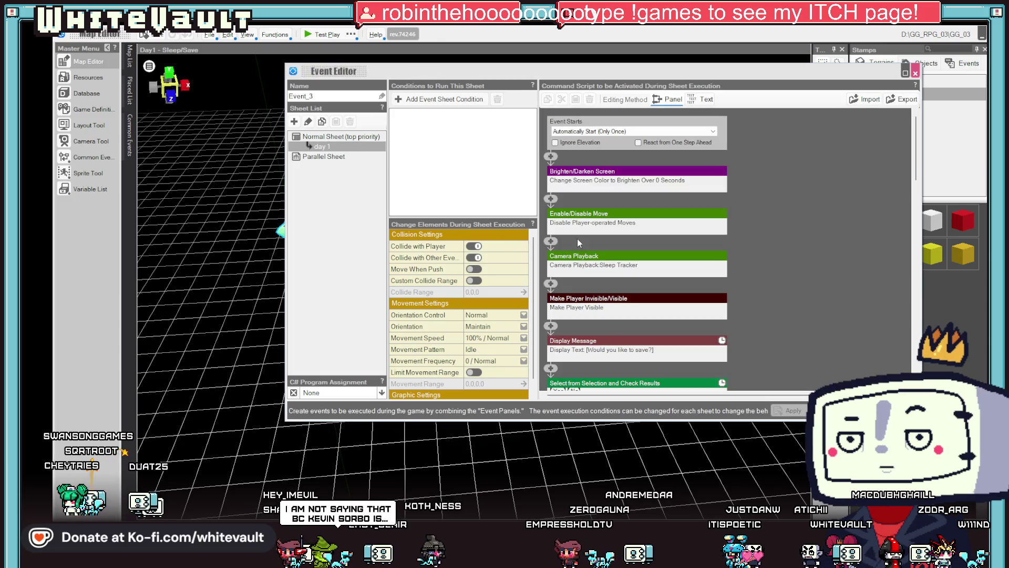
{"action": "left_click", "coordinate": [612, 173]}
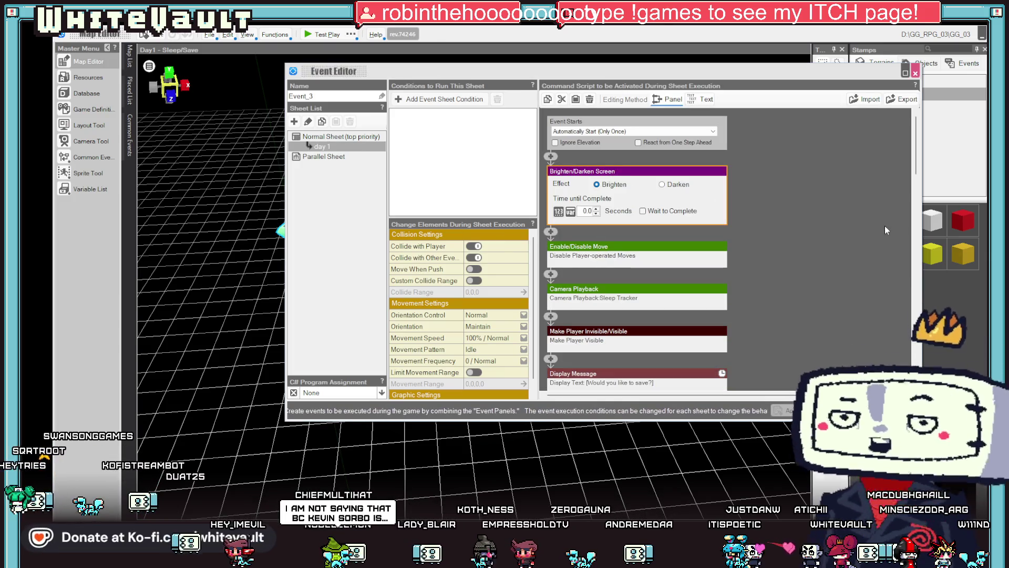
{"action": "key", "text": "Escape"}
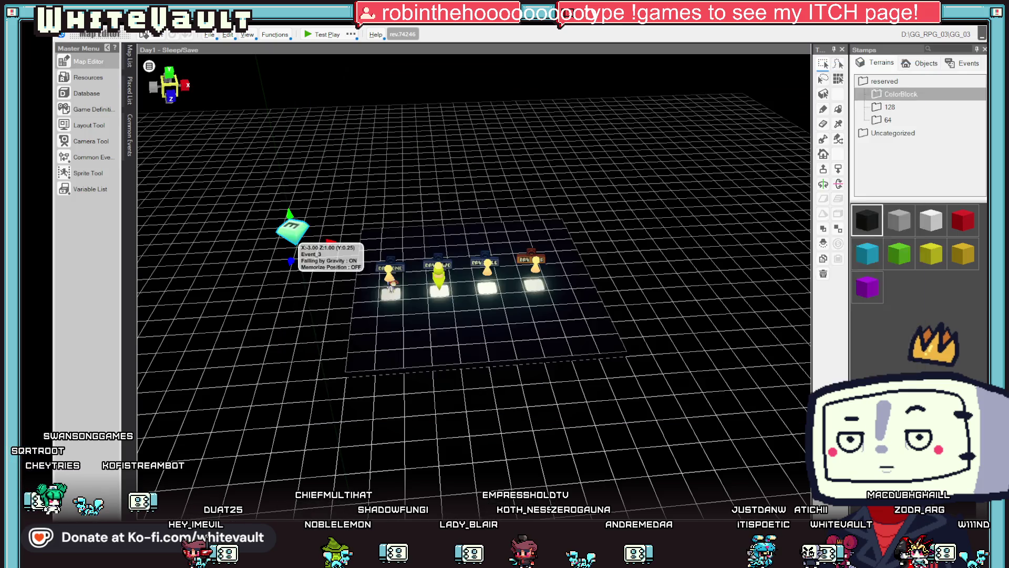
Move Event_3's Camera Playback step above the Enable/Disable Move step
{"action": "double_click", "coordinate": [292, 232]}
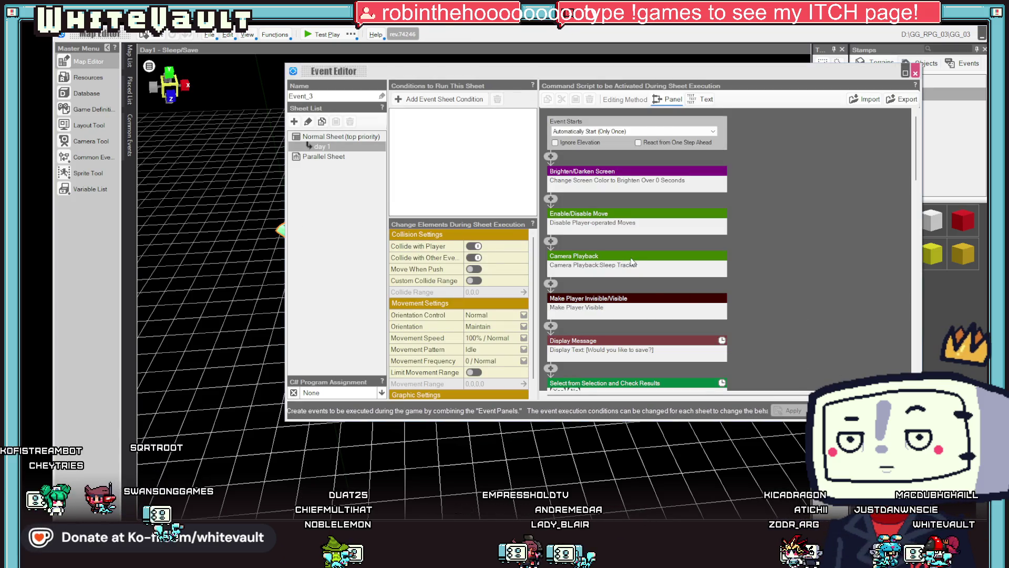
{"action": "scroll", "coordinate": [693, 296], "scroll_direction": "down", "scroll_amount": 1}
{"action": "left_click", "coordinate": [635, 231]}
{"action": "right_click", "coordinate": [635, 232]}
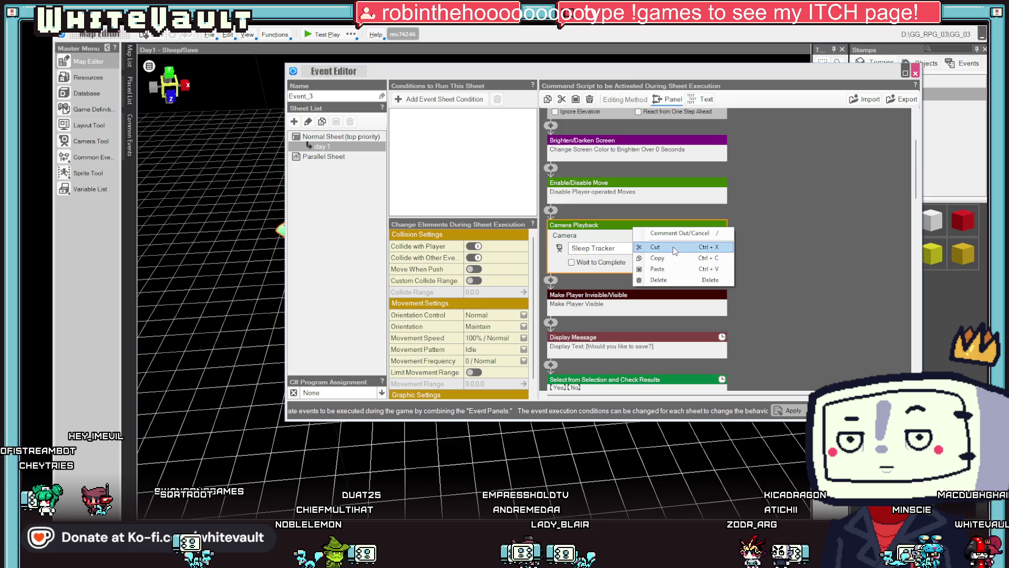
{"action": "left_click", "coordinate": [659, 279]}
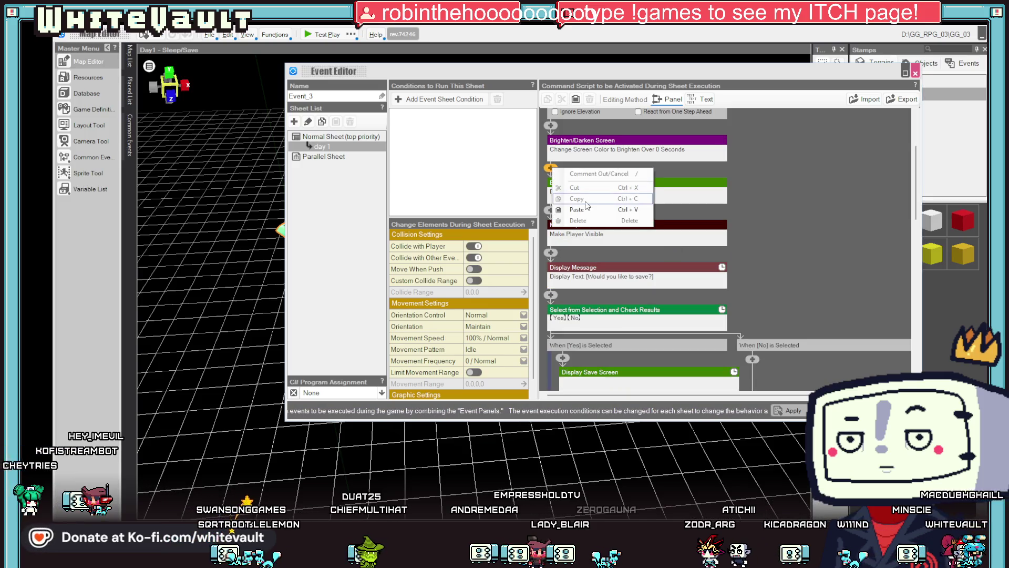
{"action": "key", "text": "ctrl+z"}
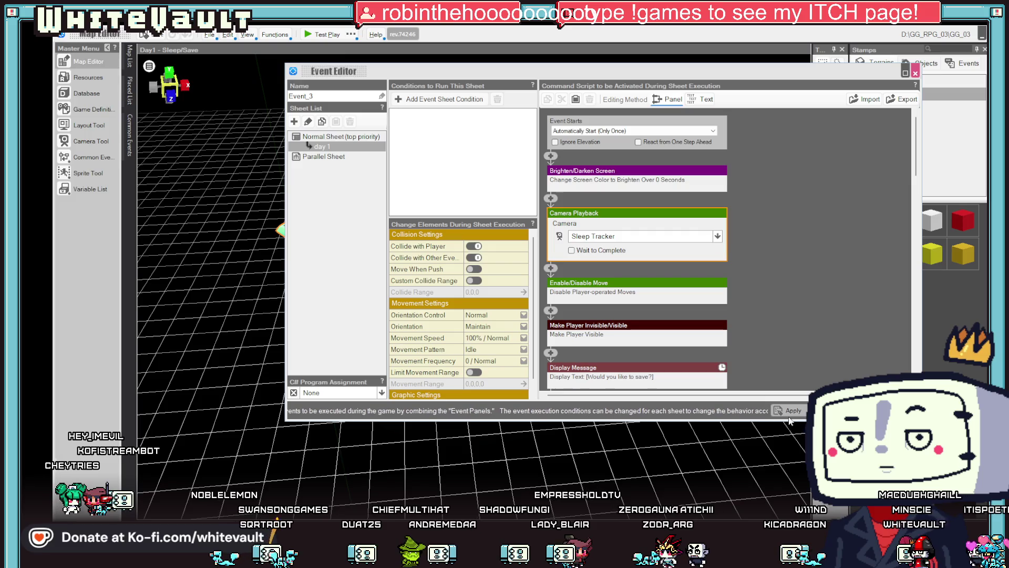
{"action": "left_click", "coordinate": [770, 305]}
{"action": "key", "text": "Escape"}
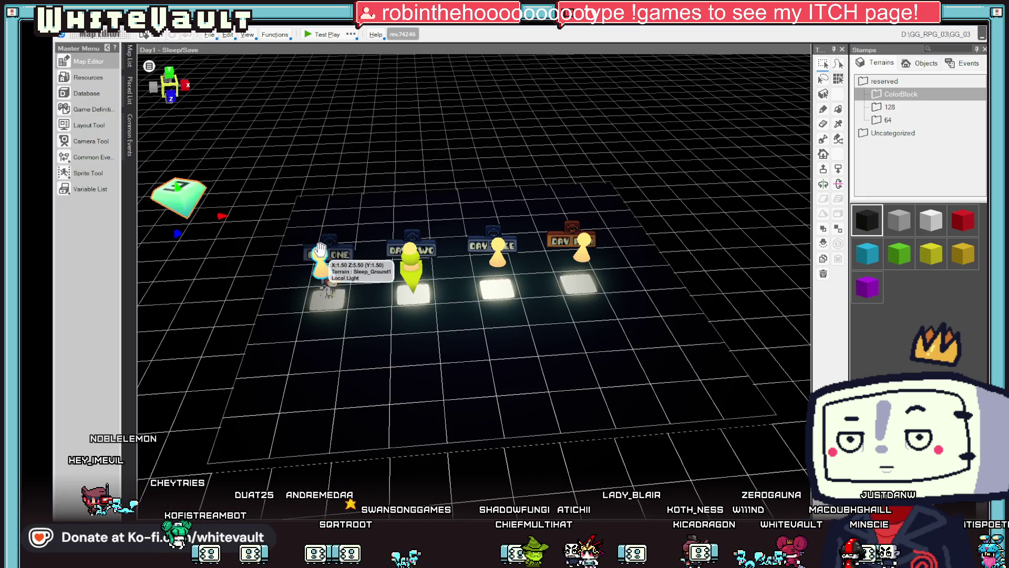
{"action": "left_click", "coordinate": [323, 273]}
Make the tile behind the Day One sign the starting point and test-play it
{"action": "right_click", "coordinate": [326, 269]}
{"action": "left_click", "coordinate": [362, 306]}
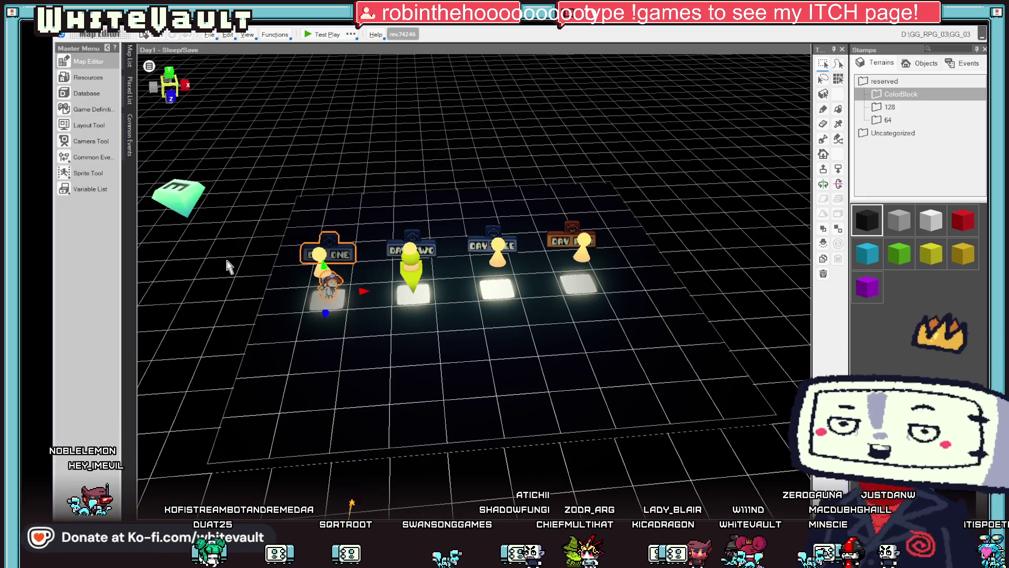
{"action": "right_click", "coordinate": [309, 216]}
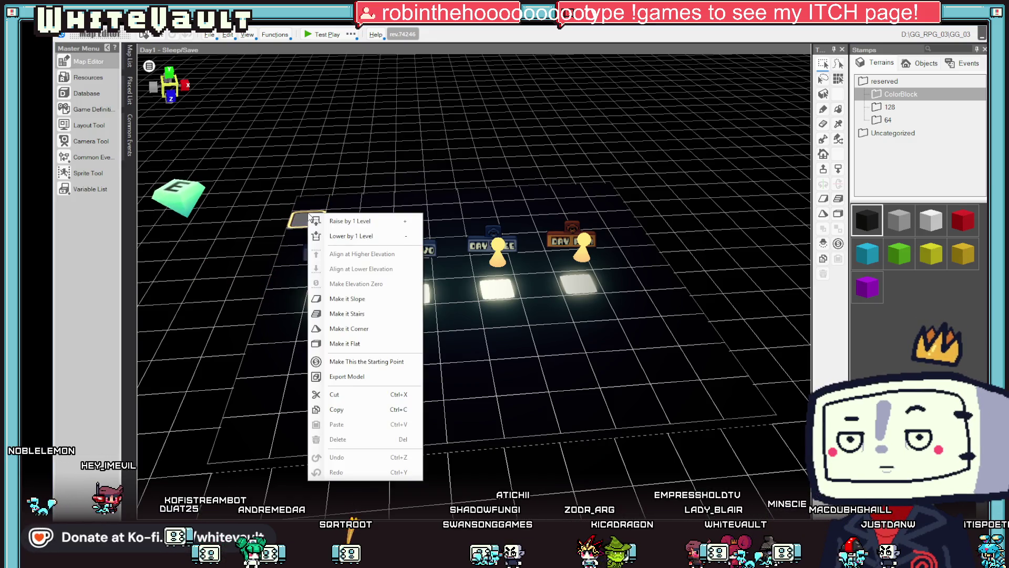
{"action": "left_click", "coordinate": [337, 361]}
{"action": "left_click", "coordinate": [315, 35]}
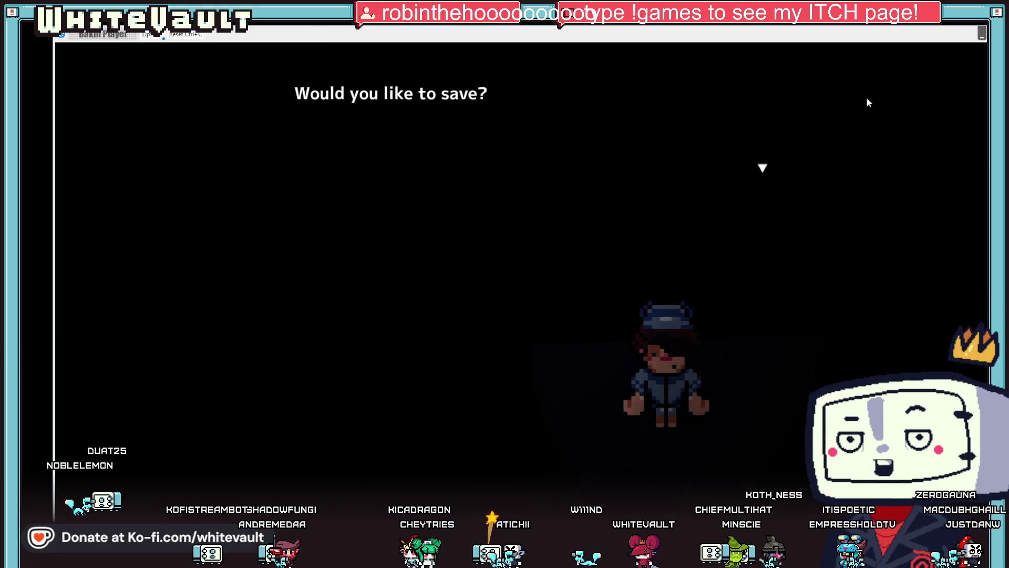
{"action": "key", "text": "Escape"}
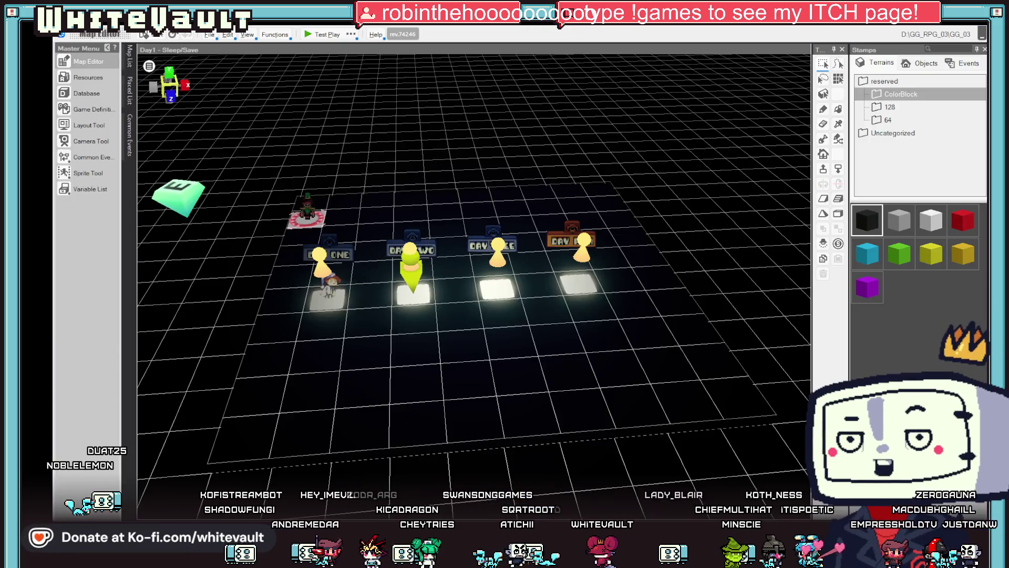
Drag the sleeping character left, make the Day One tile the starting point, and test-play
{"action": "left_click", "coordinate": [329, 283]}
{"action": "right_click", "coordinate": [331, 269]}
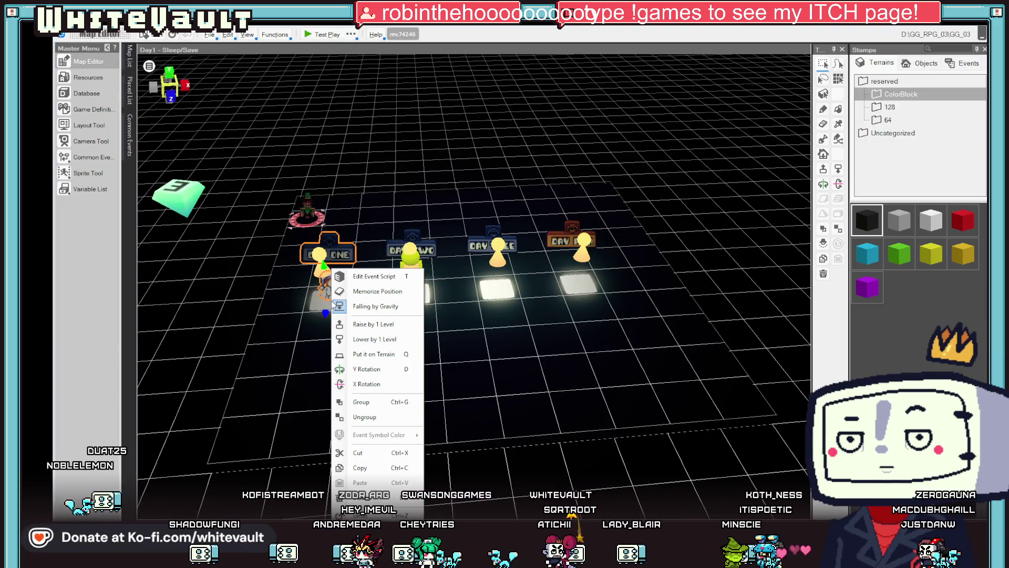
{"action": "key", "text": "Escape"}
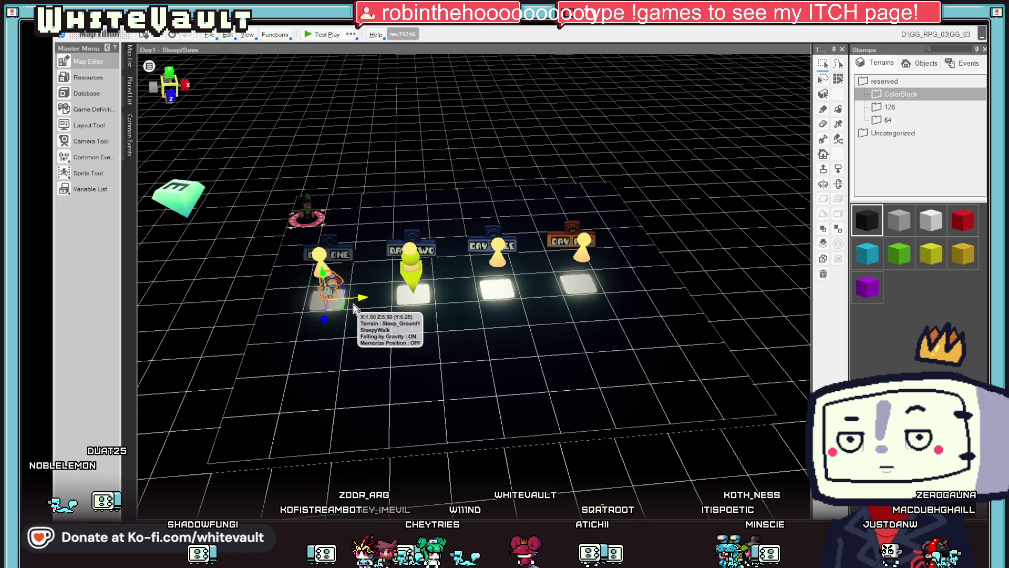
{"action": "left_click_drag", "start_coordinate": [326, 297], "coordinate": [205, 311]}
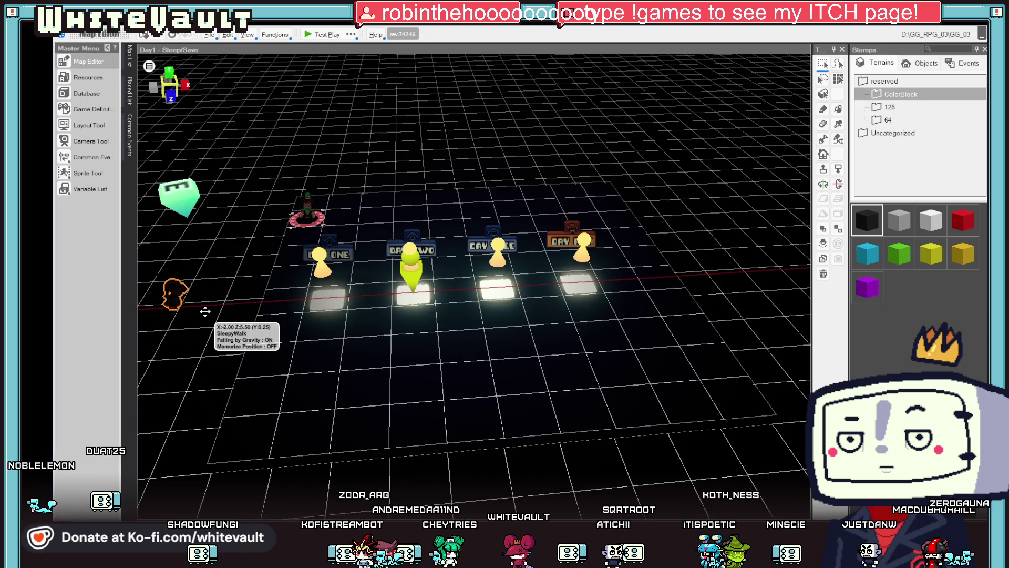
{"action": "left_click", "coordinate": [335, 304]}
{"action": "right_click", "coordinate": [335, 304]}
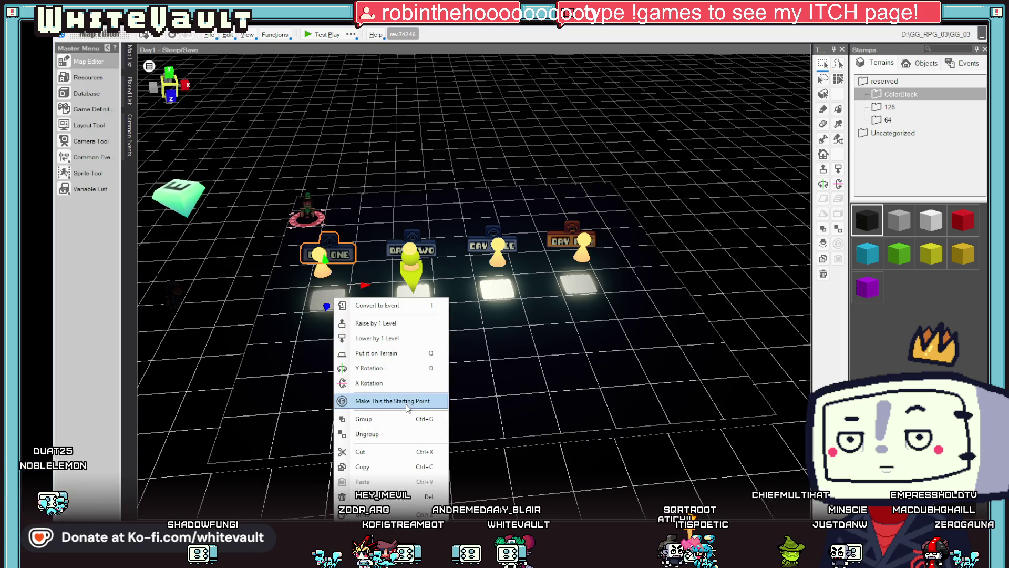
{"action": "left_click", "coordinate": [384, 399]}
{"action": "left_click", "coordinate": [309, 38]}
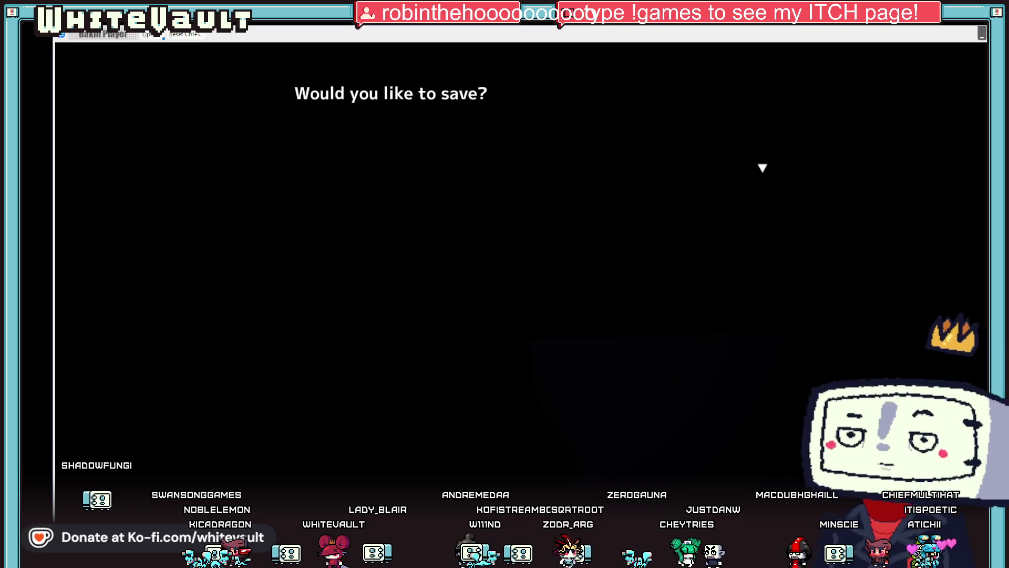
{"action": "left_click", "coordinate": [953, 28]}
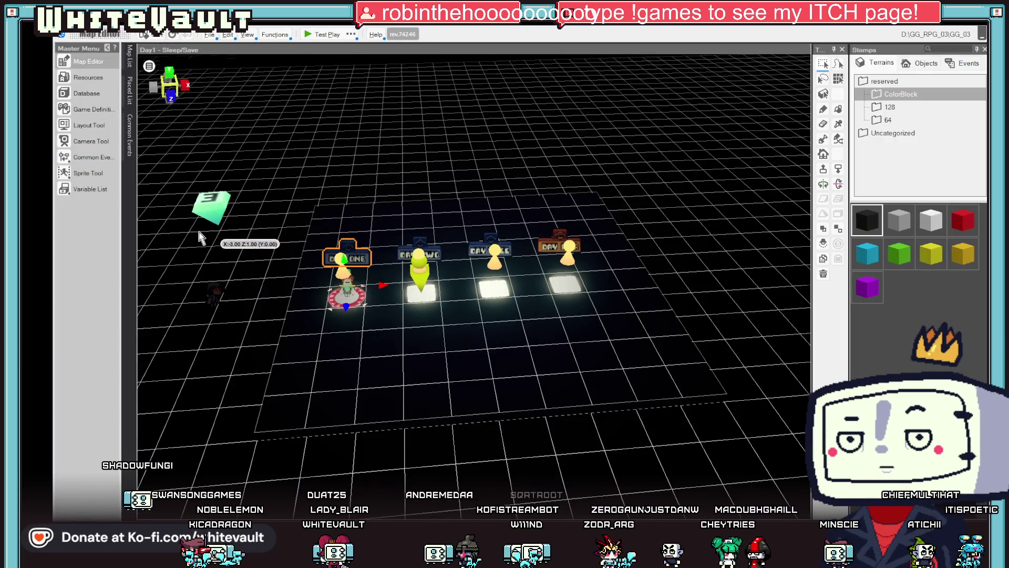
Open Event_3's script to review it, then close it
{"action": "left_click", "coordinate": [214, 200]}
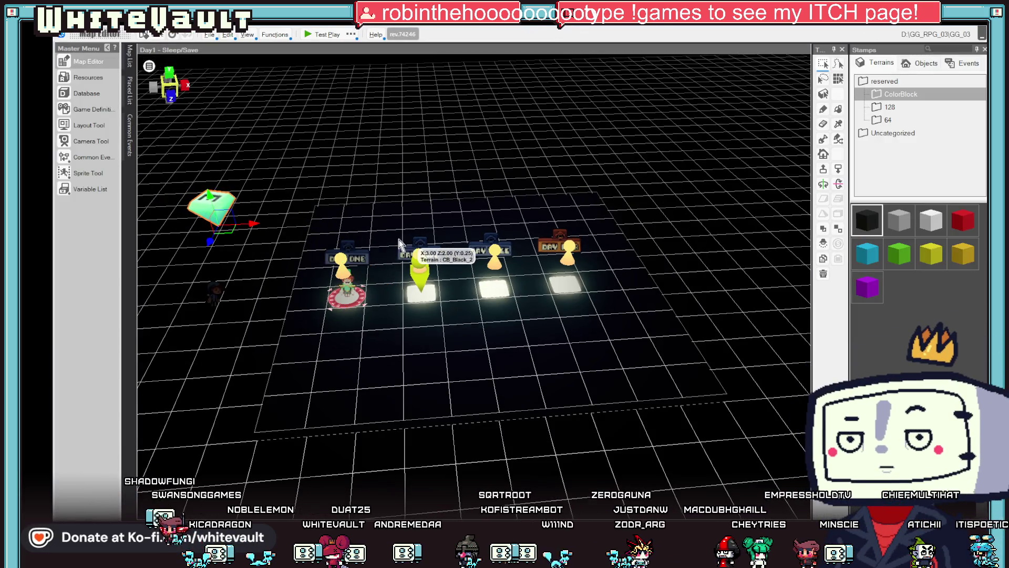
{"action": "double_click", "coordinate": [214, 199]}
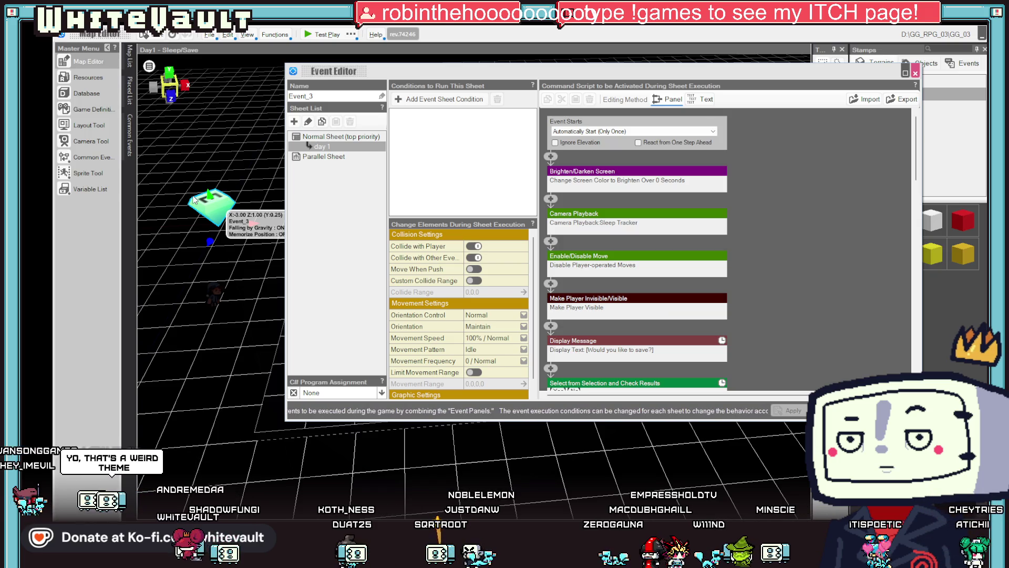
{"action": "left_click", "coordinate": [916, 73]}
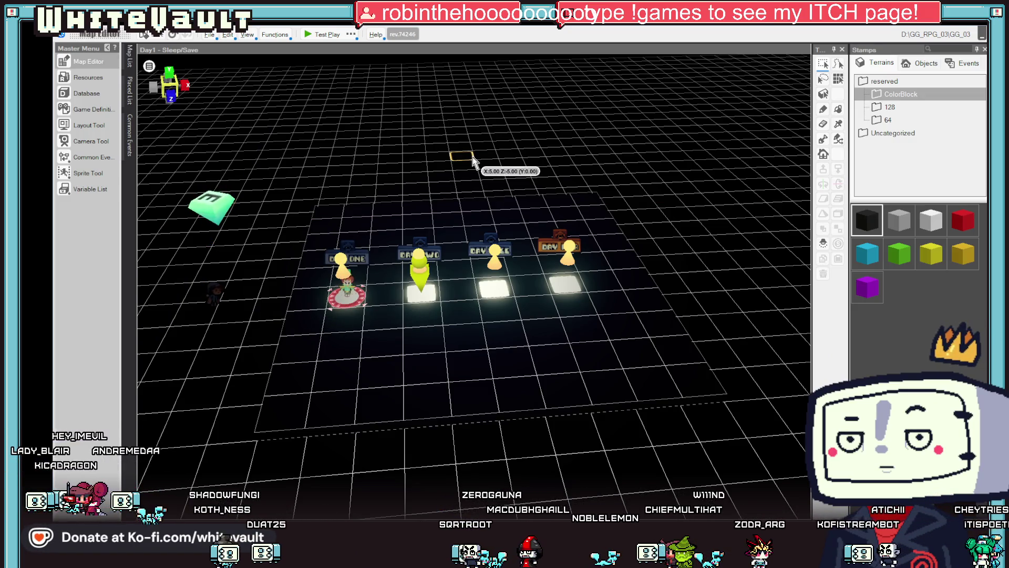
Place a CB_Black block in the middle of the map, undo it, then redo it
{"action": "left_click", "coordinate": [461, 217]}
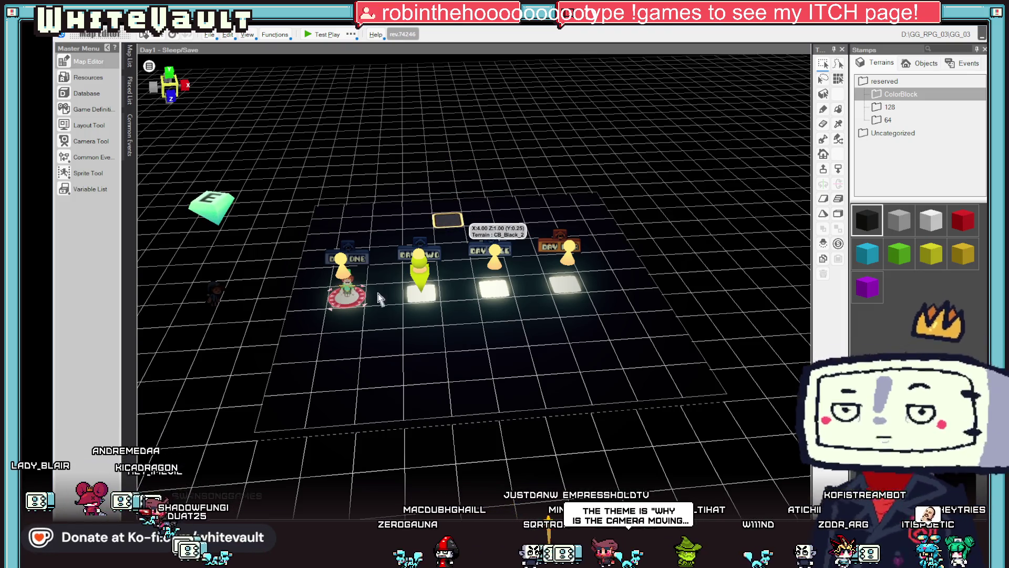
{"action": "left_click", "coordinate": [411, 287]}
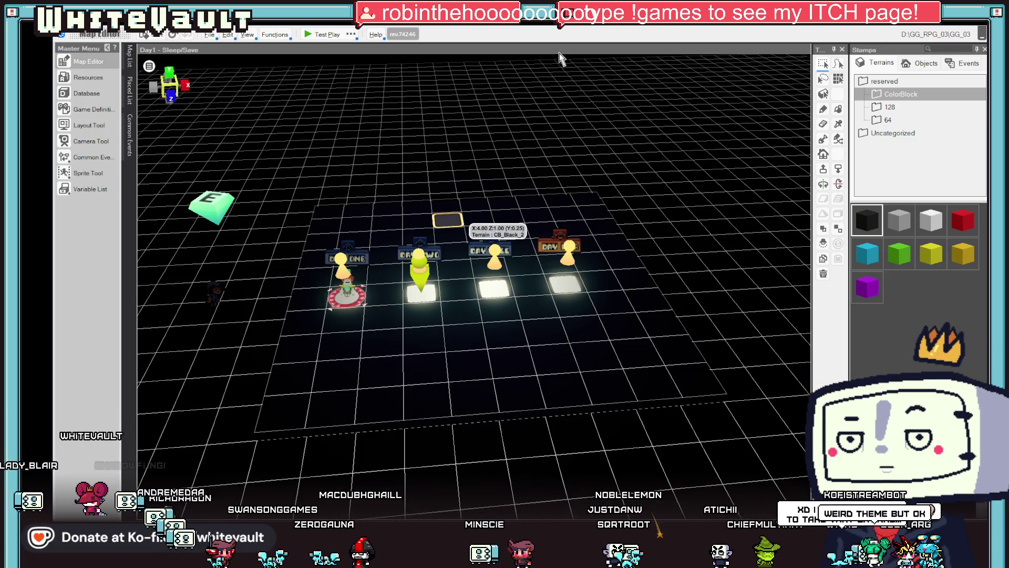
{"action": "key", "text": "ctrl+z"}
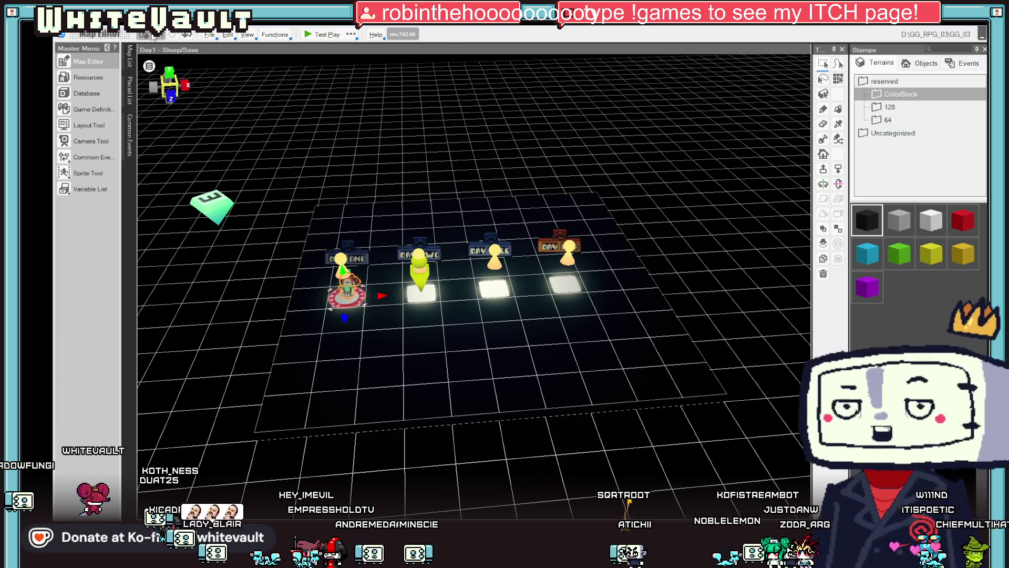
{"action": "left_click", "coordinate": [152, 35]}
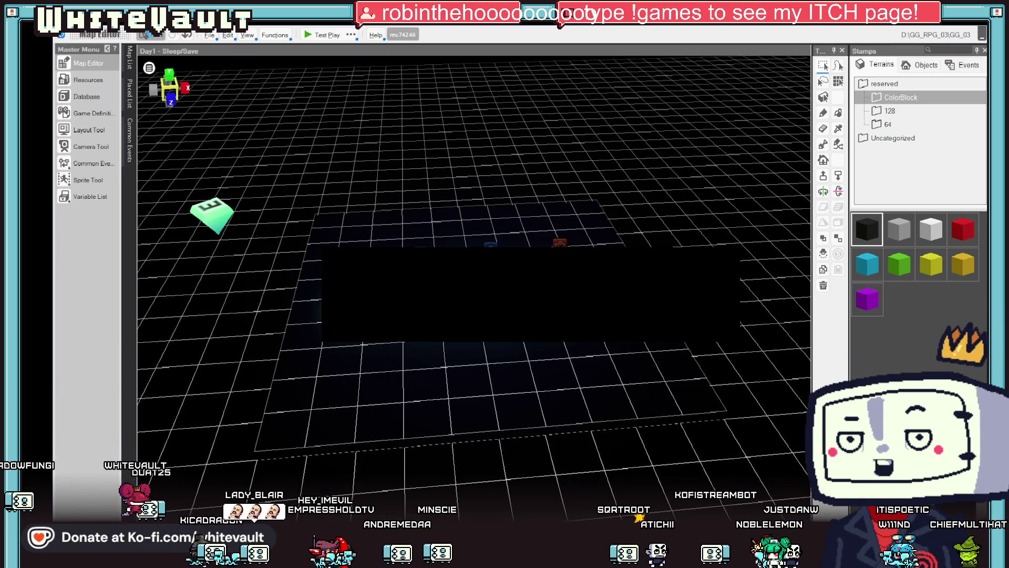